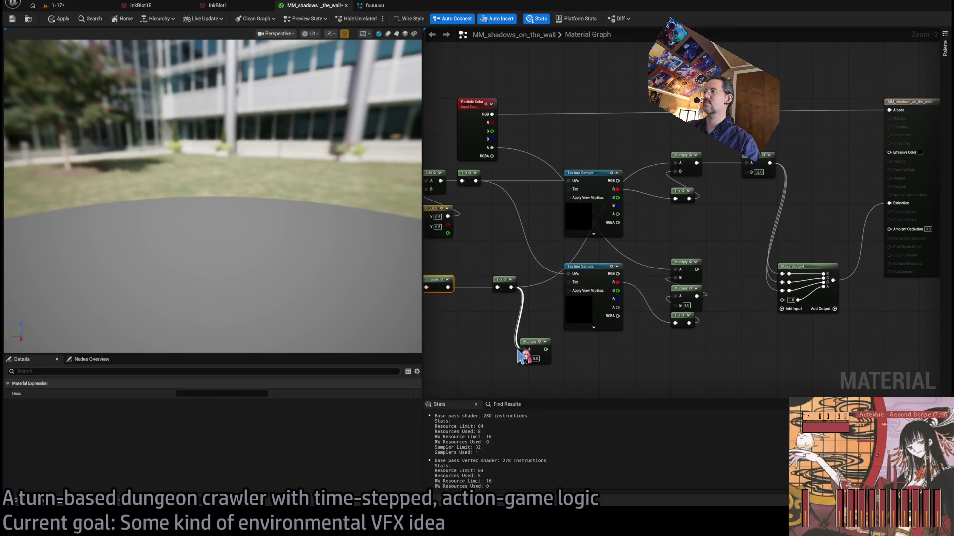
Wire the Multiply result into Make Vector4's second input and glance at the 1-17 level.
click(465, 320)
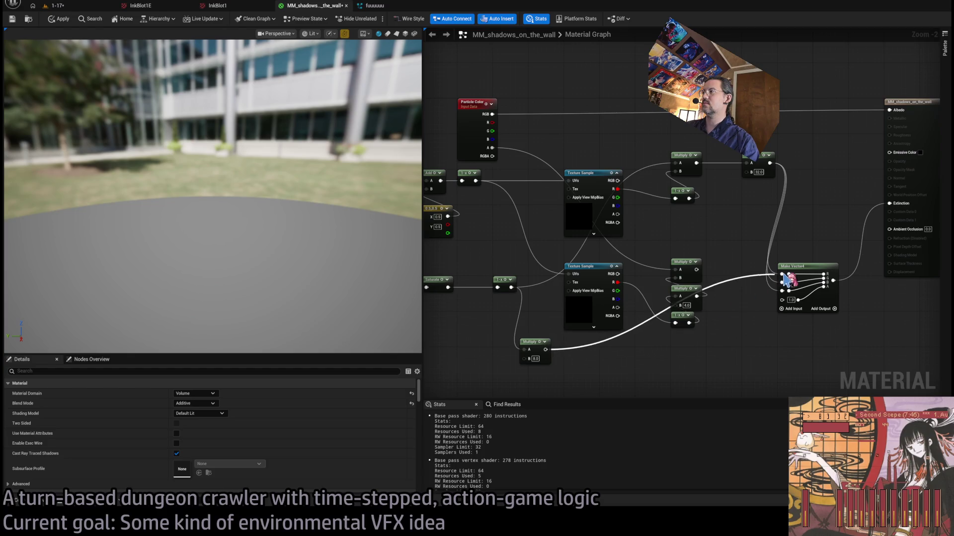
drag(784, 276, 785, 286)
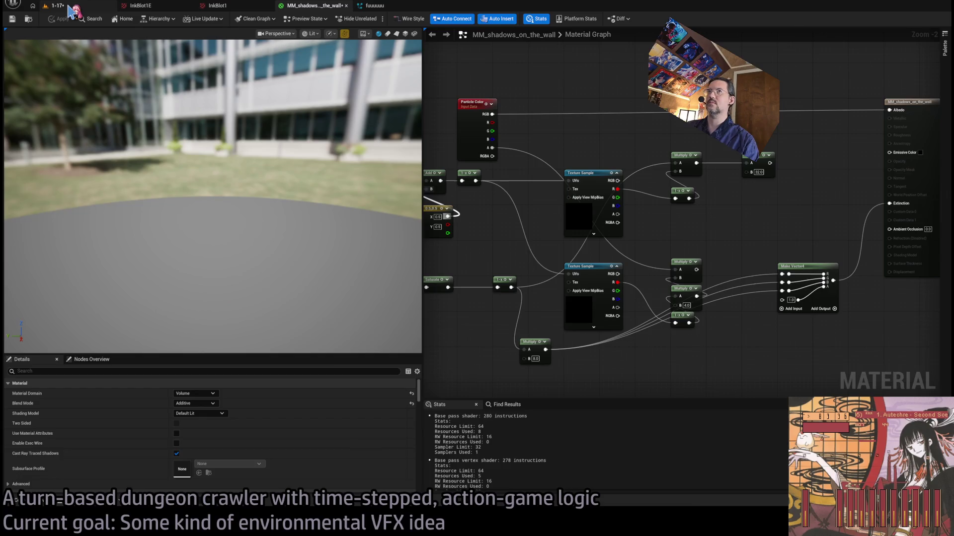
click(69, 7)
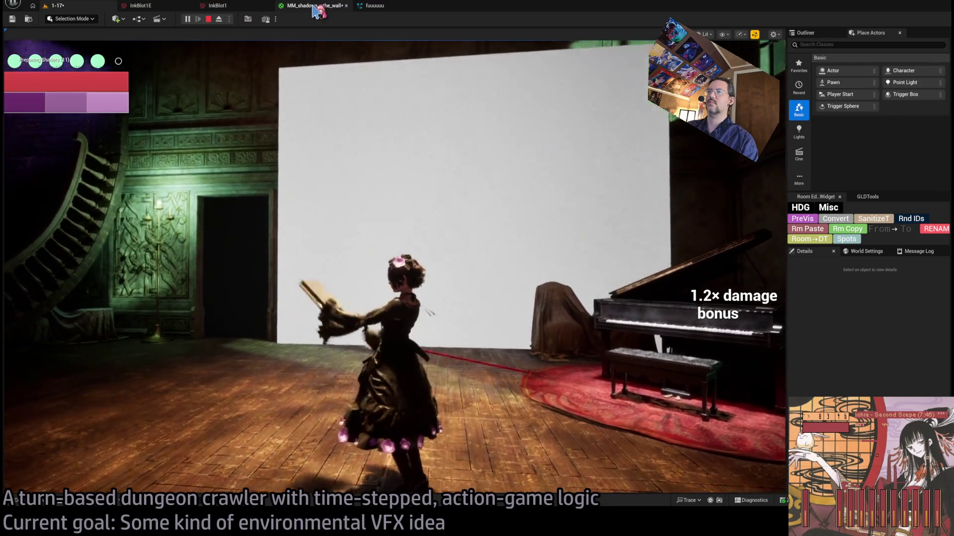
Wire the Multiply output into Make Vector4's third input and apply the material.
click(314, 7)
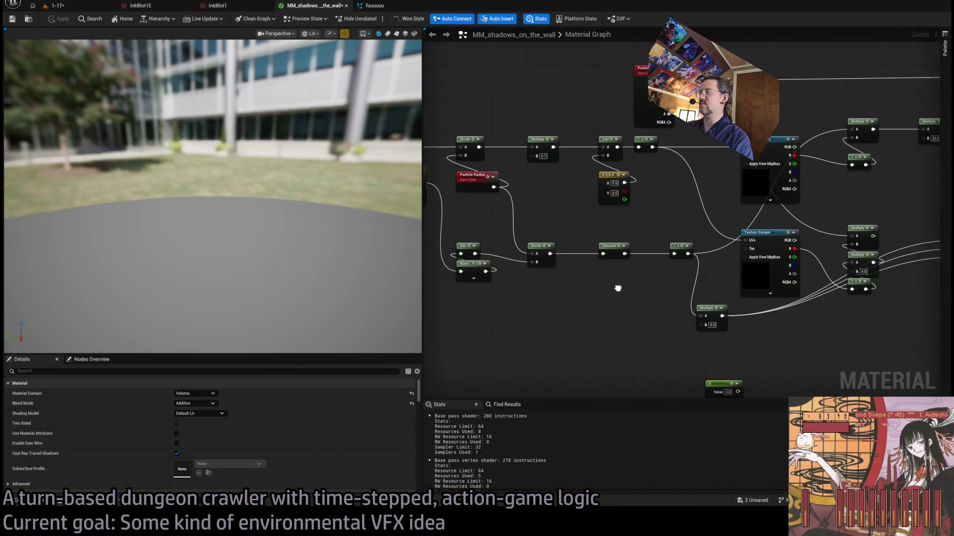
mouse_move(648, 294)
mouse_down()
mouse_move(494, 270)
mouse_move(606, 281)
mouse_up()
scroll(529, 286, down, 1)
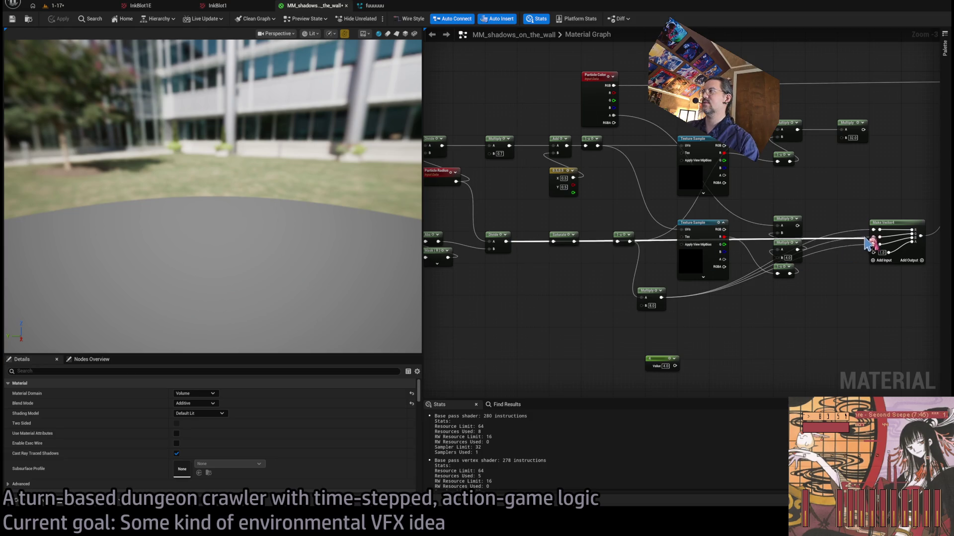
drag(867, 244, 873, 244)
click(70, 21)
Replay the 1-17 level to see the dark wall, then check the graph and return.
click(57, 6)
click(65, 312)
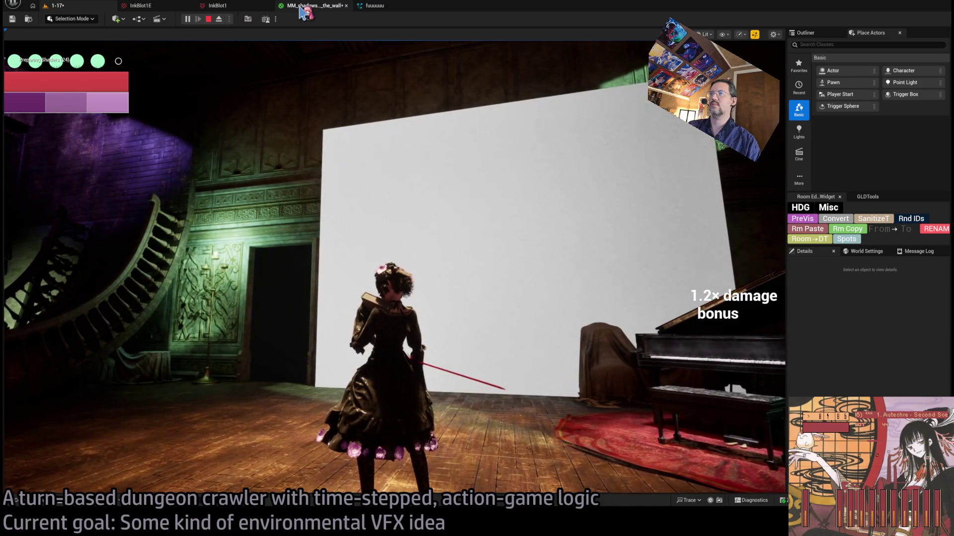
click(301, 8)
scroll(566, 248, down, 2)
scroll(613, 258, down, 1)
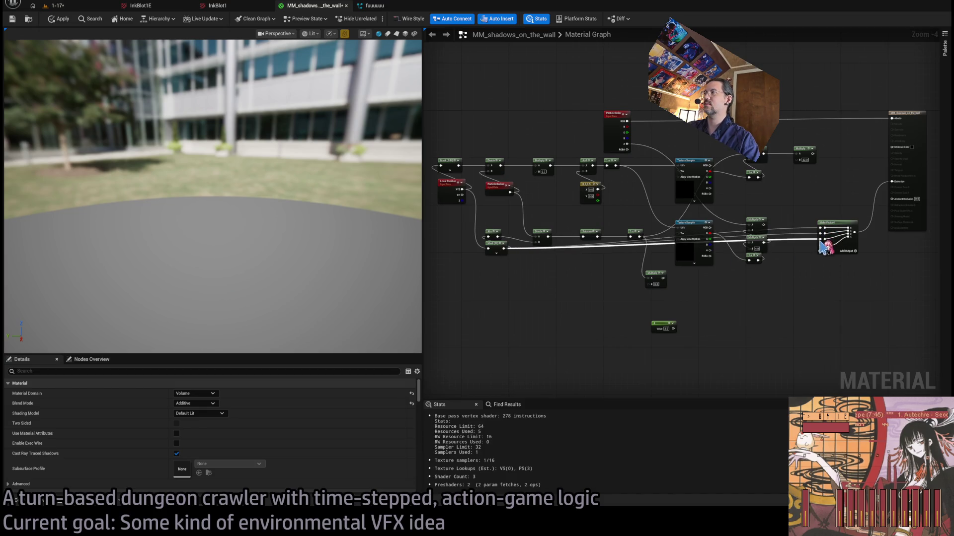
click(70, 9)
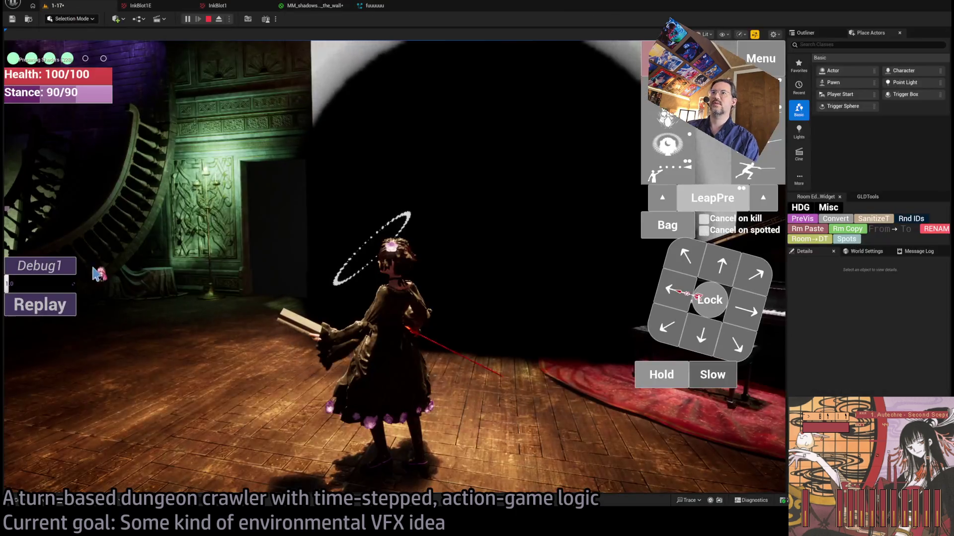
Replay the level to view the shadow, glance at the fuuuuuu particle system, then reopen the material.
click(64, 302)
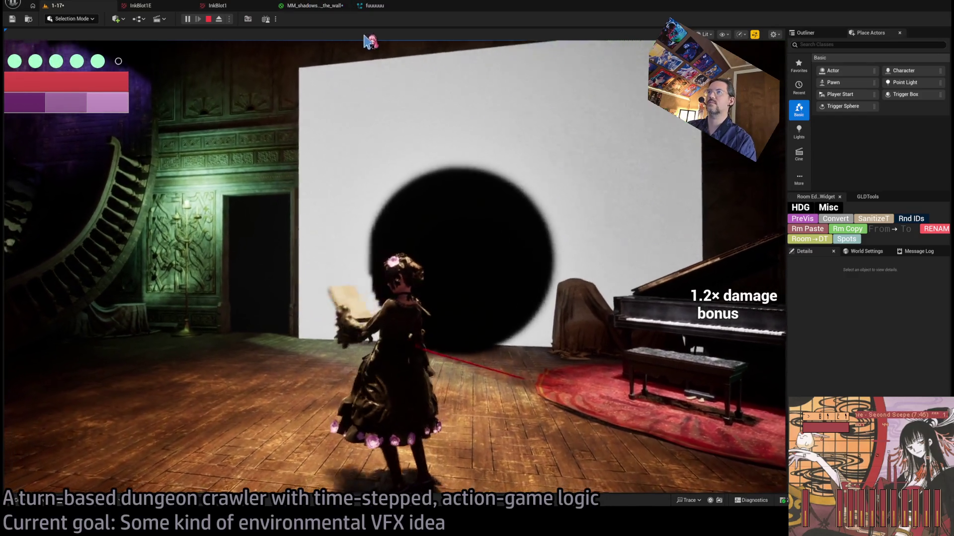
click(376, 8)
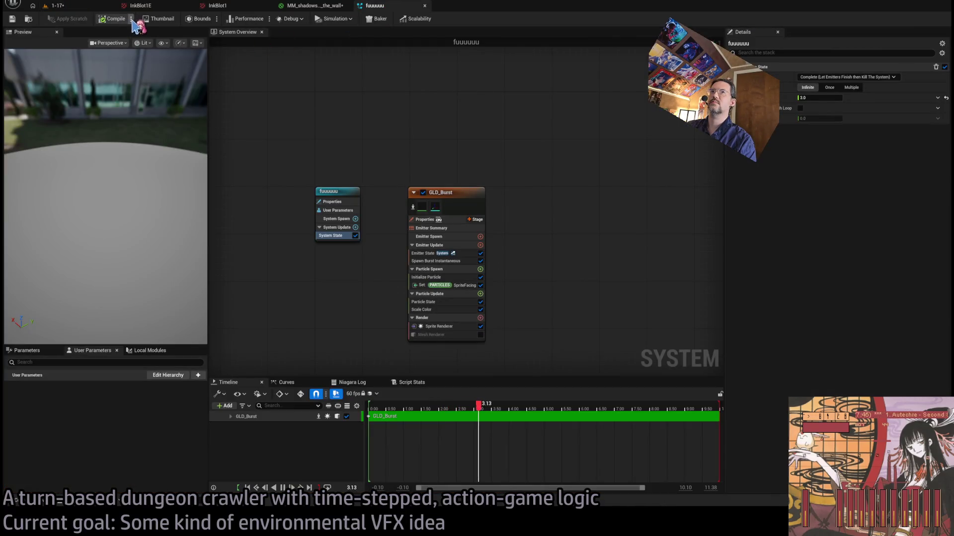
click(57, 5)
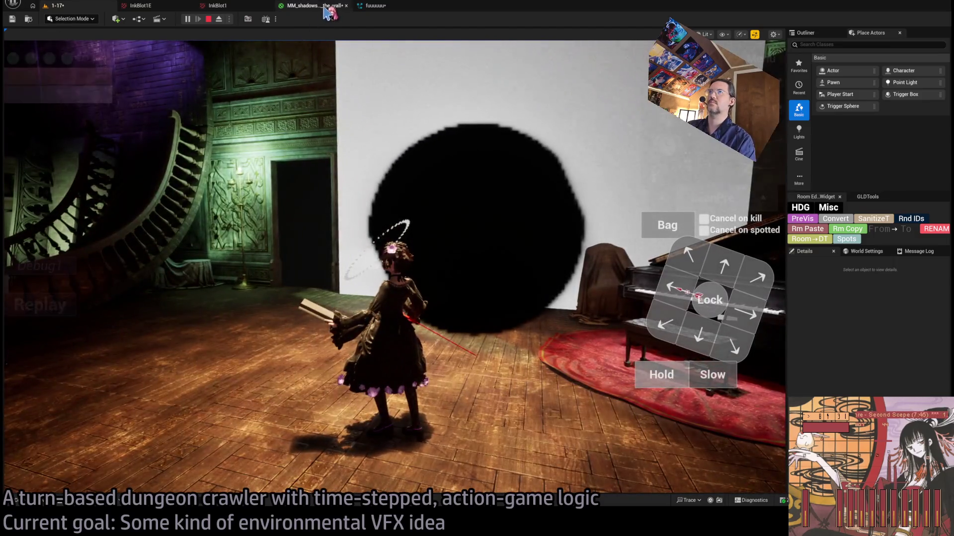
click(325, 7)
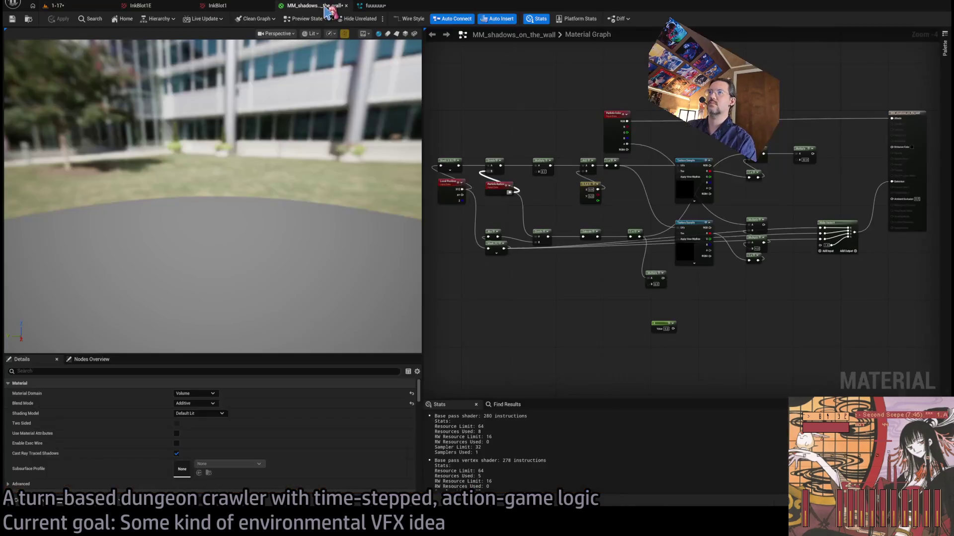
Connect the Divide output to the Make Vector4 inputs and watch the wall in the level.
scroll(532, 240, up, 2)
drag(555, 234, 850, 240)
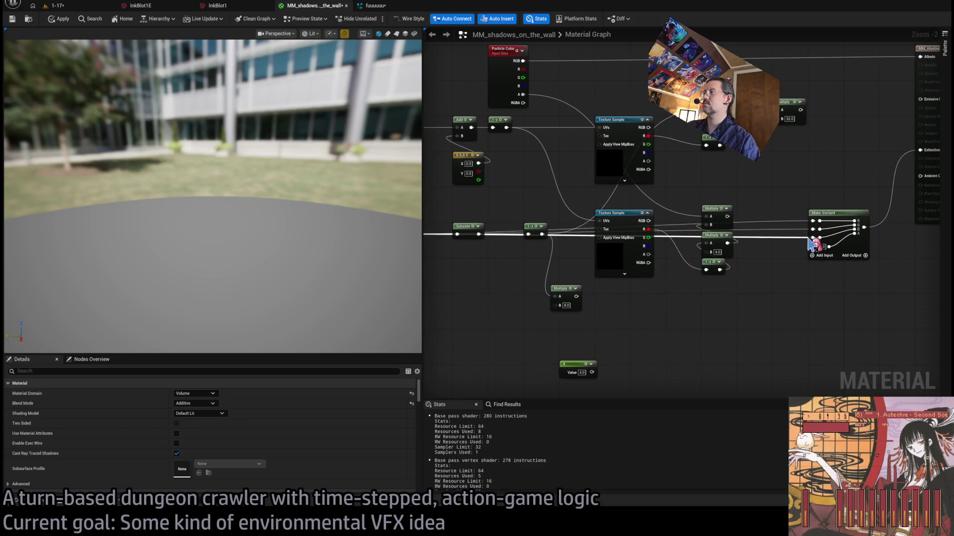
click(62, 8)
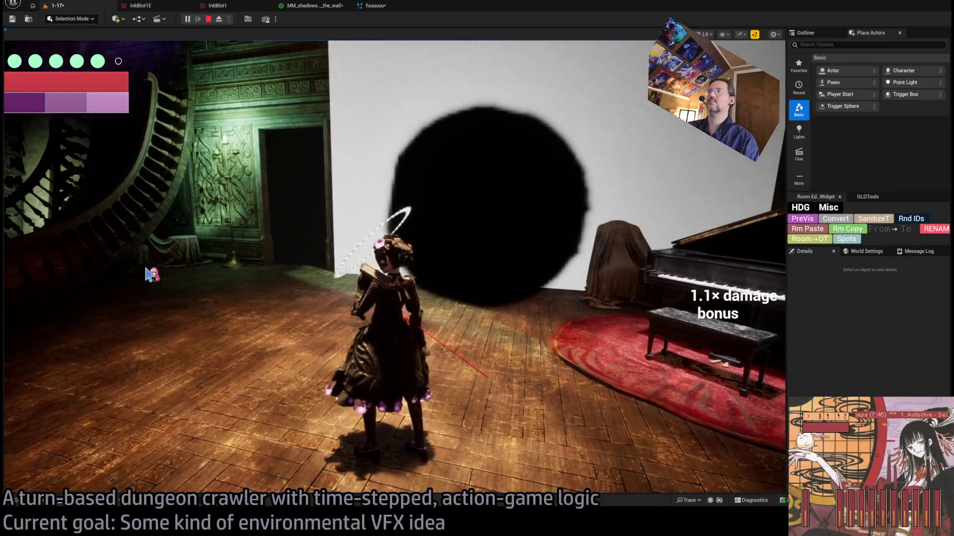
click(321, 14)
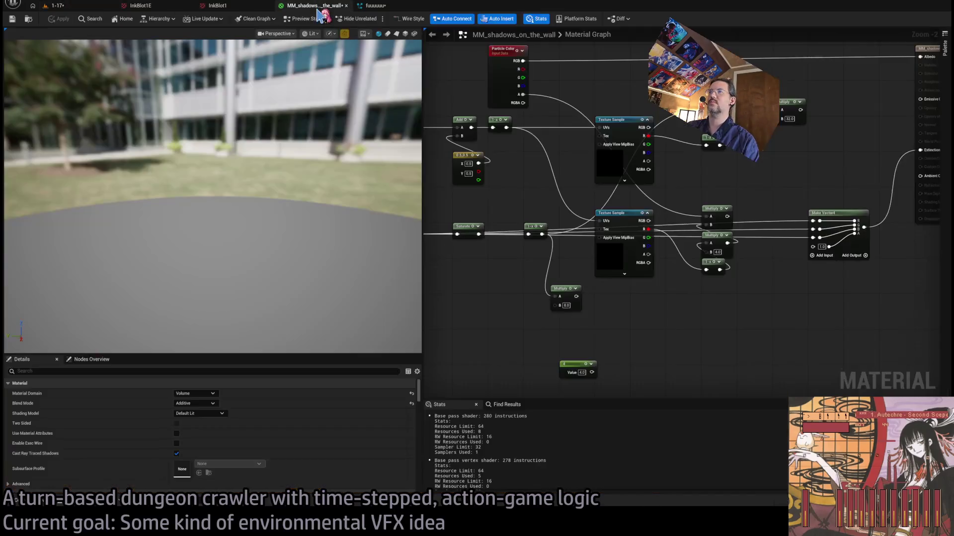
scroll(585, 283, down, 1)
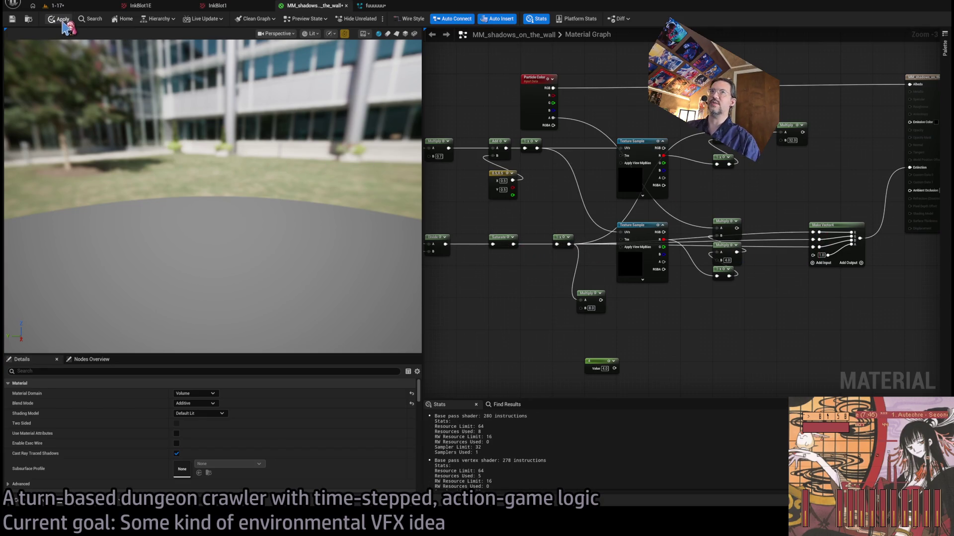
click(66, 9)
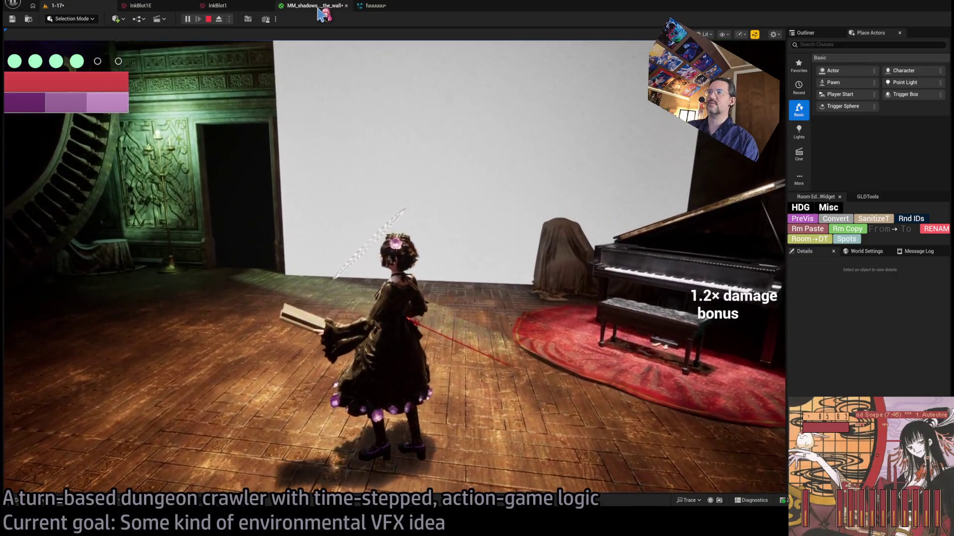
click(318, 9)
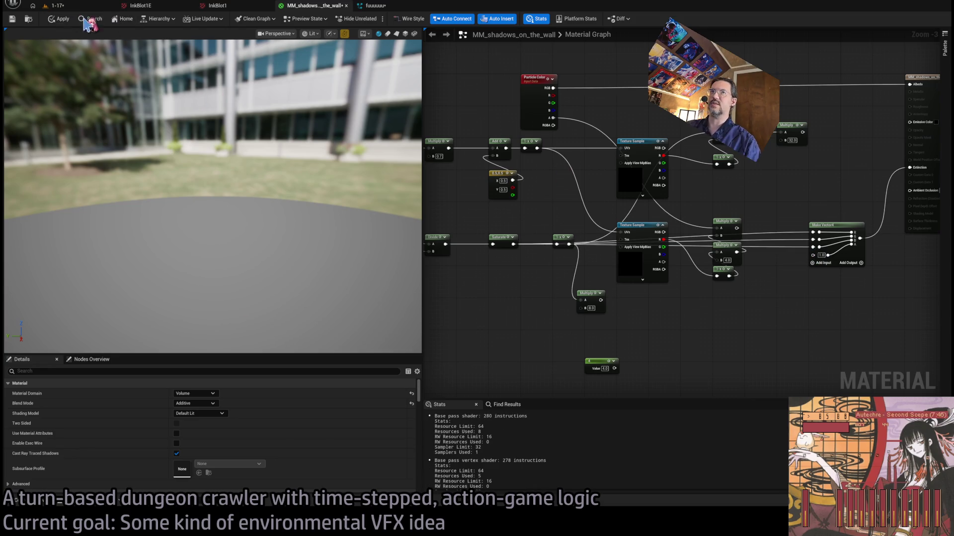
Apply the material and replay the 1-17 level twice to view the wall shadow.
click(69, 16)
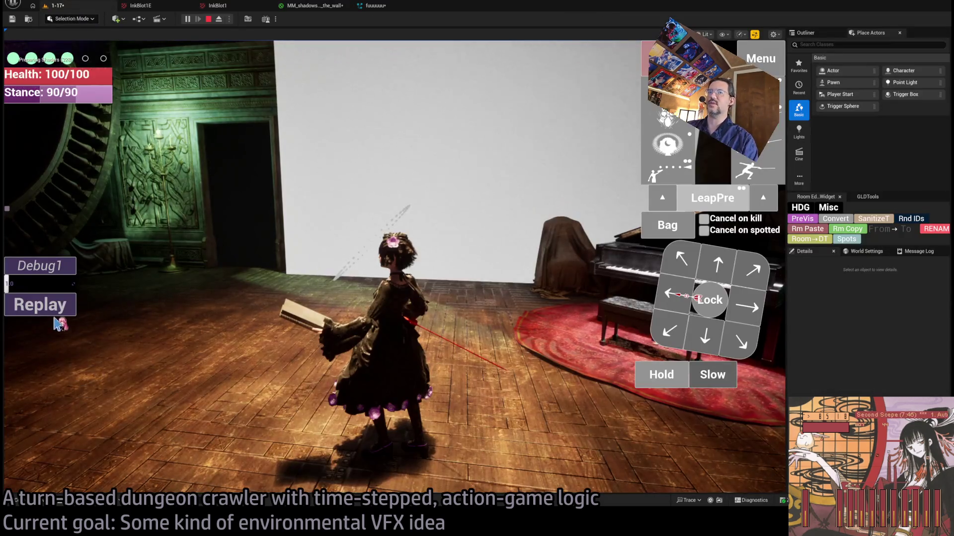
click(55, 318)
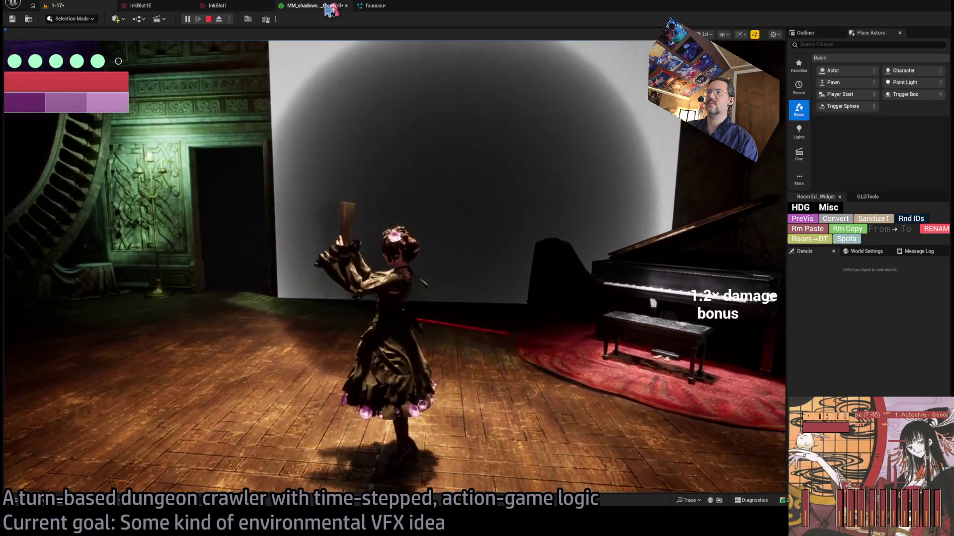
click(416, 144)
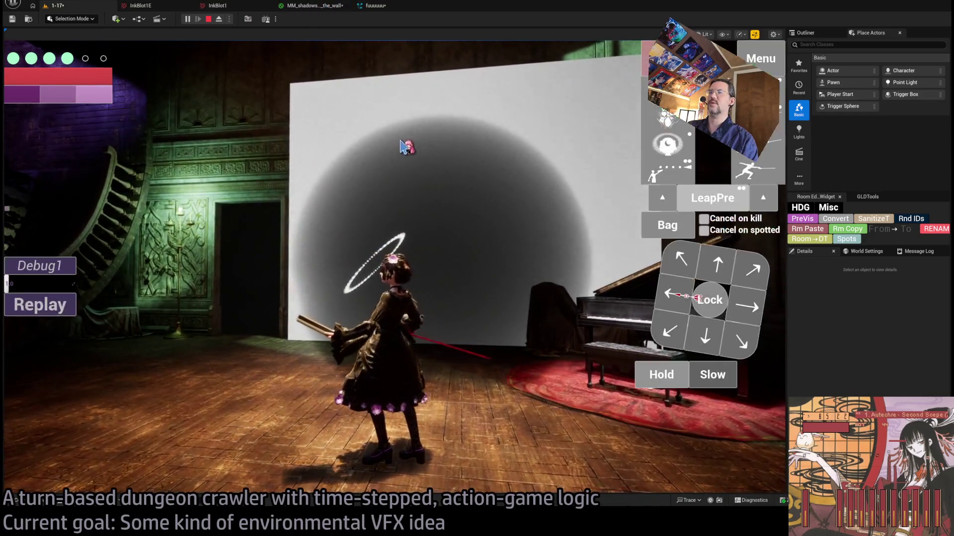
click(69, 315)
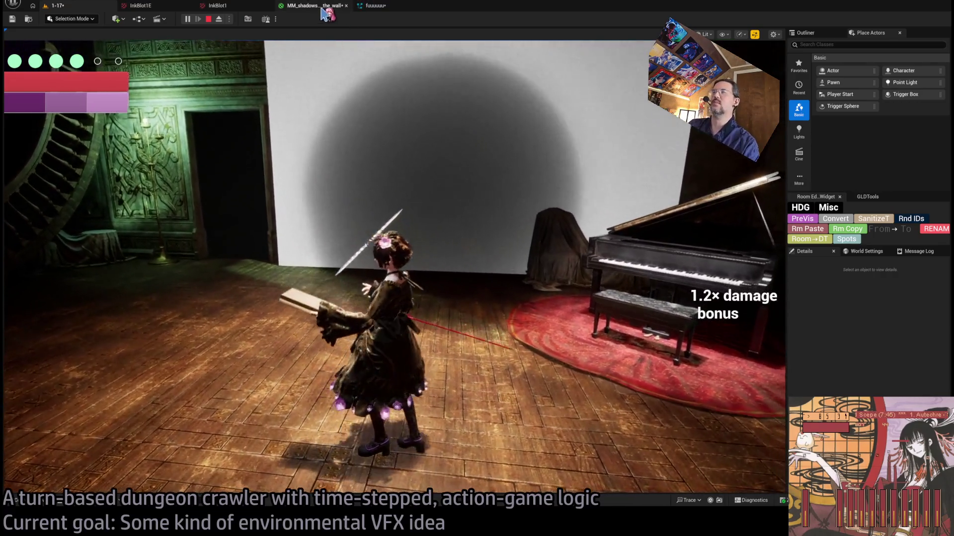
Check the graph, replay the level once more, and return to the MM_shadows_on_the_wall graph.
click(308, 6)
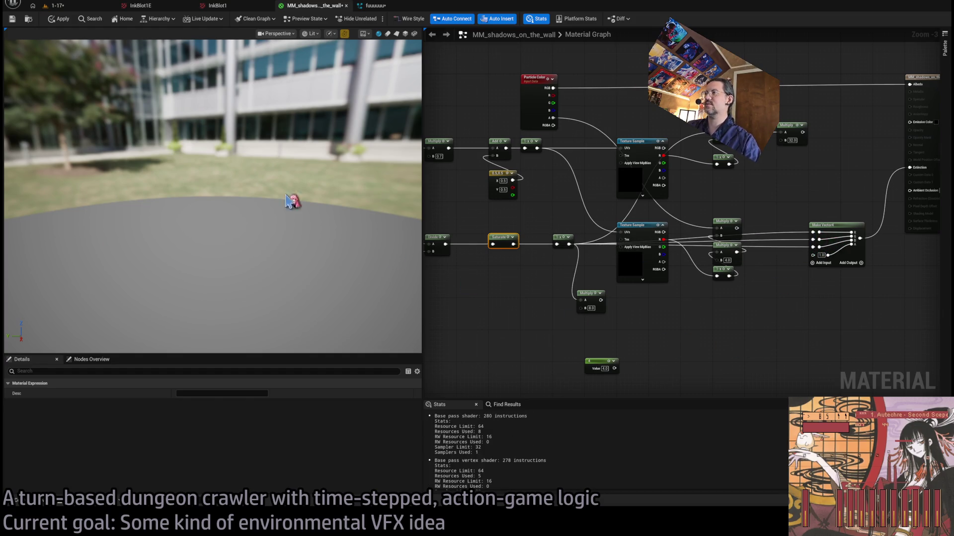
click(59, 6)
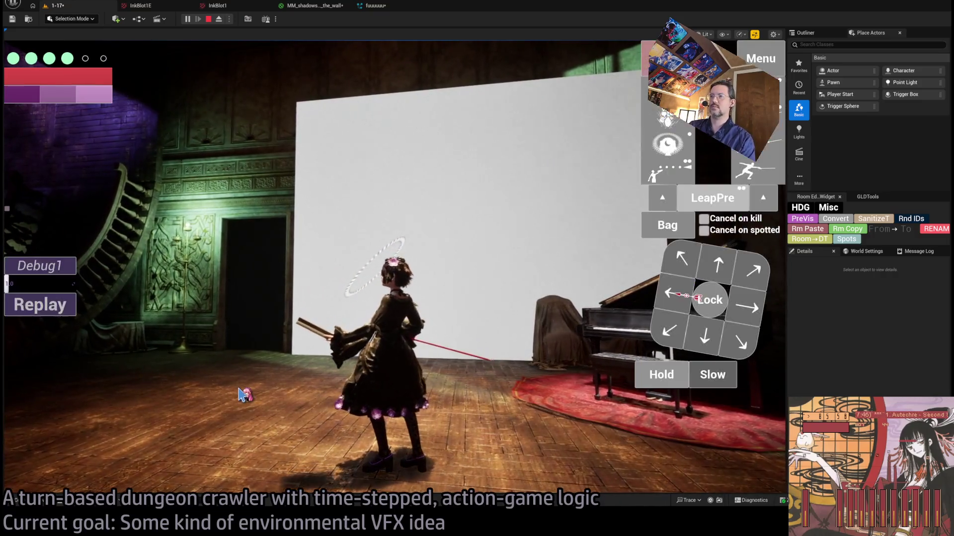
click(39, 304)
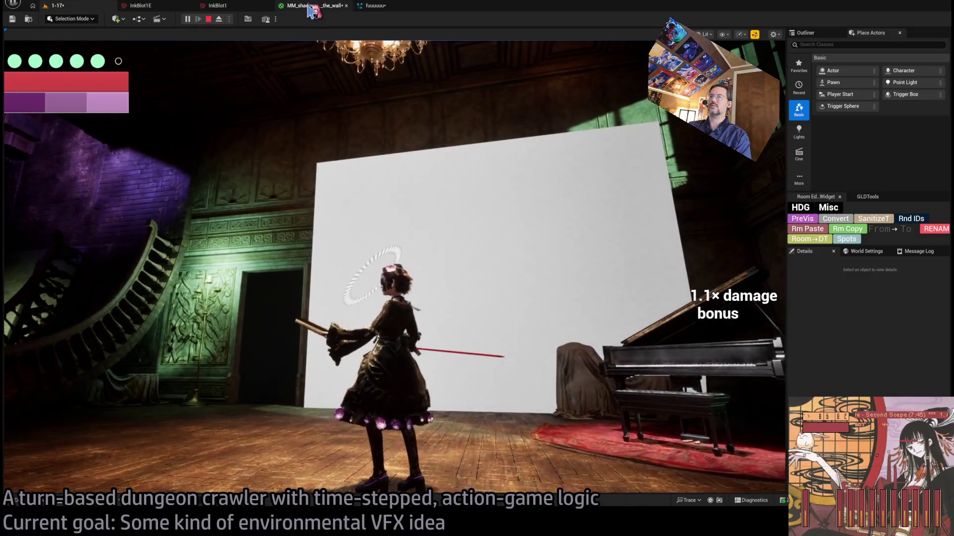
click(312, 11)
scroll(541, 270, up, 5)
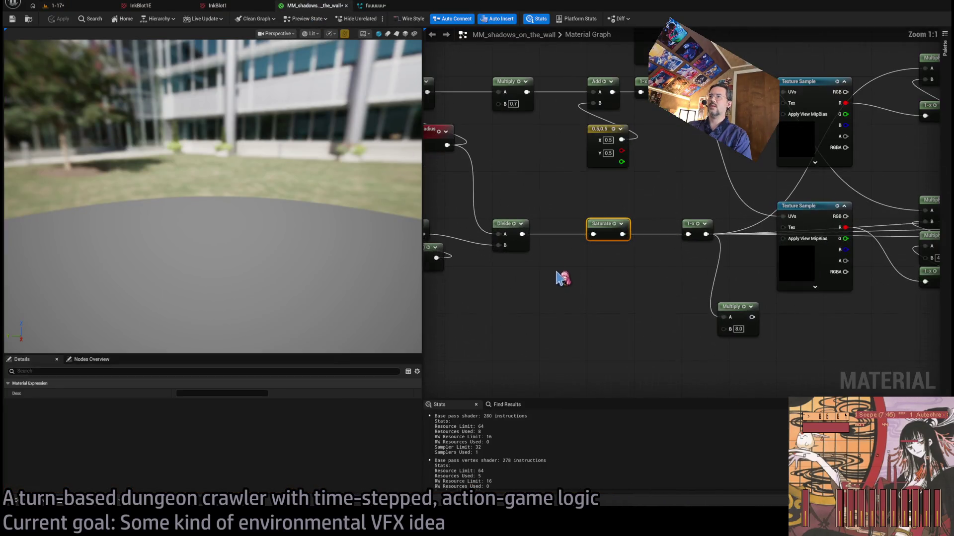
Replay the 1-17 level to test the current shadow material.
scroll(695, 304, down, 2)
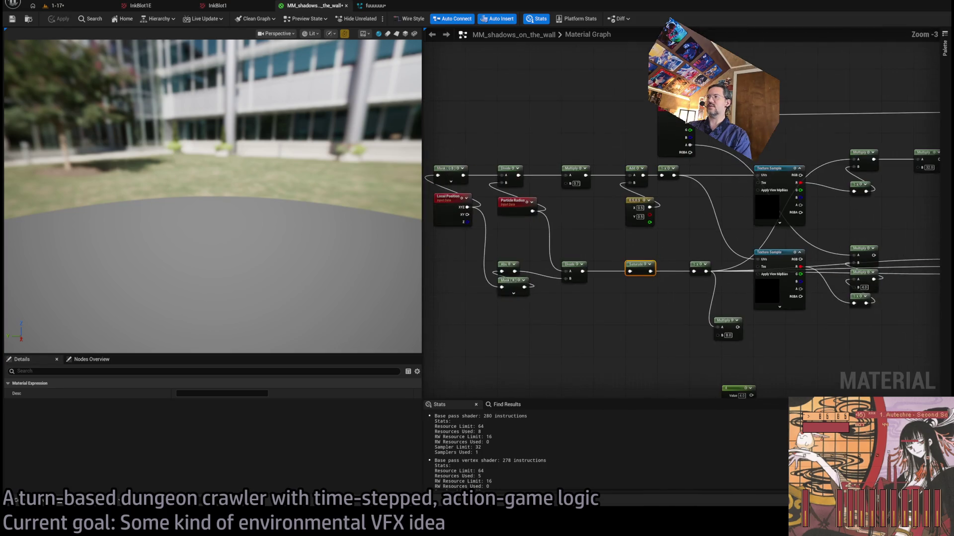
drag(685, 364, 621, 357)
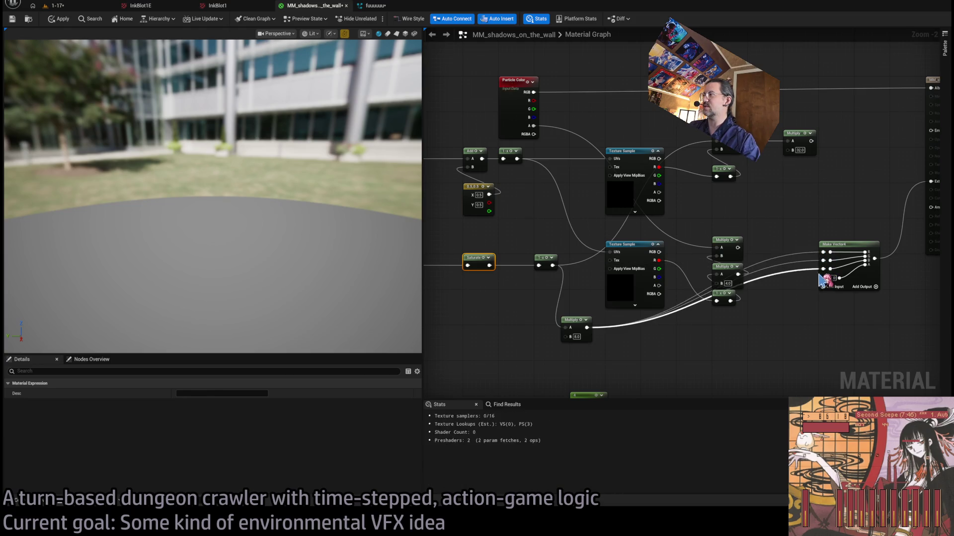
click(73, 7)
click(47, 307)
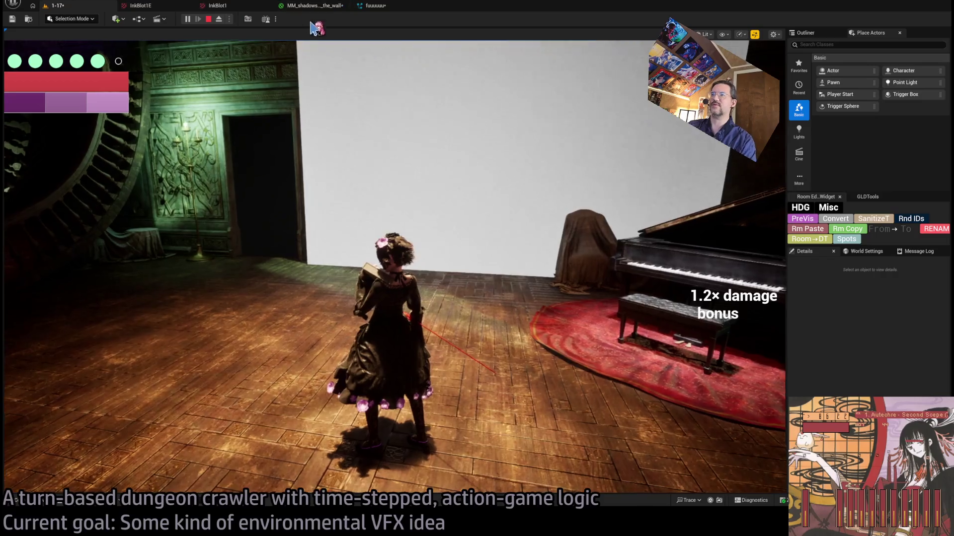
click(383, 202)
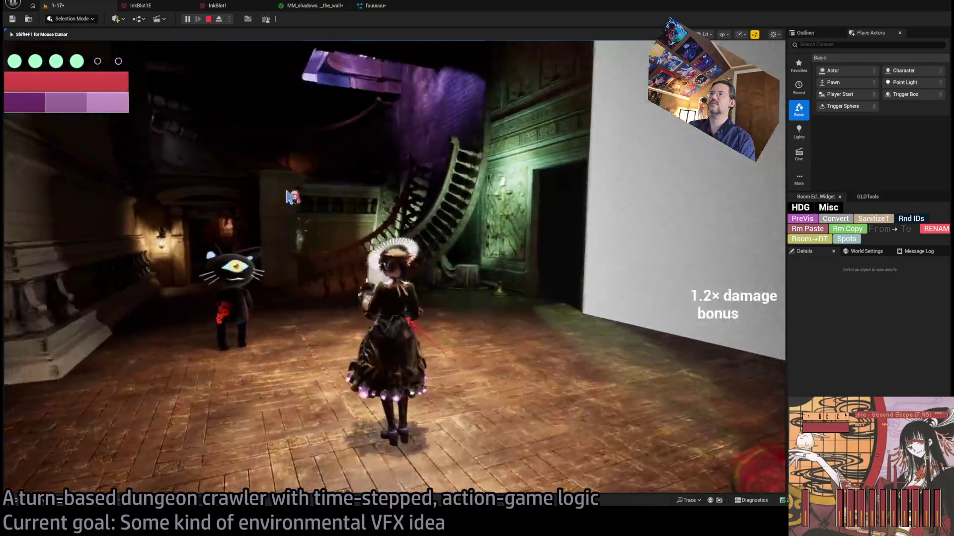
Add a Subtract node fed by the Saturate output into B, apply, and test in the level.
click(310, 7)
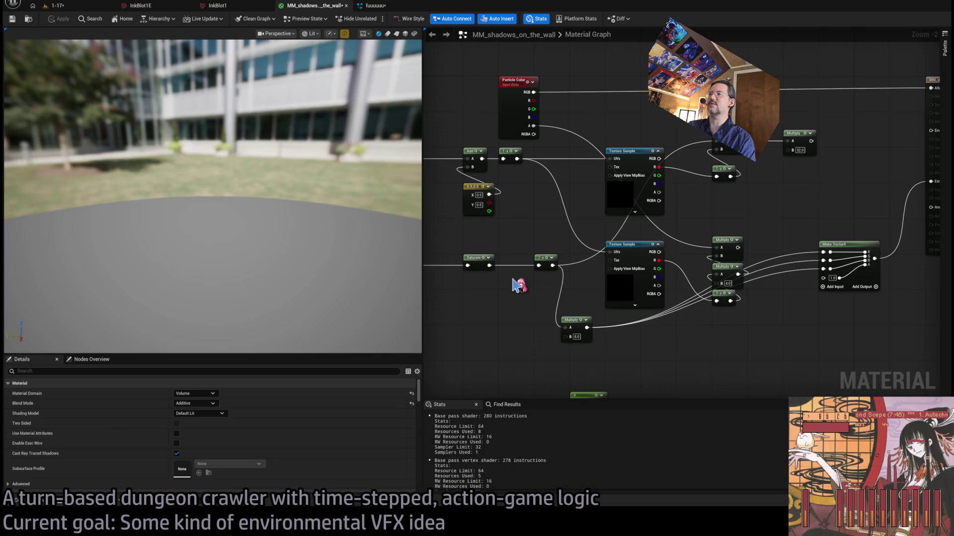
drag(513, 279, 599, 251)
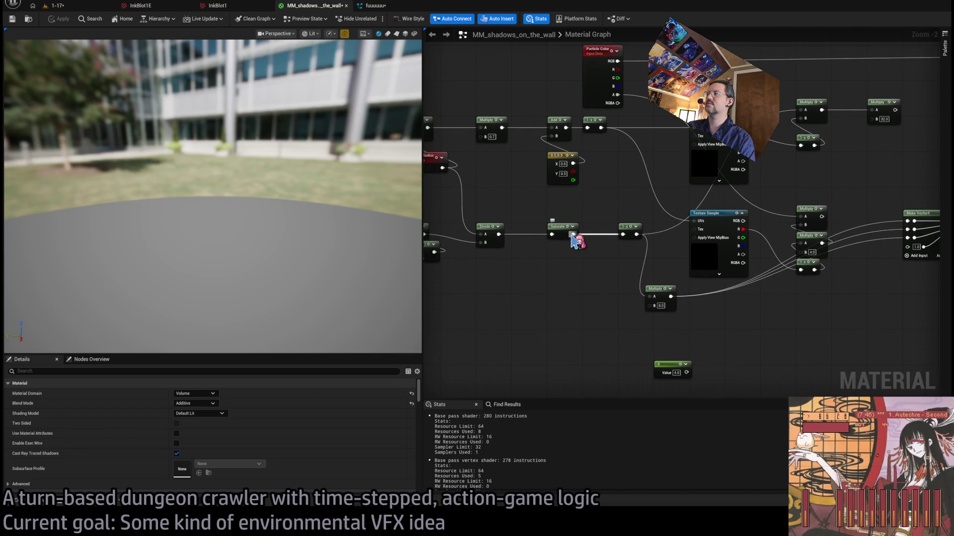
mouse_move(600, 294)
mouse_down()
mouse_move(704, 279)
mouse_move(631, 240)
mouse_move(660, 314)
mouse_up()
scroll(653, 318, up, 3)
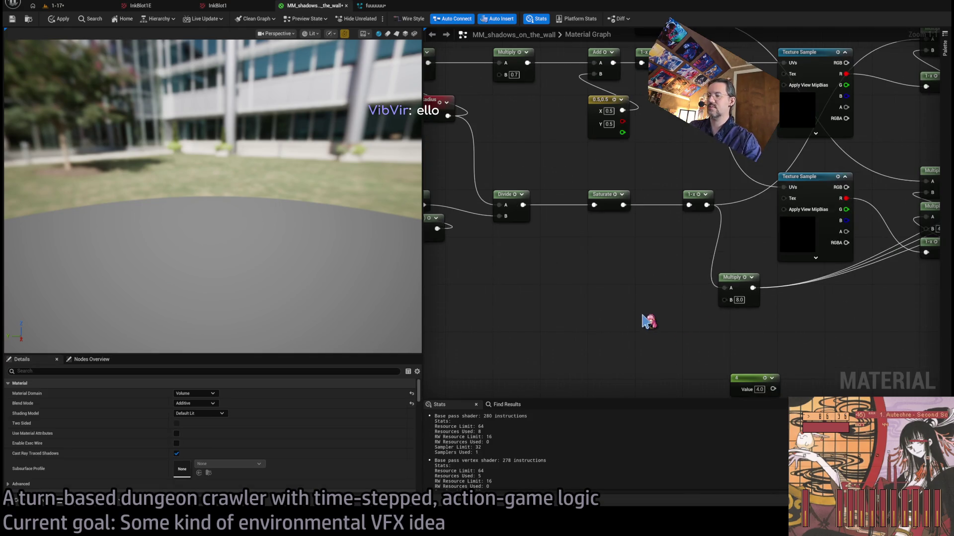
click(645, 322)
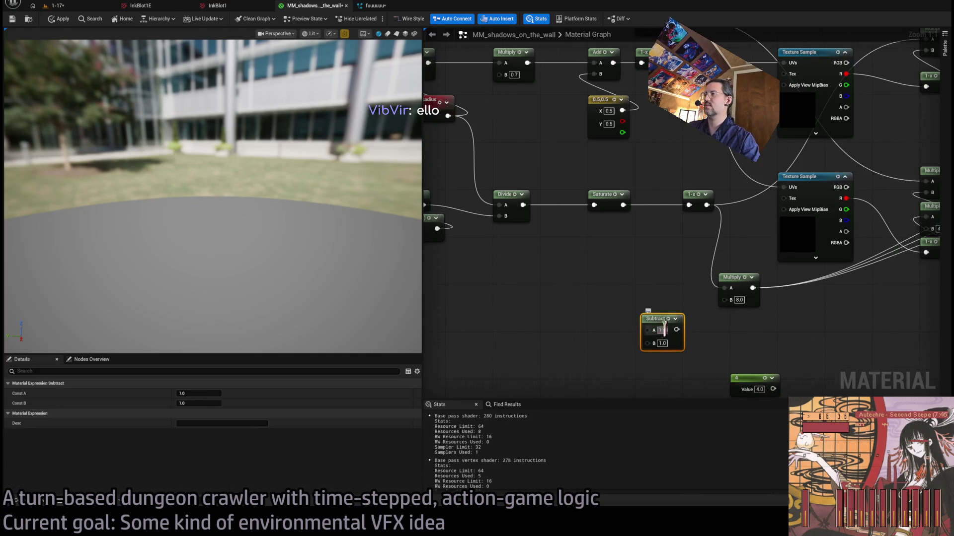
mouse_move(622, 205)
mouse_down()
mouse_move(647, 342)
mouse_move(724, 288)
mouse_up()
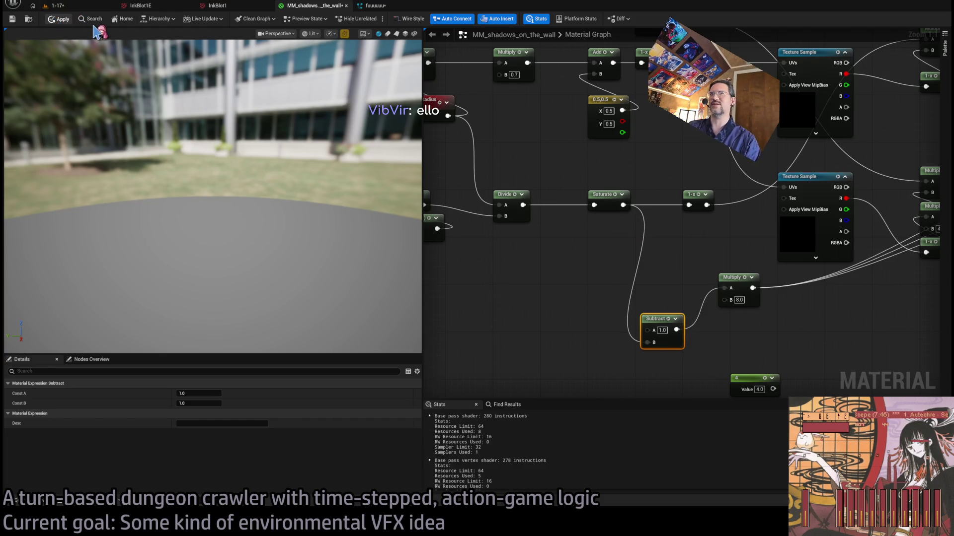
click(55, 5)
click(45, 303)
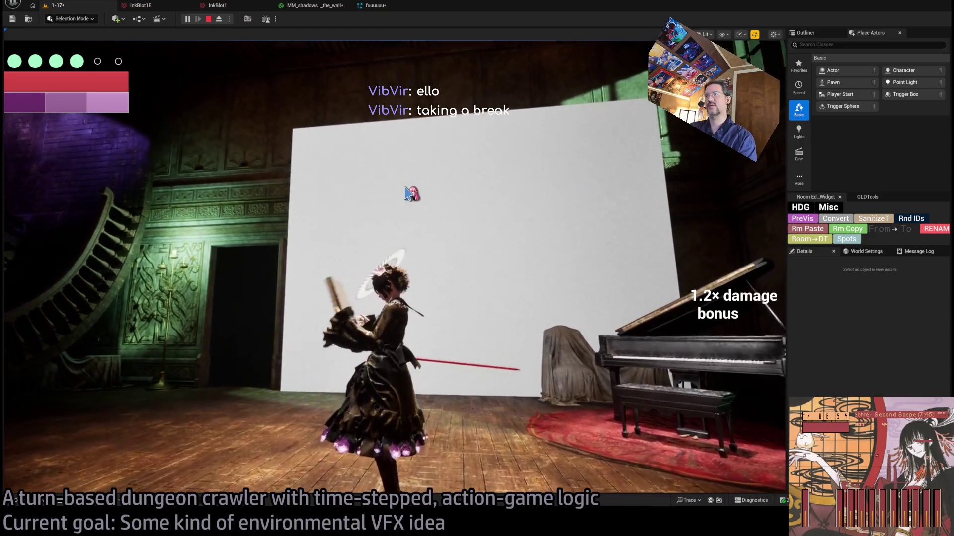
Line up the Subtract and Multiply nodes, apply the material, and switch to the level.
click(308, 8)
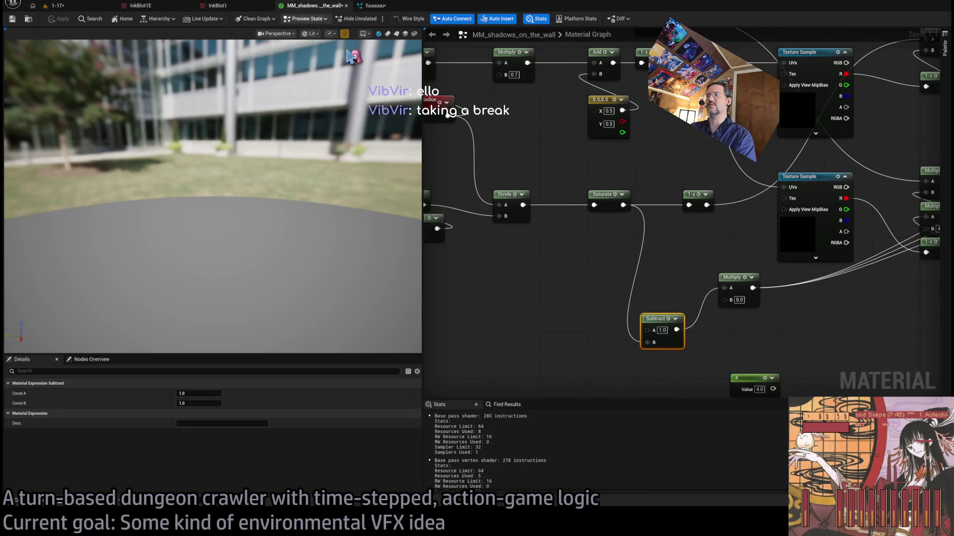
drag(639, 277, 571, 252)
drag(599, 297, 591, 268)
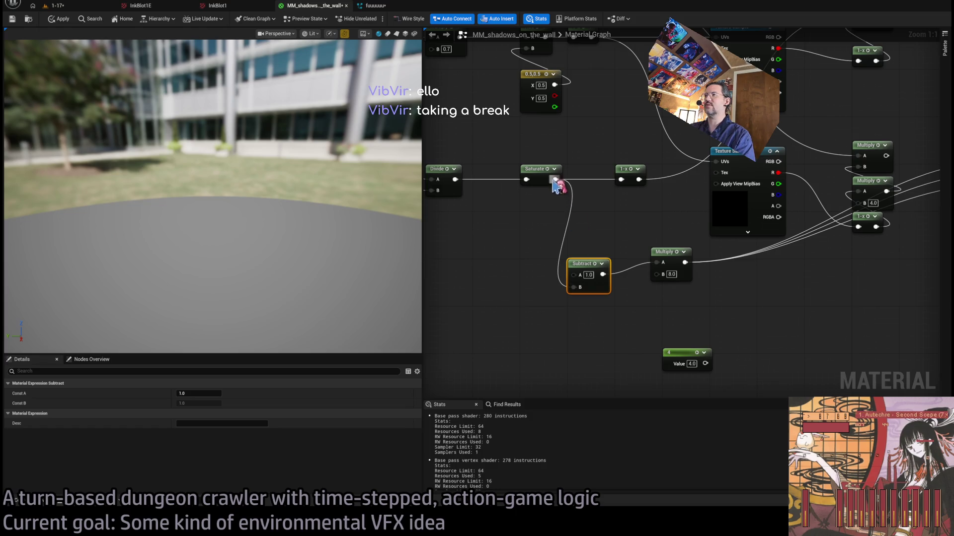
scroll(599, 233, down, 1)
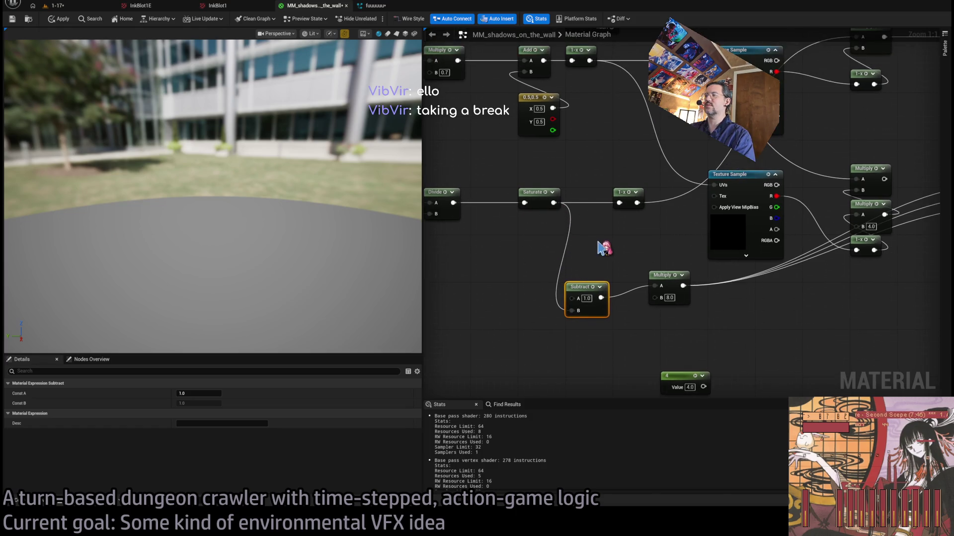
drag(605, 280, 618, 296)
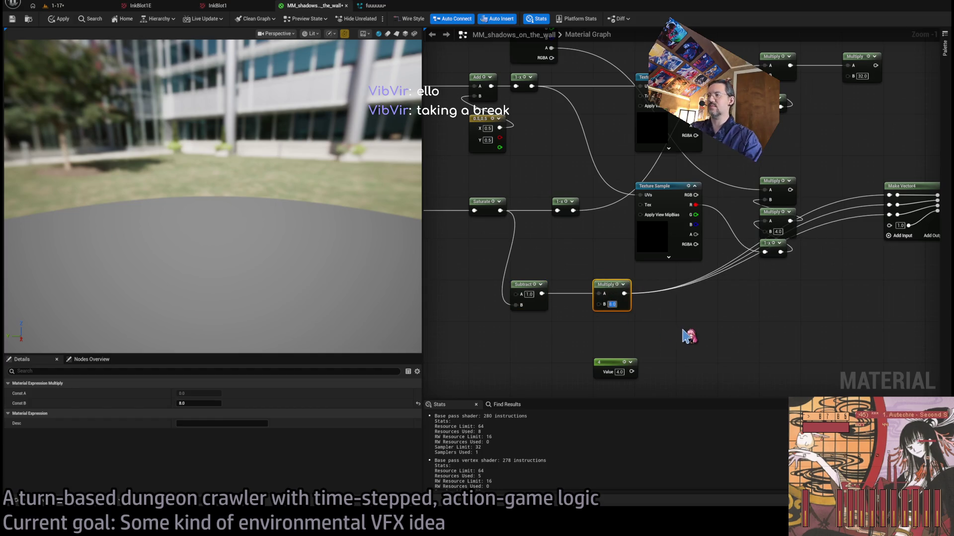
click(66, 19)
click(75, 6)
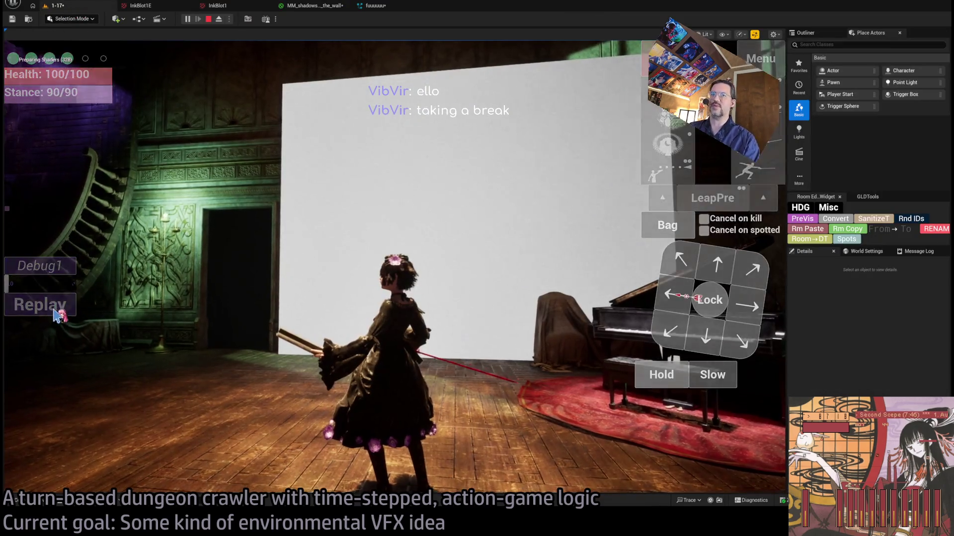
Replay the level to view the wall, then end the play session.
click(59, 316)
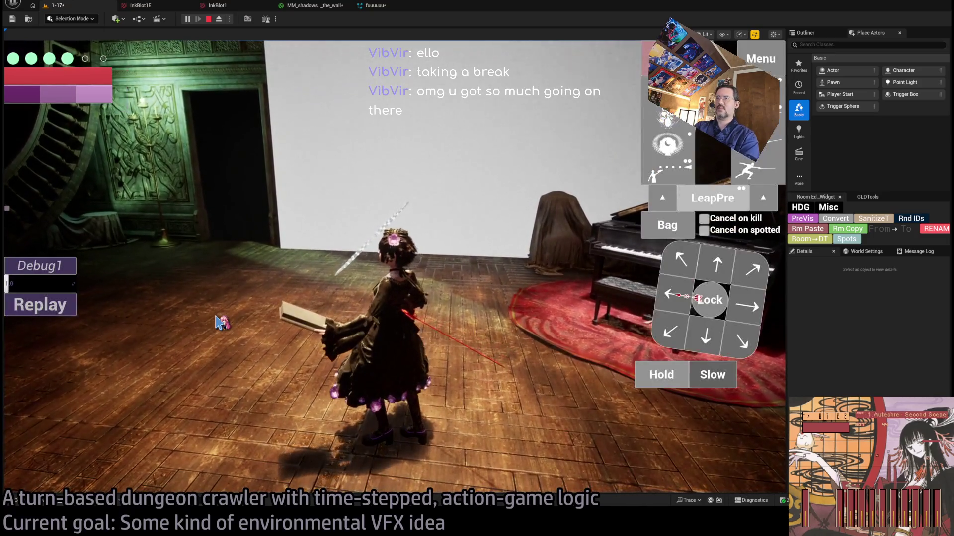
key(Escape)
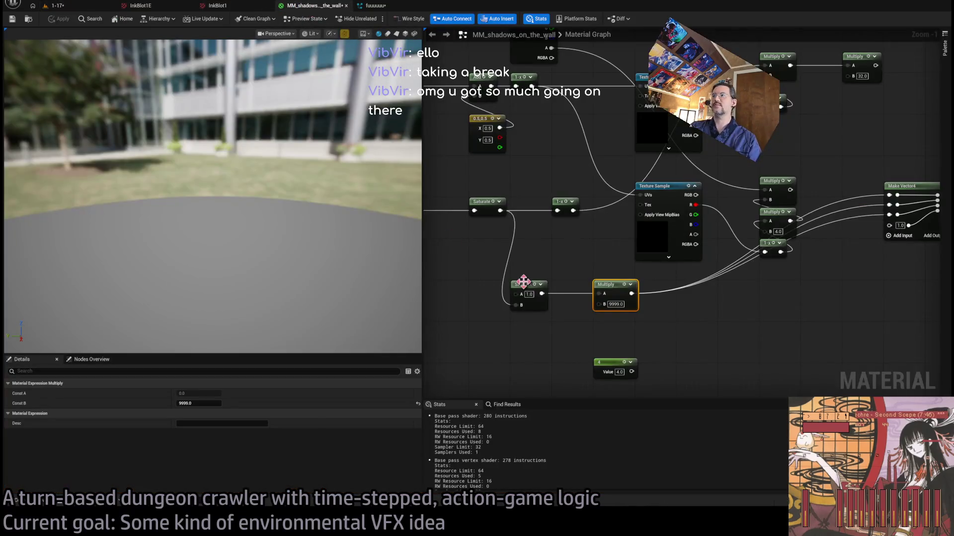
scroll(671, 302, down, 2)
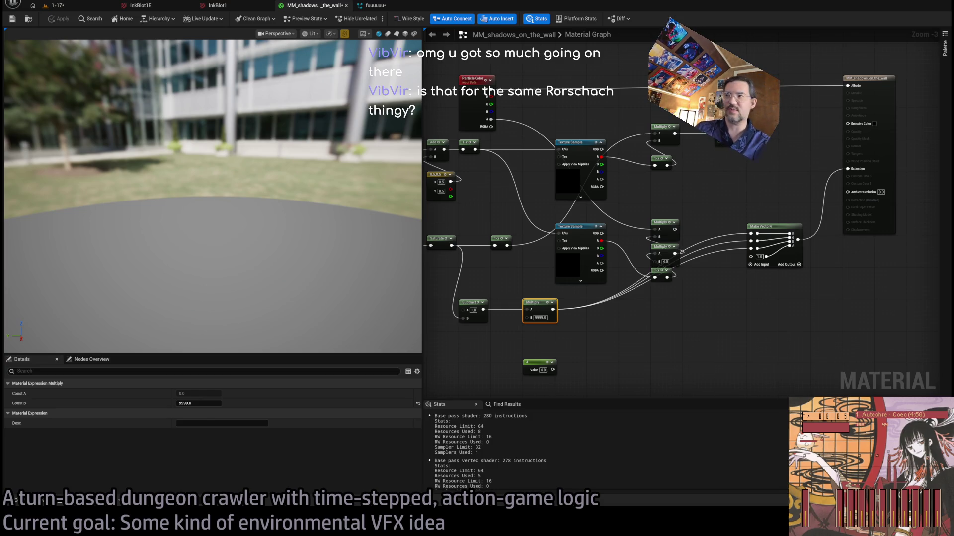
Shift the Multiply node right and inspect the Subtract node's settings.
click(647, 313)
scroll(690, 287, up, 1)
scroll(690, 287, down, 1)
drag(578, 338, 609, 339)
click(544, 320)
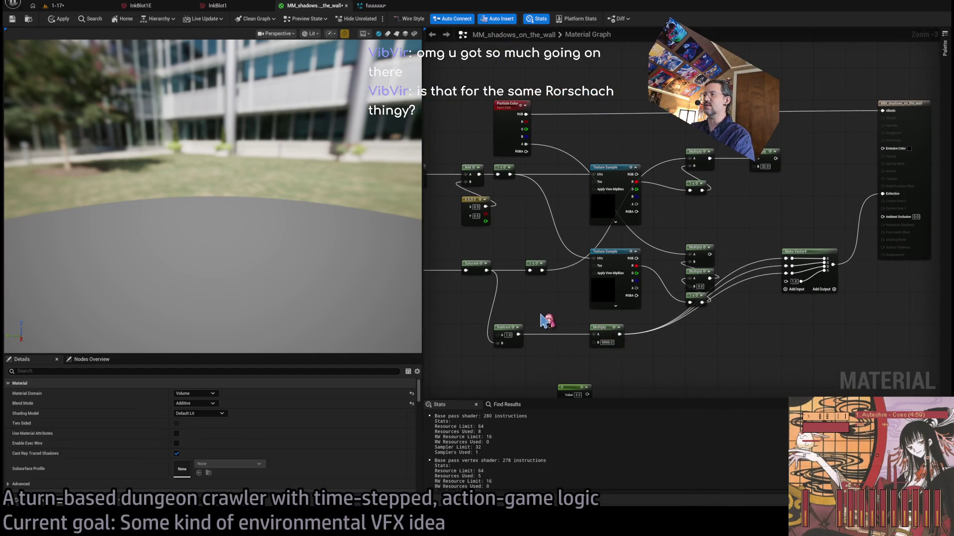
click(505, 334)
click(546, 324)
scroll(546, 303, up, 3)
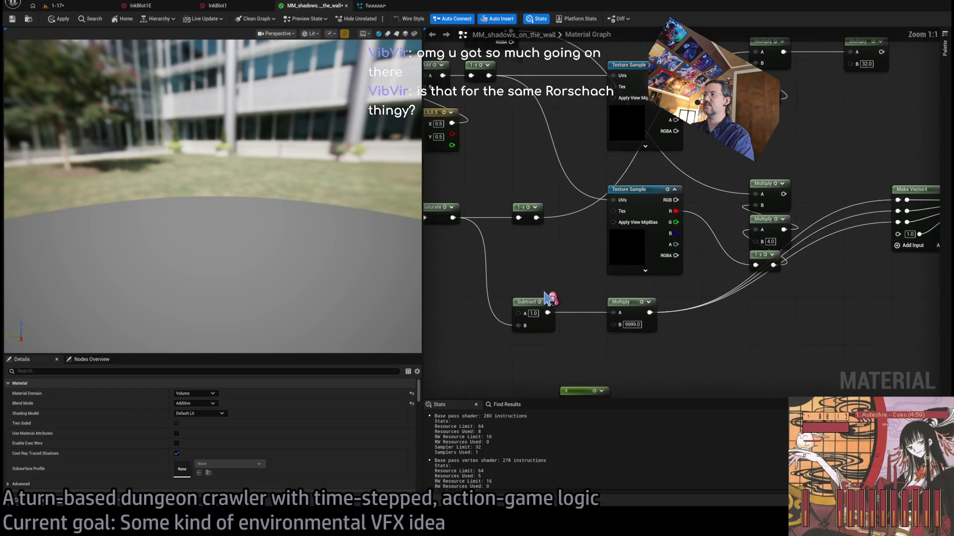
scroll(598, 332, down, 1)
Set the post-Subtract Multiply's B value to 999999999 and check the wall in the level.
drag(556, 298, 569, 268)
drag(535, 241, 683, 293)
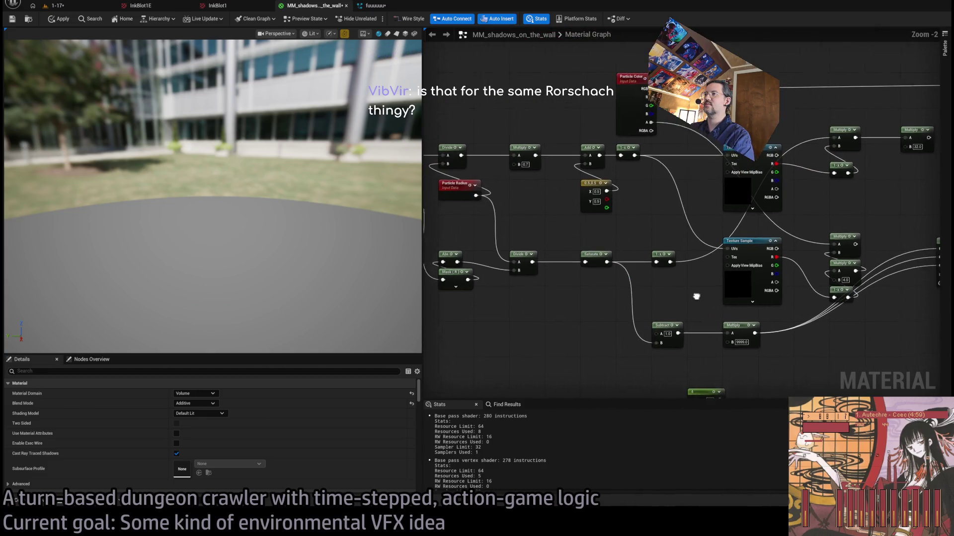
scroll(696, 298, down, 2)
mouse_move(590, 319)
mouse_down()
mouse_move(529, 327)
mouse_move(593, 315)
mouse_up()
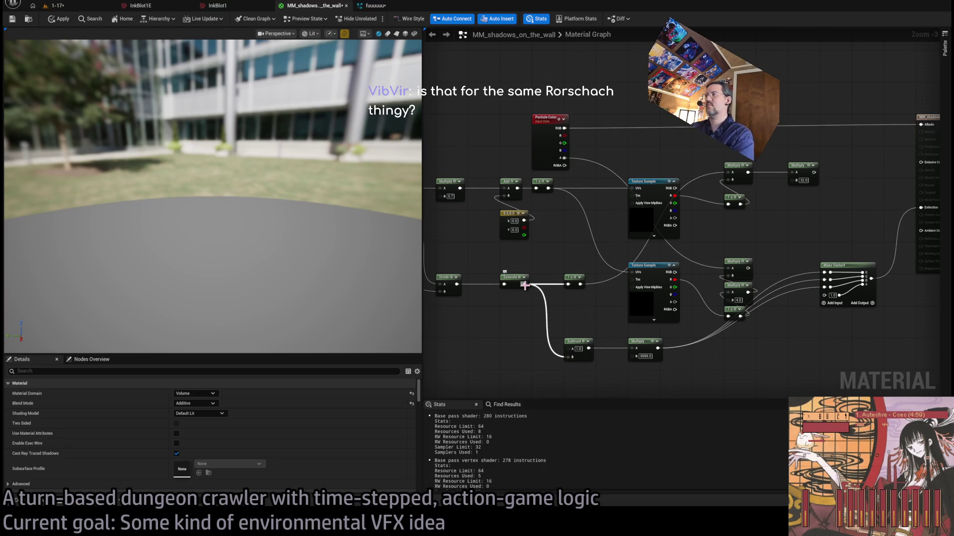
scroll(806, 319, up, 1)
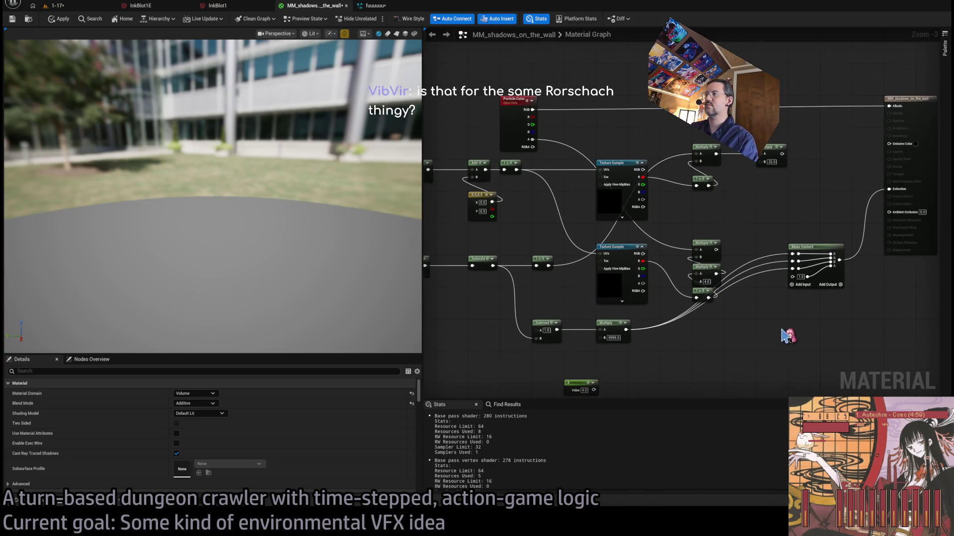
drag(752, 349, 723, 336)
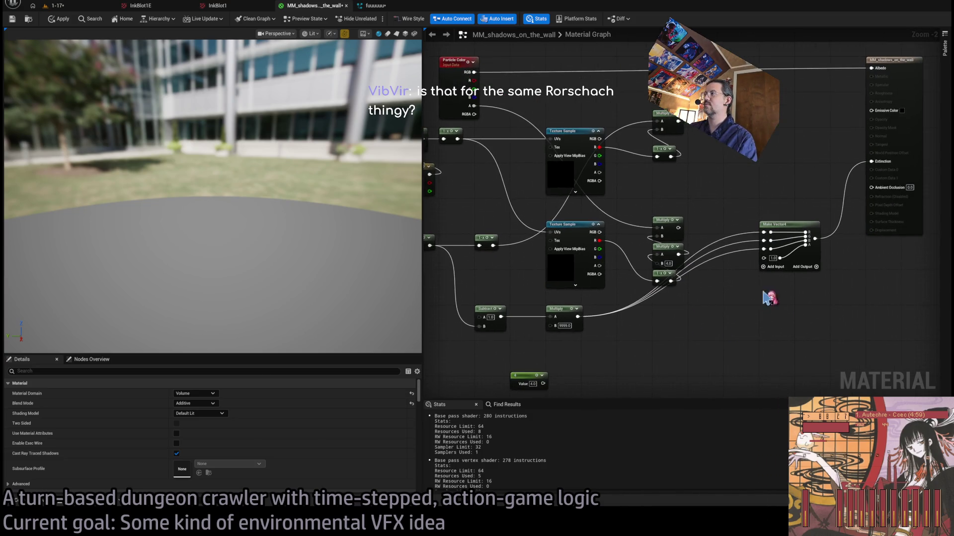
drag(611, 325, 696, 375)
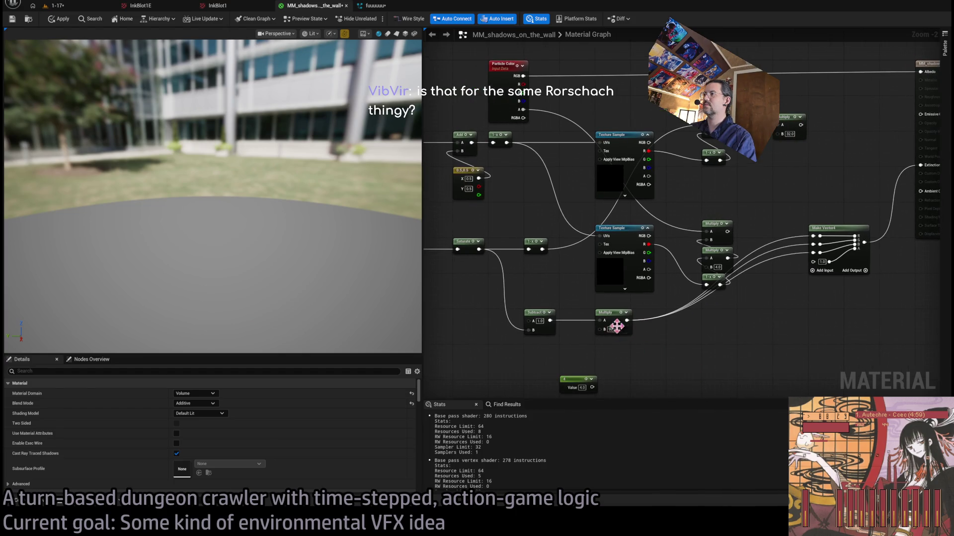
key(BackSpace)
text(999999999)
key(Return)
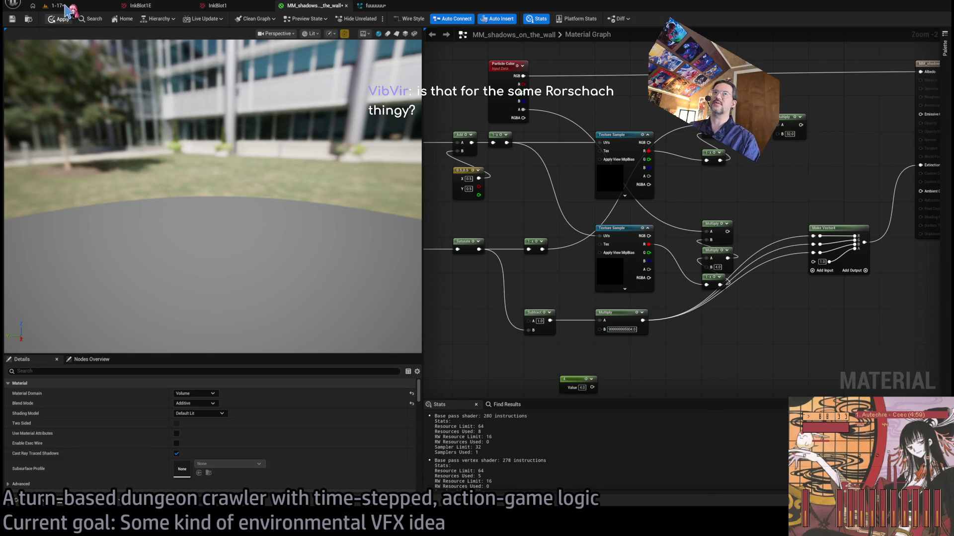
click(65, 7)
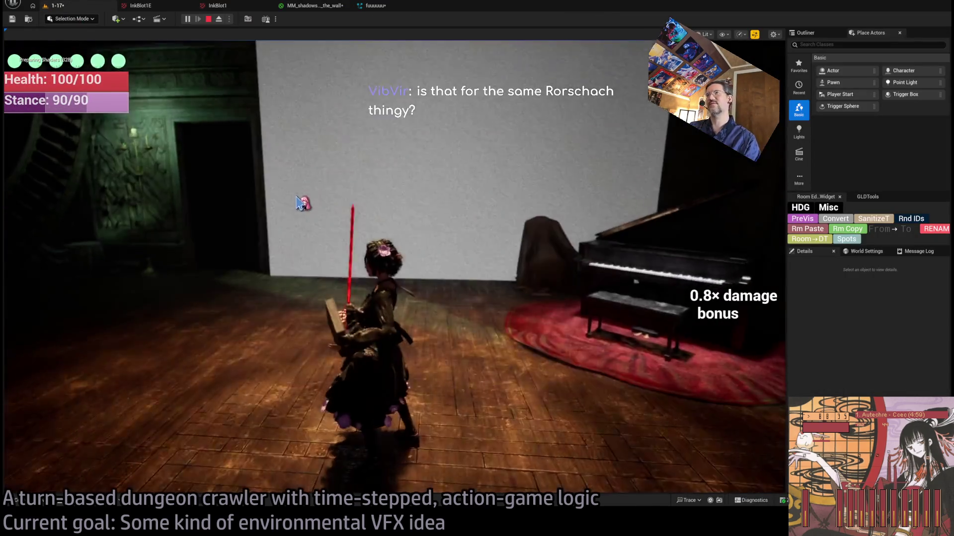
Free the mouse from the game with Shift+F1 and reopen the MM_shadows_on_the_wall graph.
click(303, 204)
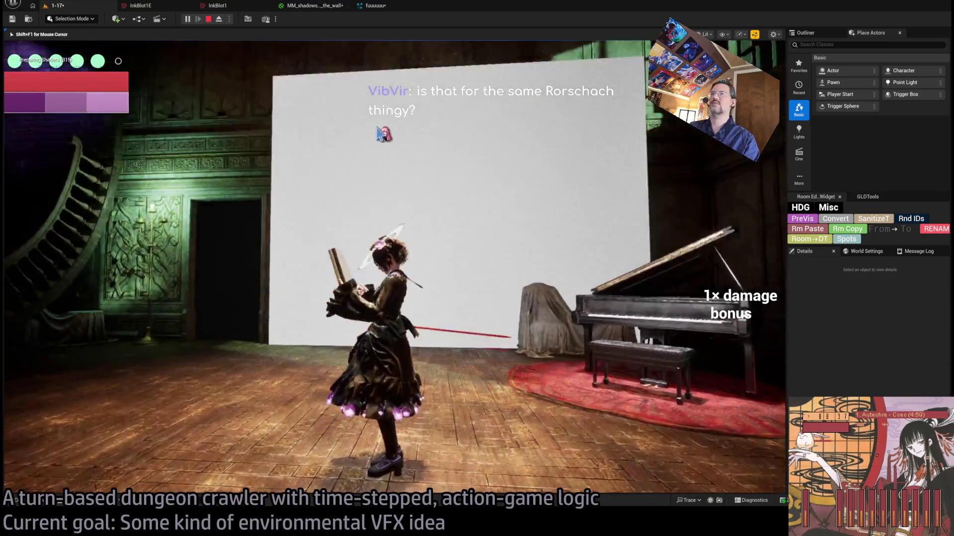
key(shift+F1)
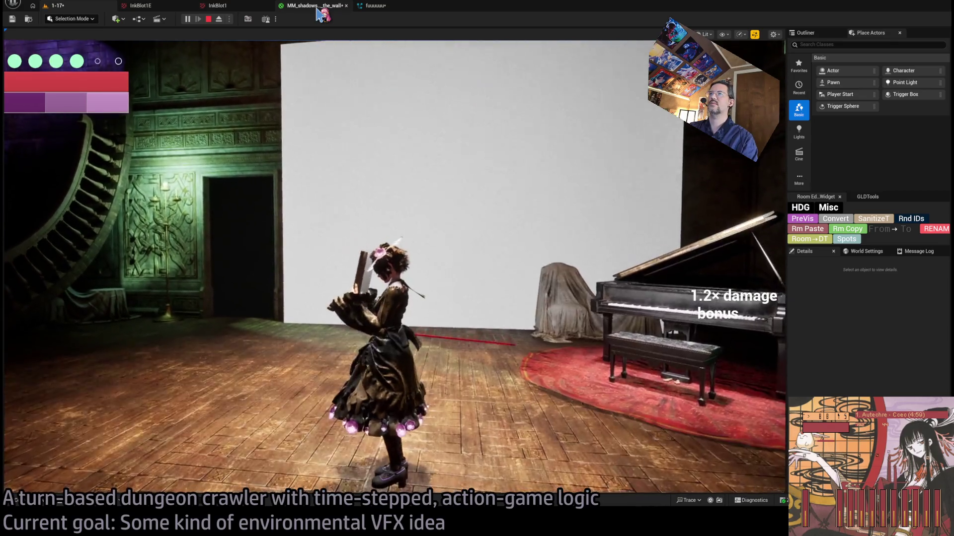
click(318, 13)
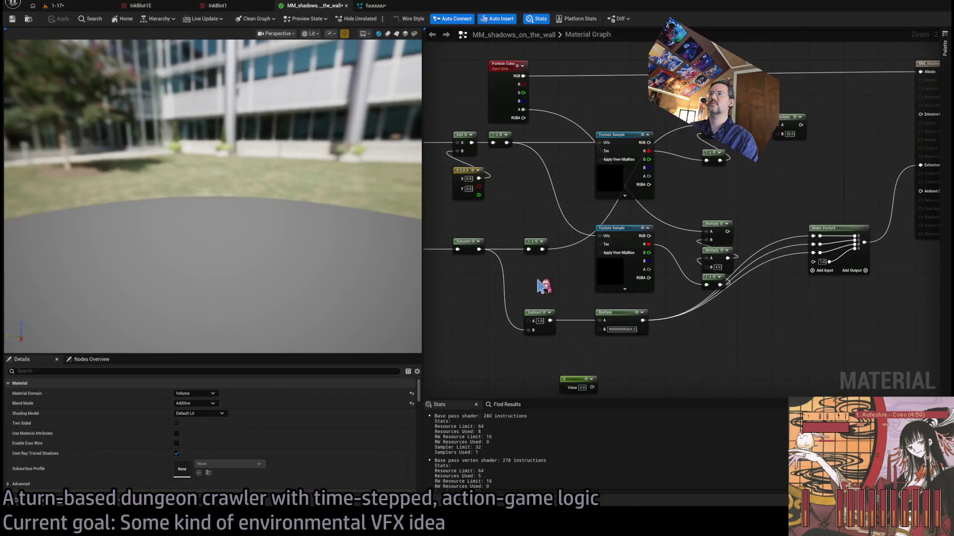
Wire the Divide node's output toward Make Vector4 and check the running level.
scroll(571, 278, up, 2)
mouse_move(556, 223)
mouse_down()
mouse_move(621, 307)
mouse_move(720, 337)
mouse_up()
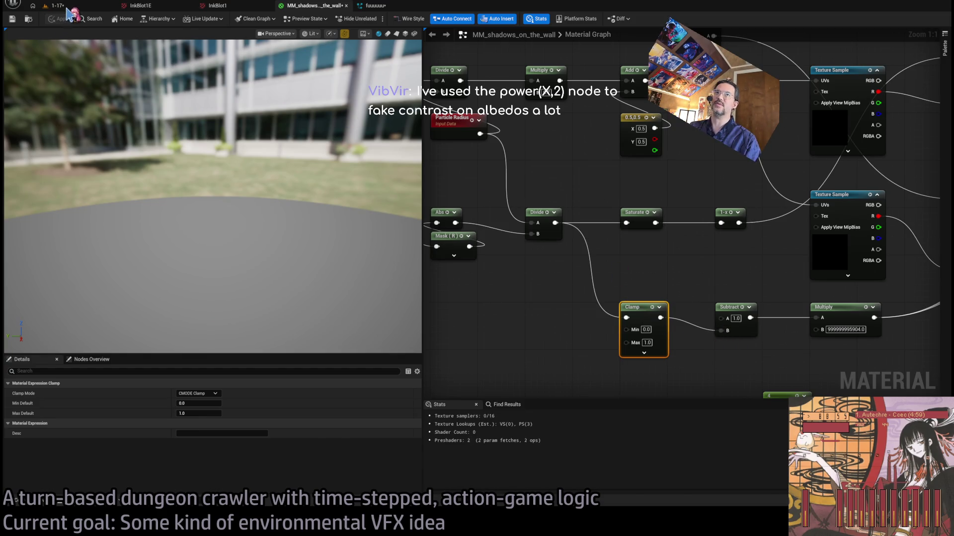
click(67, 7)
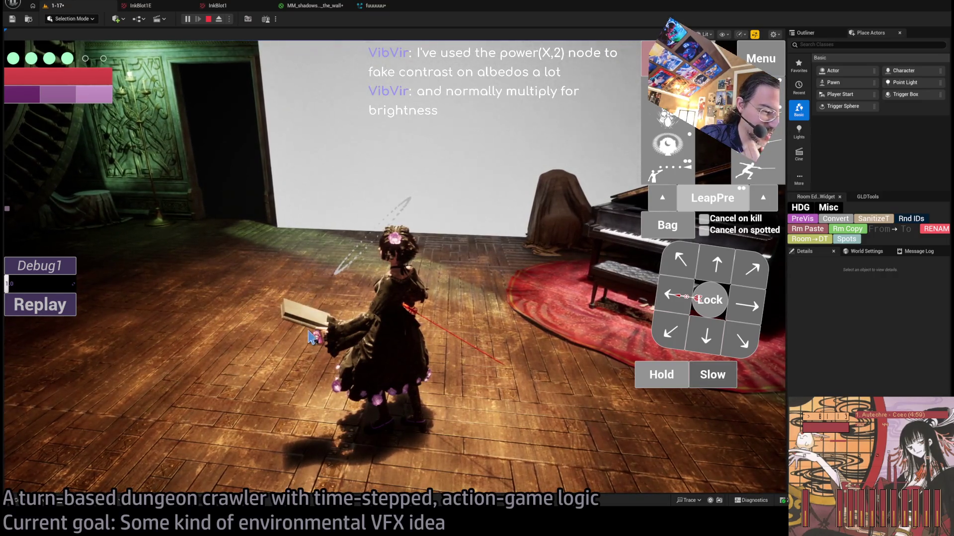
Connect the Saturate node's output into Make Vector4 and return to the 1-17 level.
click(313, 5)
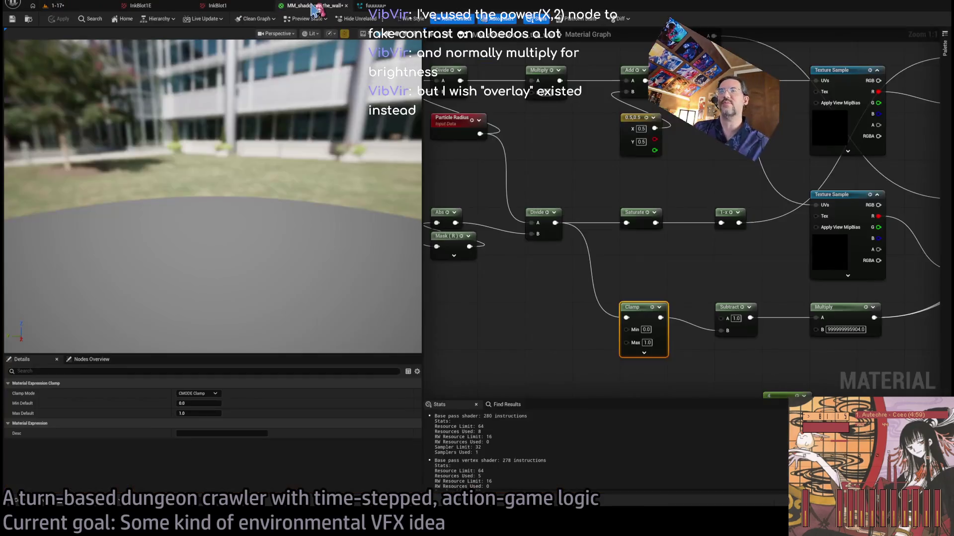
drag(625, 282, 593, 266)
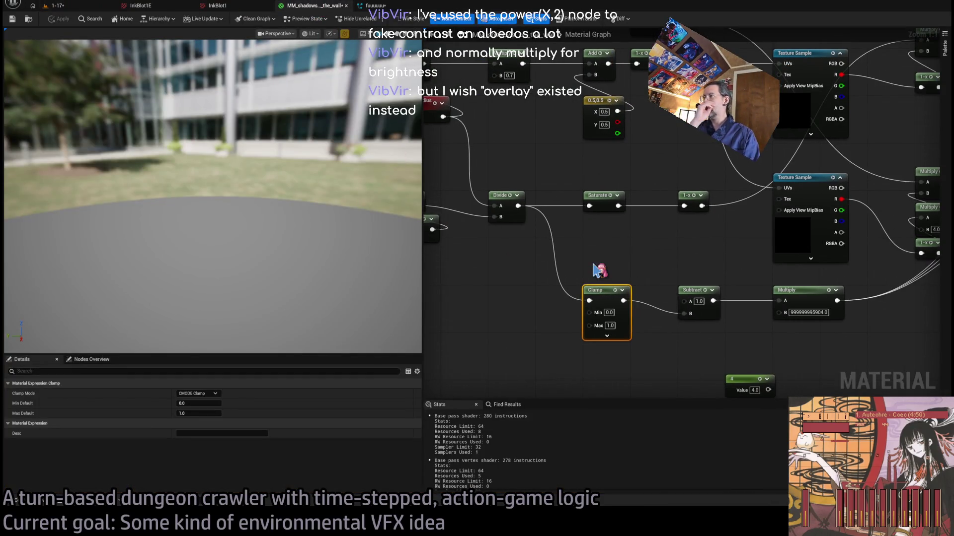
scroll(610, 268, down, 2)
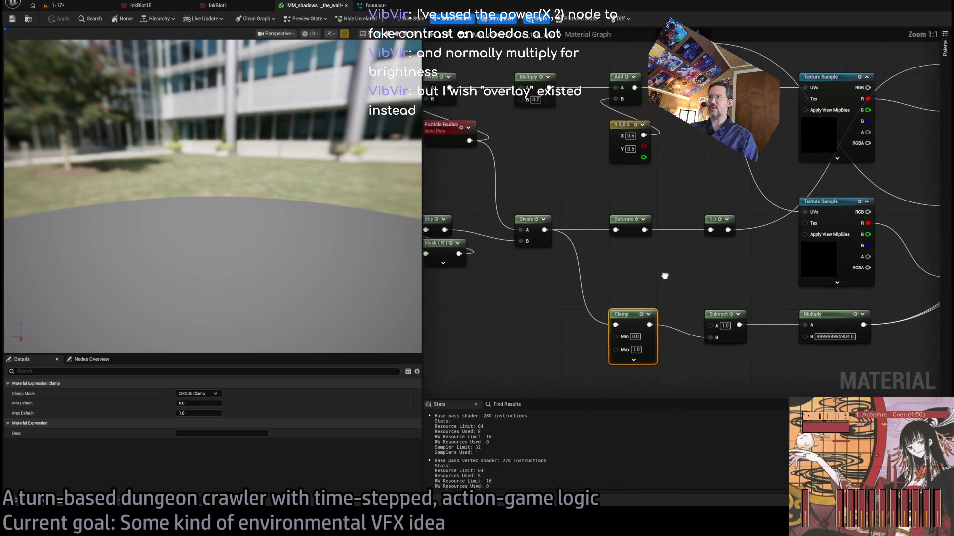
drag(735, 289, 596, 283)
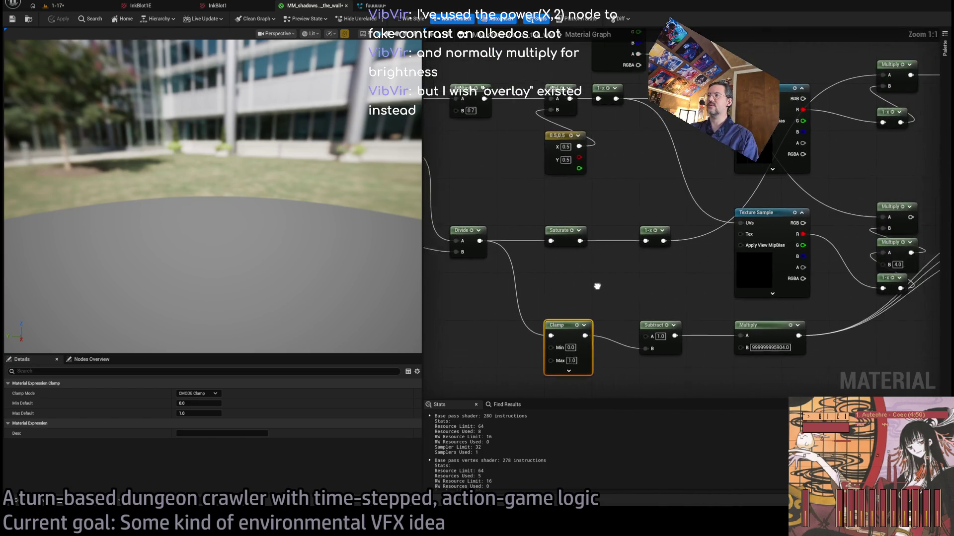
mouse_move(575, 253)
mouse_down()
mouse_move(606, 293)
mouse_move(823, 244)
mouse_up()
click(69, 6)
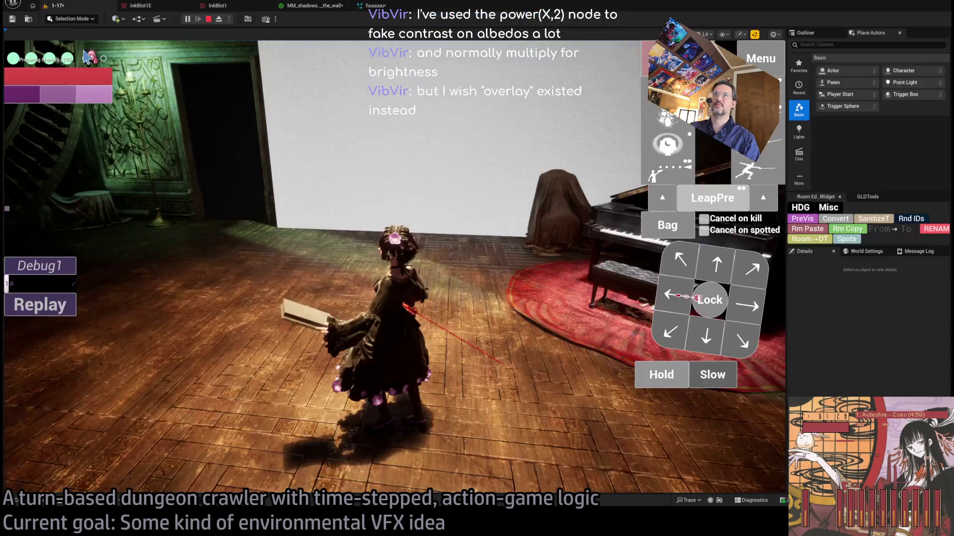
Replay the level to see the soft dark shadow gradient, then reopen the shadow material graph.
click(59, 311)
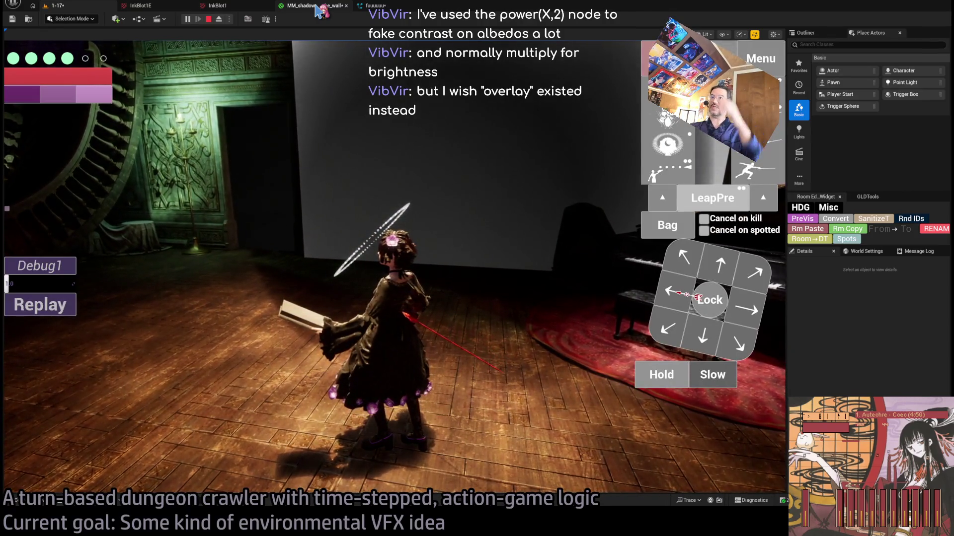
click(316, 7)
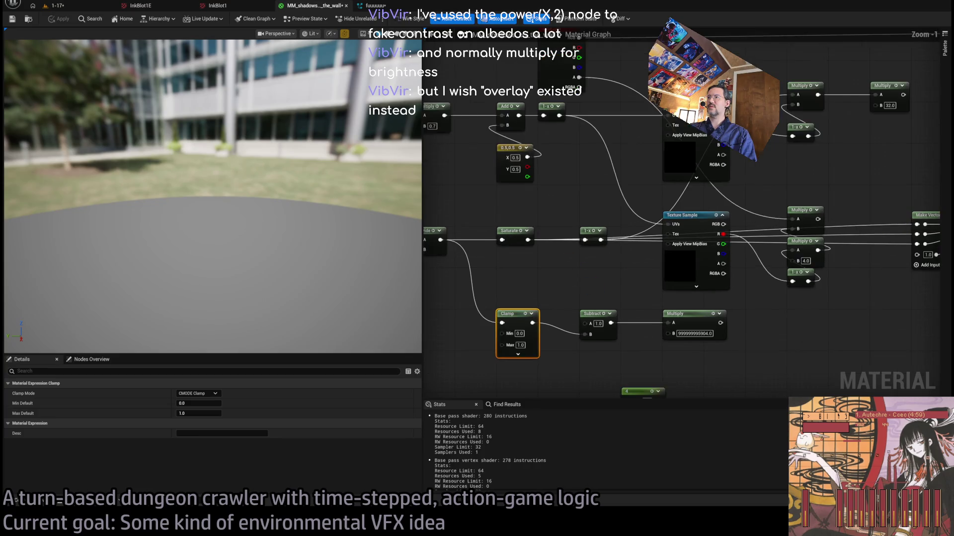
Zoom in and select the Saturate node to inspect it in the material graph.
scroll(571, 278, up, 1)
scroll(548, 268, up, 1)
drag(568, 206, 611, 233)
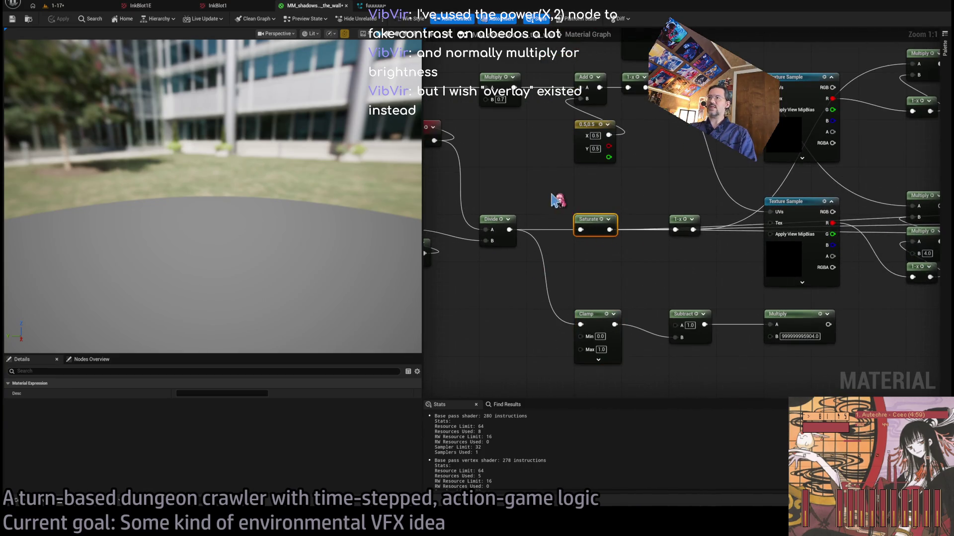
drag(555, 197, 638, 257)
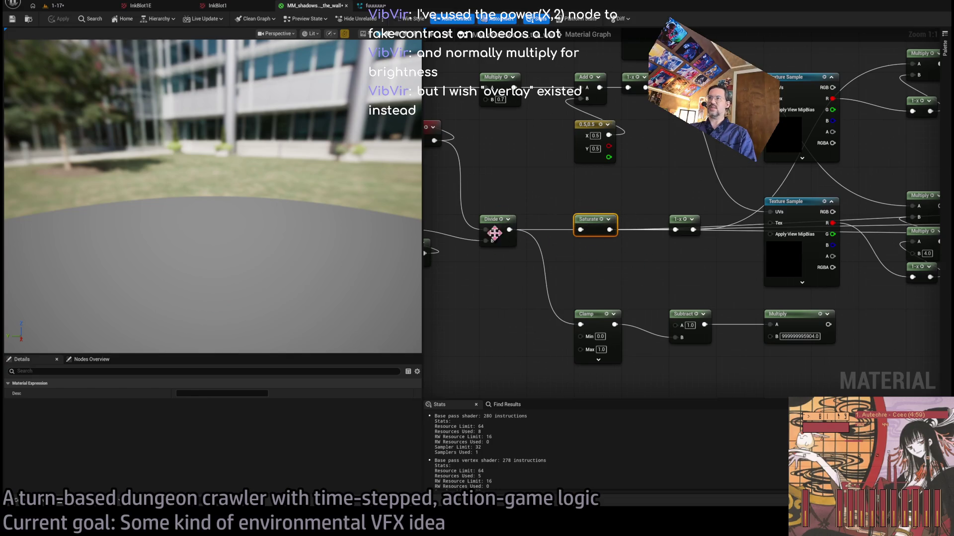
mouse_move(678, 288)
mouse_down()
mouse_move(619, 301)
mouse_move(603, 274)
mouse_move(570, 269)
mouse_up()
drag(467, 205, 546, 265)
click(579, 297)
Reselect the Saturate node, move toward the output side, and return to the running level.
drag(579, 297, 556, 269)
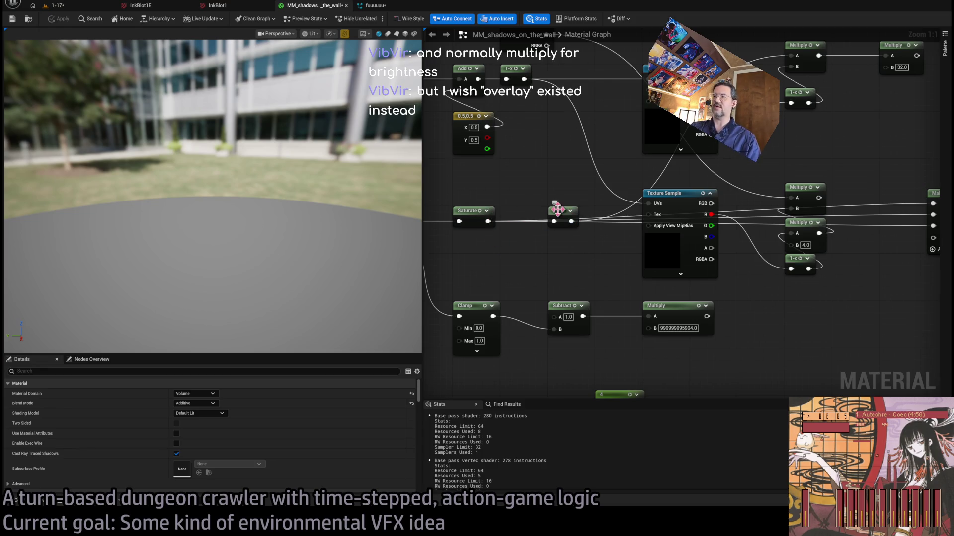
scroll(566, 282, down, 1)
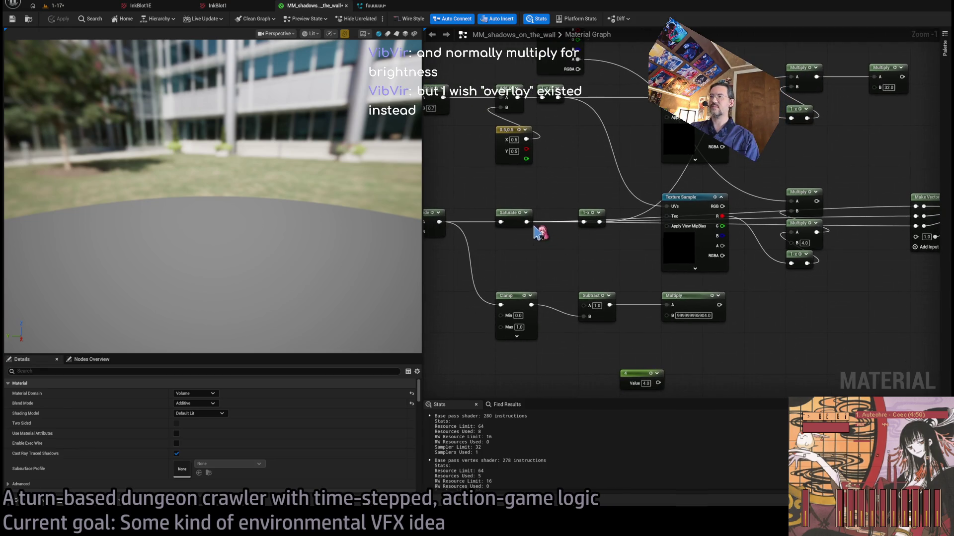
drag(476, 183, 633, 339)
drag(637, 336, 596, 334)
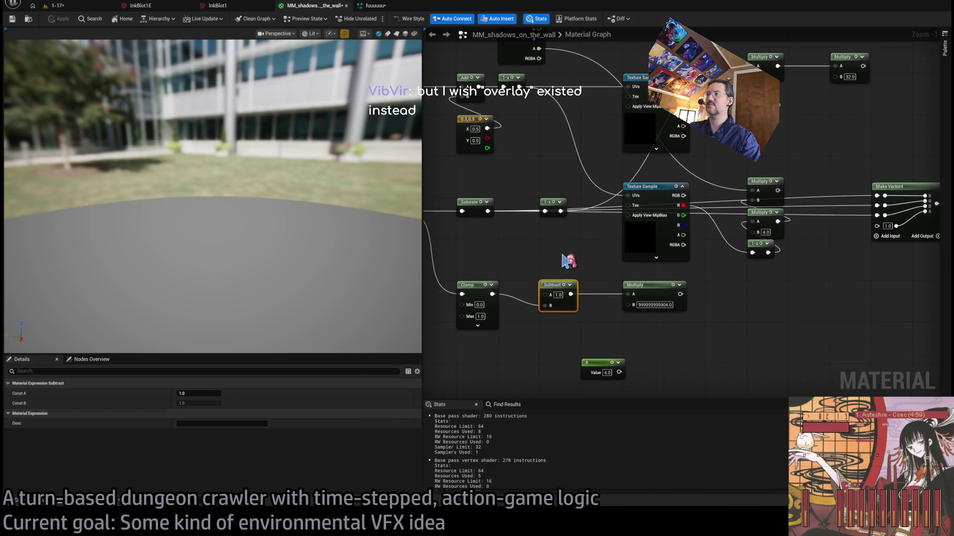
mouse_move(562, 220)
mouse_down()
mouse_move(488, 254)
mouse_move(802, 239)
mouse_up()
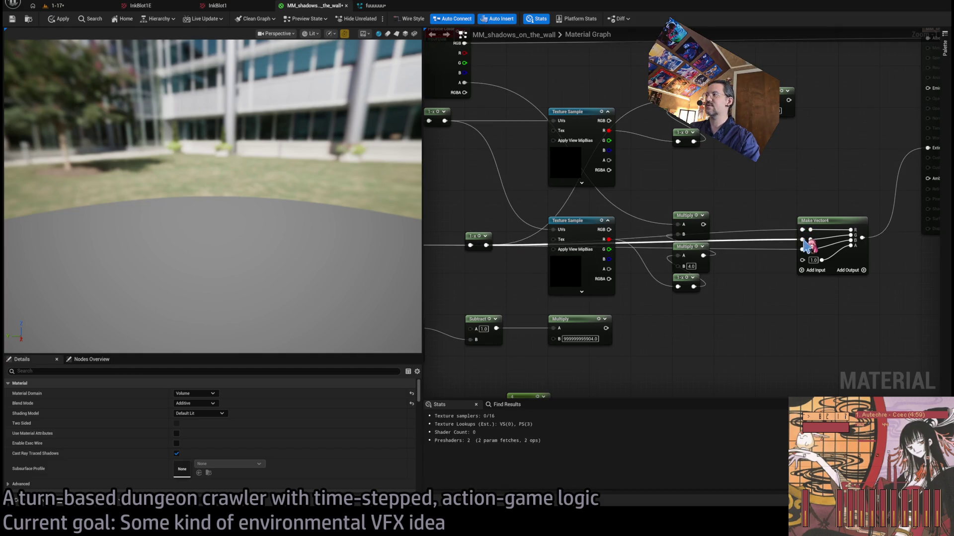
click(75, 7)
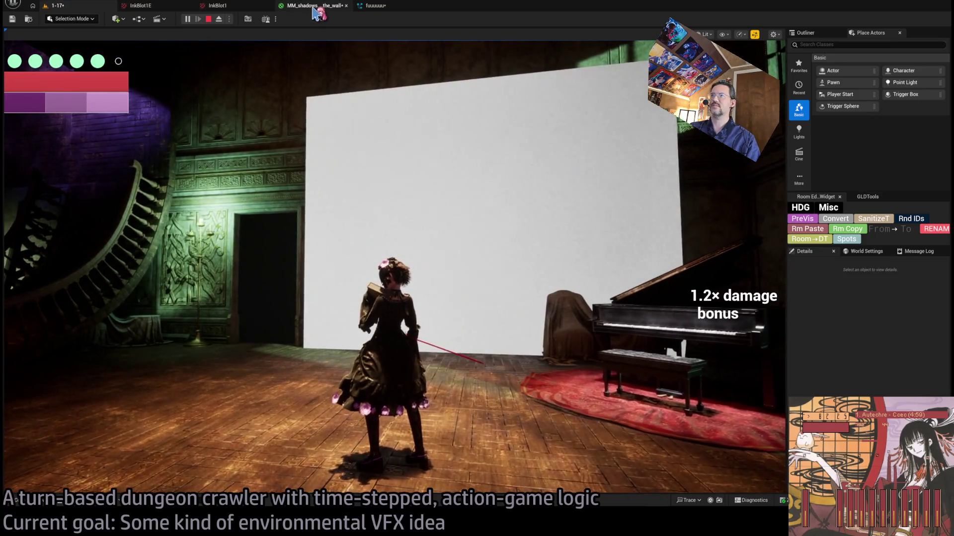
Glance at the fuuuuuu system and Make Vector4 area, replay 1-17, and return to the material.
click(380, 6)
click(310, 8)
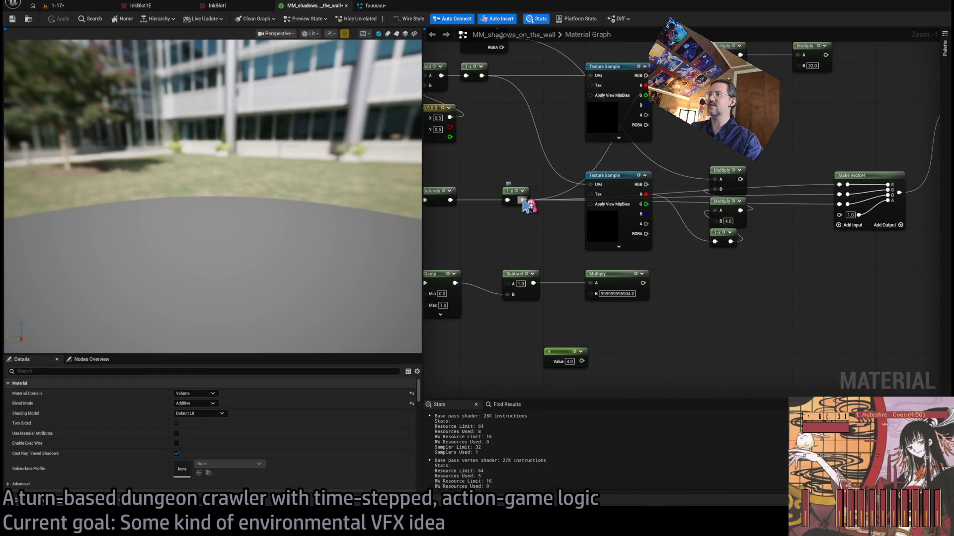
drag(656, 322, 551, 290)
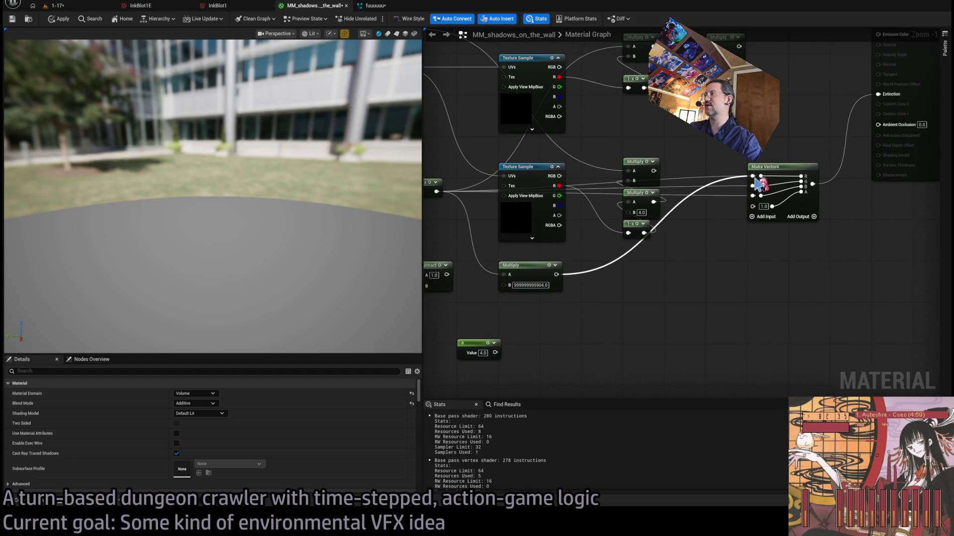
click(57, 6)
click(61, 308)
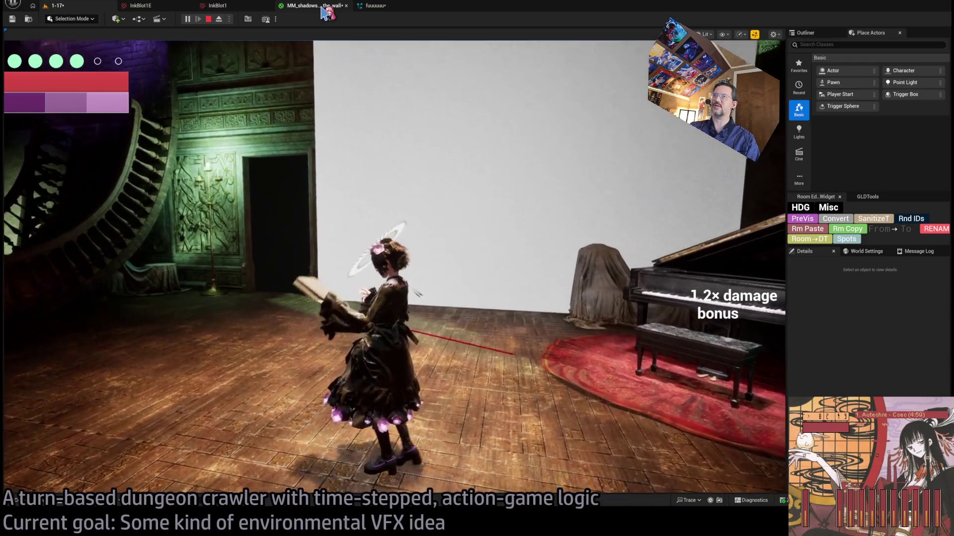
click(324, 12)
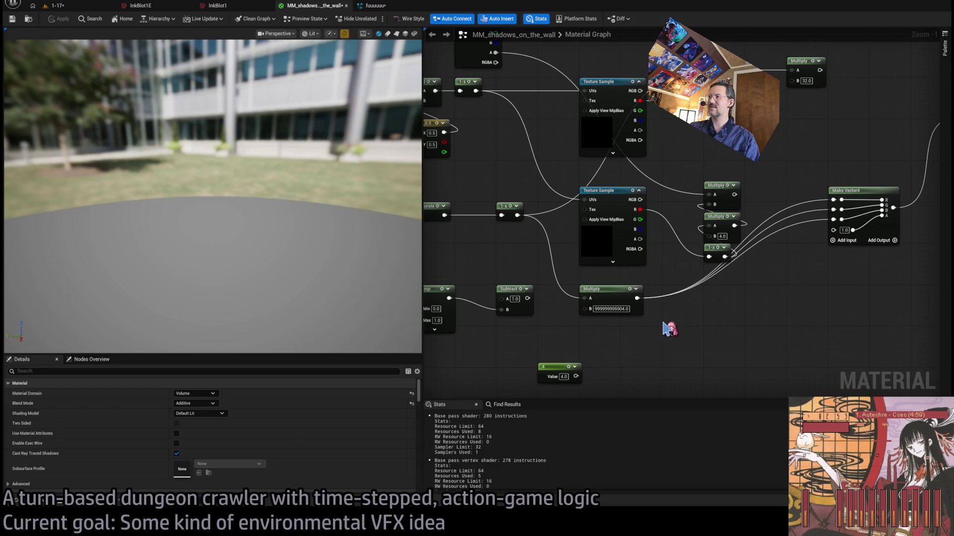
Zoom the graph and inspect the Saturate and 1-x nodes by selecting them.
scroll(665, 328, down, 1)
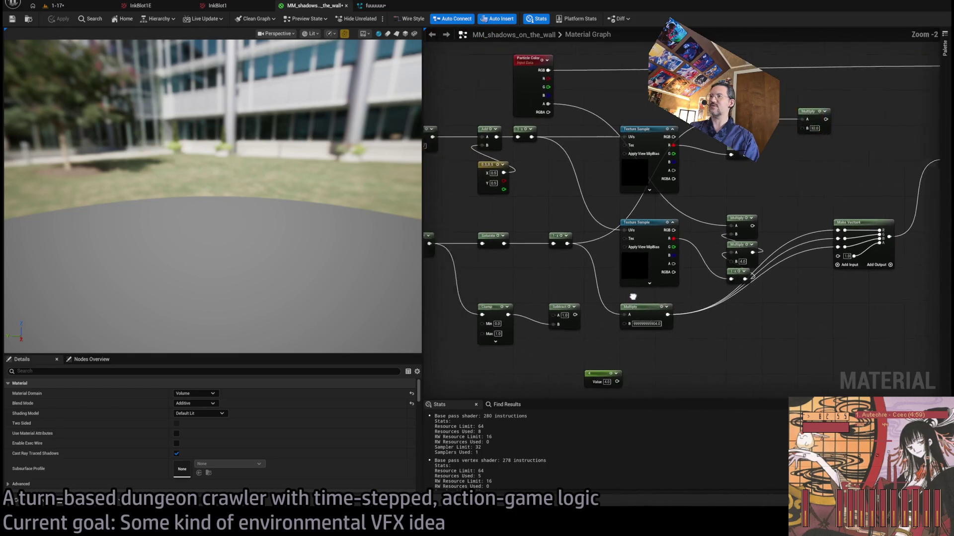
scroll(633, 296, up, 2)
mouse_move(496, 188)
mouse_down()
mouse_move(641, 263)
mouse_move(596, 251)
mouse_move(661, 268)
mouse_move(496, 213)
mouse_move(649, 282)
mouse_up()
click(616, 287)
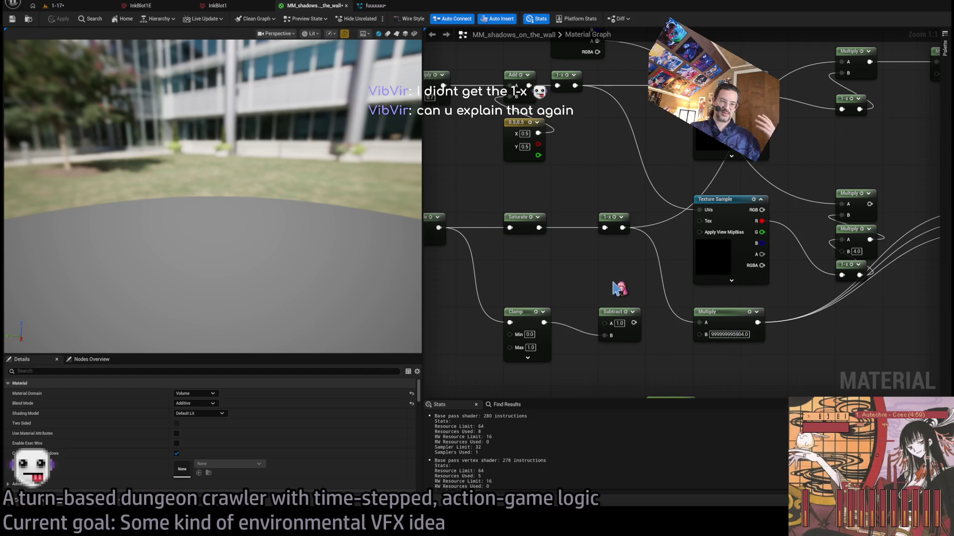
Pan to the Particle Color, Clamp and Subtract nodes, then return to the running 1-17 level.
scroll(620, 289, down, 2)
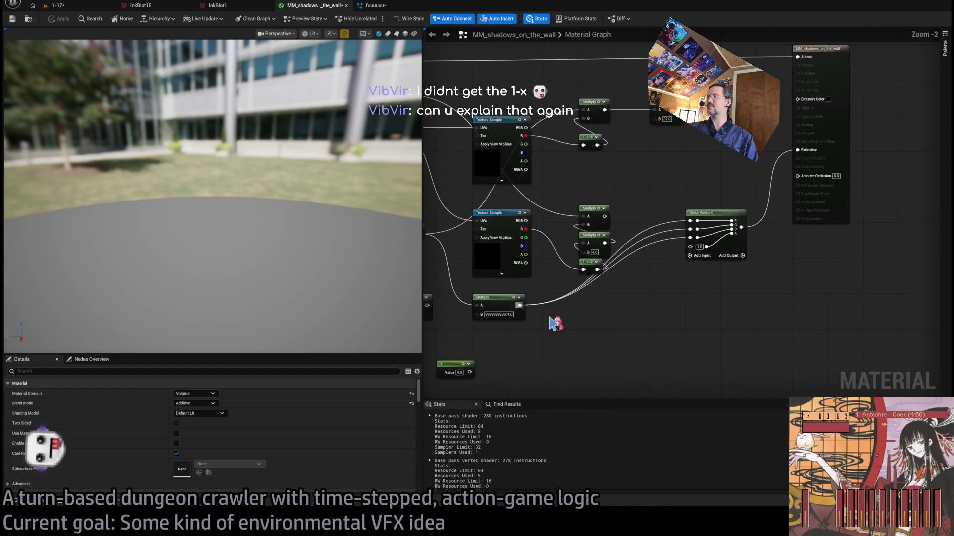
drag(554, 349, 606, 328)
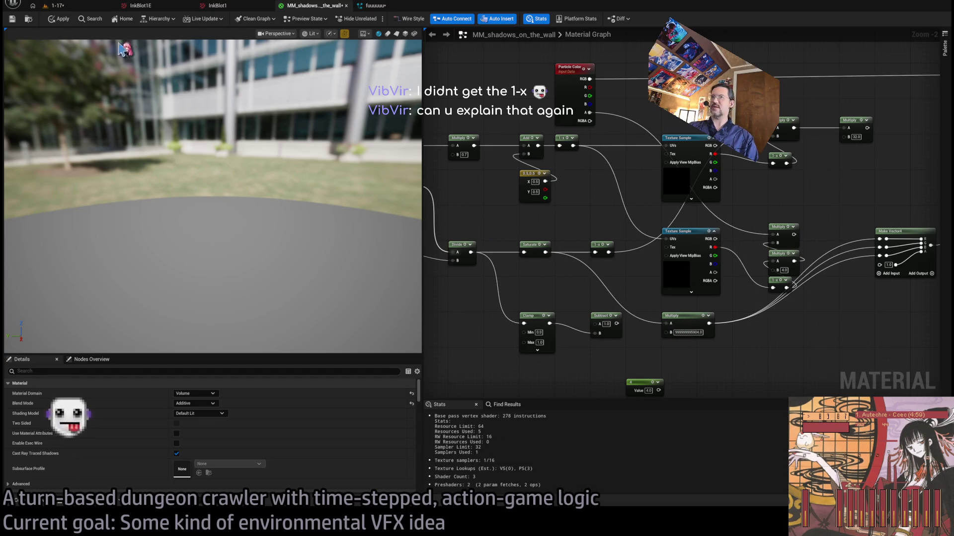
click(71, 7)
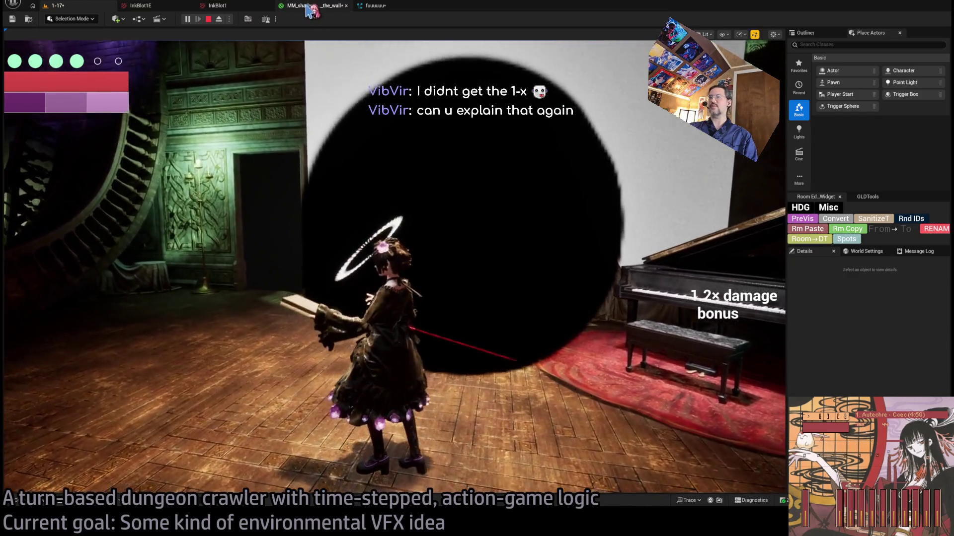
Play the 1-17 level, observe the solid black disc on the wall, and reopen MM_shadows_on_the_wall.
click(445, 173)
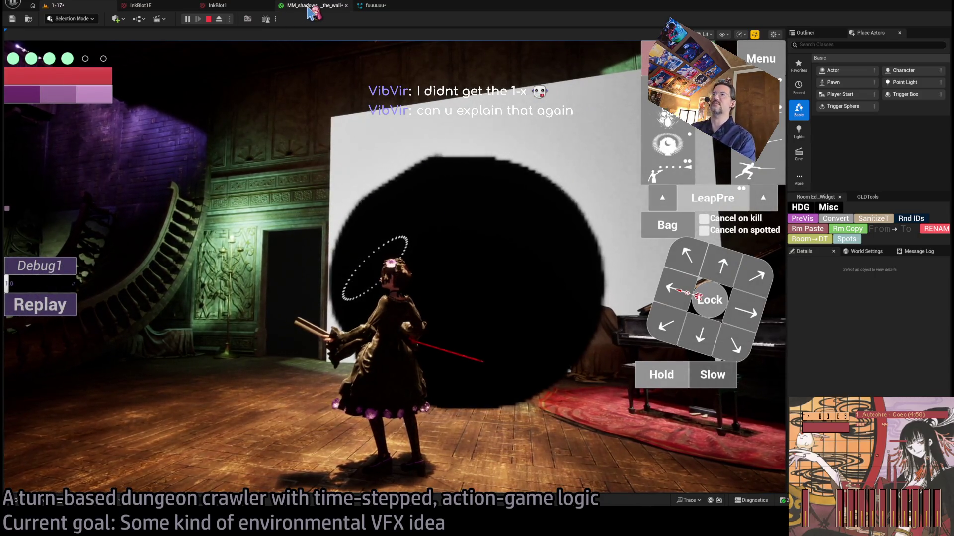
click(308, 7)
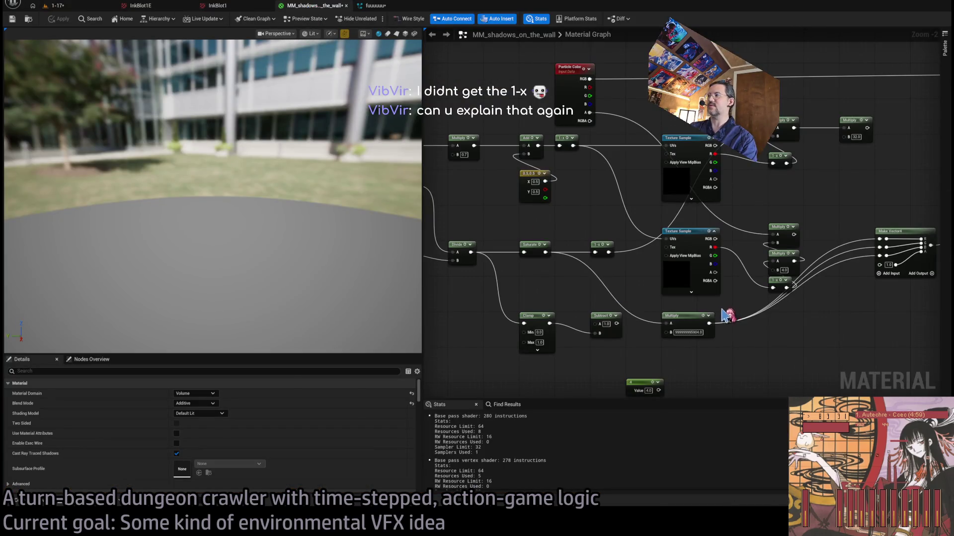
Wire Saturate's output into Multiply's A input and bring the 4 constant into view.
scroll(638, 295, up, 2)
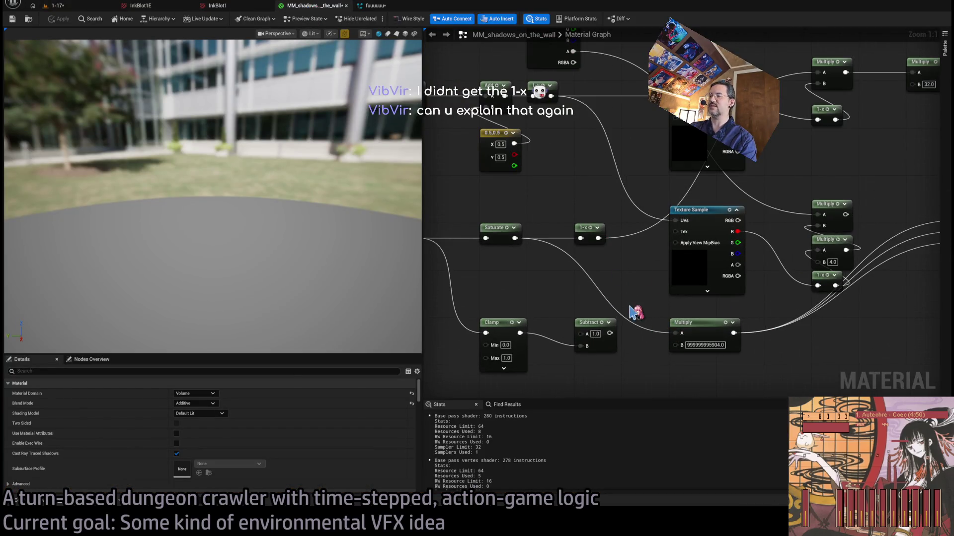
drag(618, 314, 676, 334)
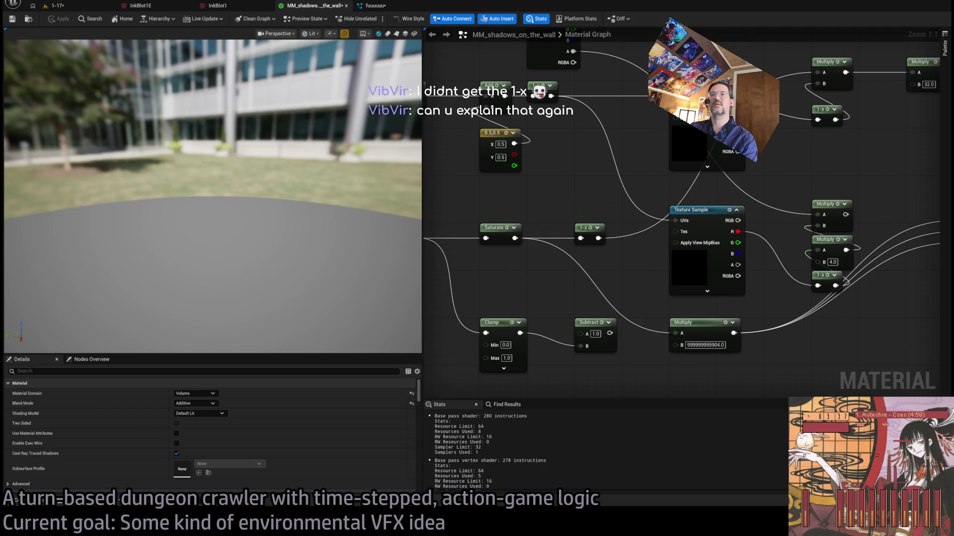
mouse_move(586, 296)
mouse_down()
mouse_move(672, 260)
mouse_move(649, 262)
mouse_move(644, 309)
mouse_up()
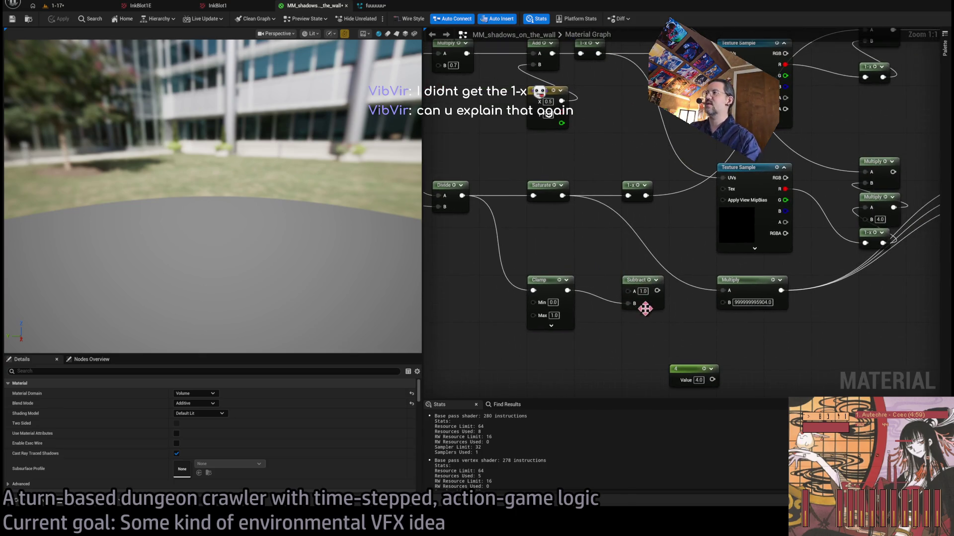
scroll(658, 330, up, 7)
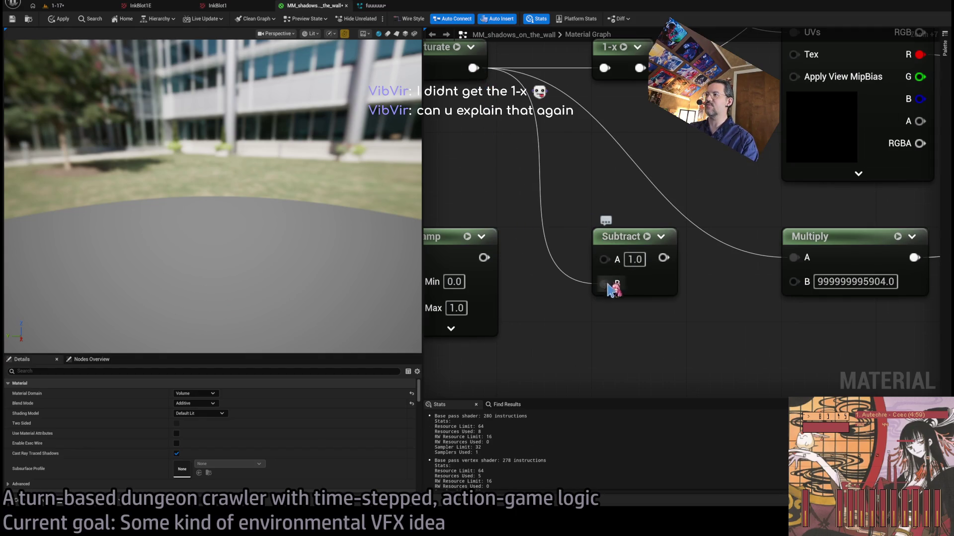
drag(715, 329, 641, 337)
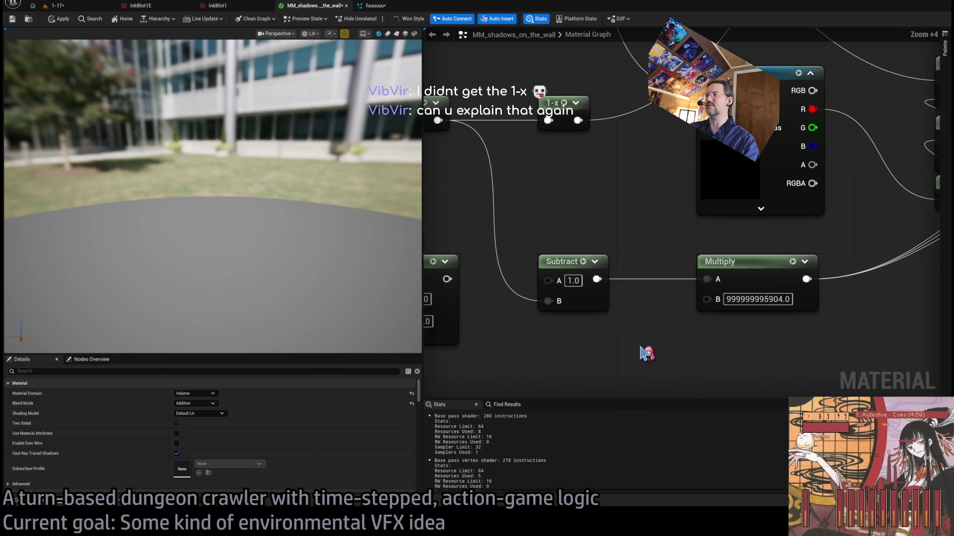
scroll(643, 351, down, 4)
scroll(598, 282, up, 4)
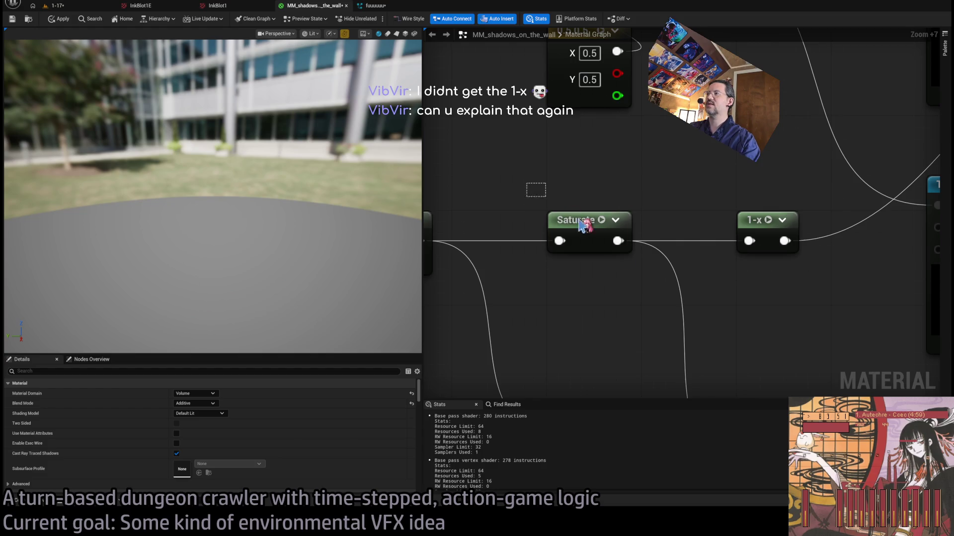
Inspect the Saturate, Clamp, Subtract and Multiply nodes, then check the wall in the 1-17 level.
drag(657, 285, 656, 285)
mouse_move(738, 376)
mouse_down()
mouse_move(585, 164)
mouse_move(668, 333)
mouse_up()
drag(498, 98, 534, 132)
mouse_move(616, 190)
mouse_down()
mouse_move(513, 213)
mouse_move(607, 303)
mouse_up()
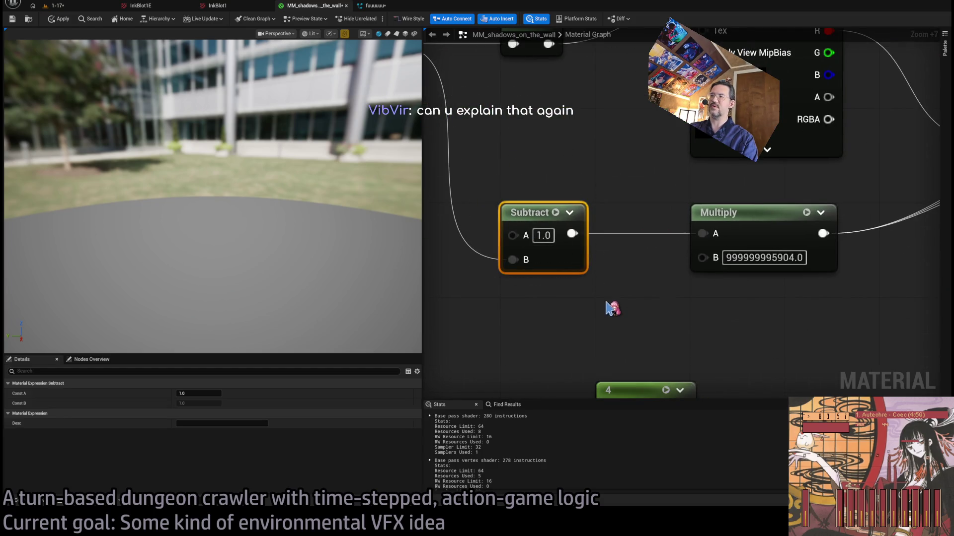
scroll(681, 304, down, 3)
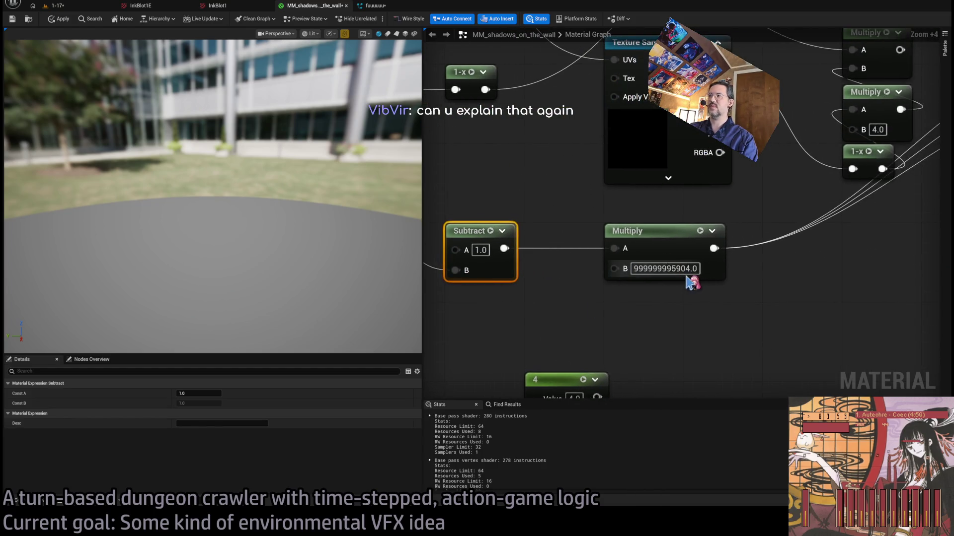
click(57, 6)
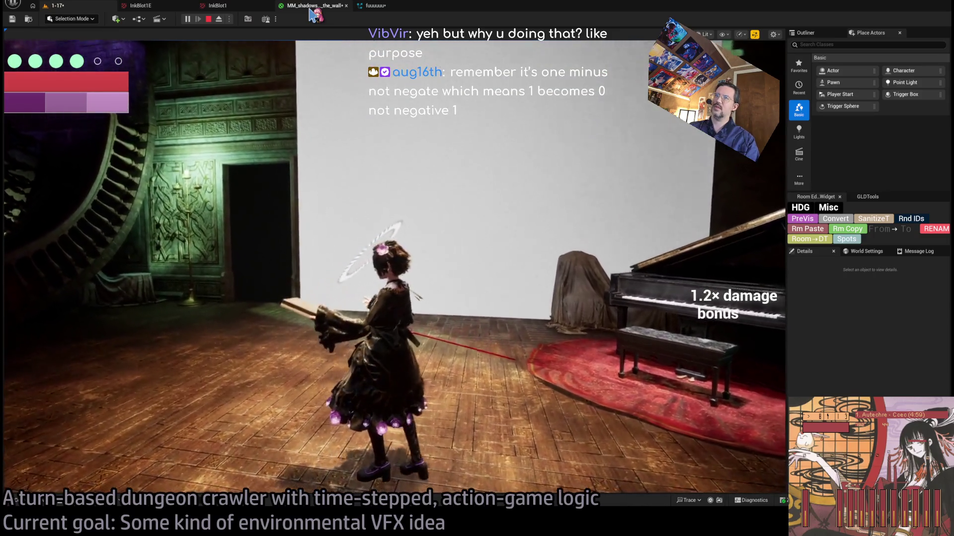
click(417, 181)
Frame Make Vector4 in the graph and retest the level, where the wall stays plain white.
click(314, 6)
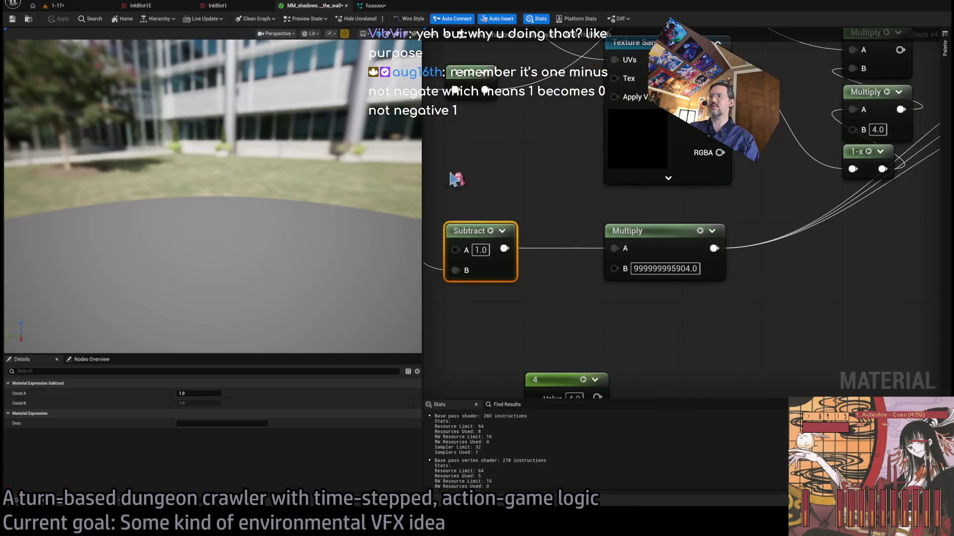
scroll(656, 278, down, 3)
drag(657, 278, 569, 271)
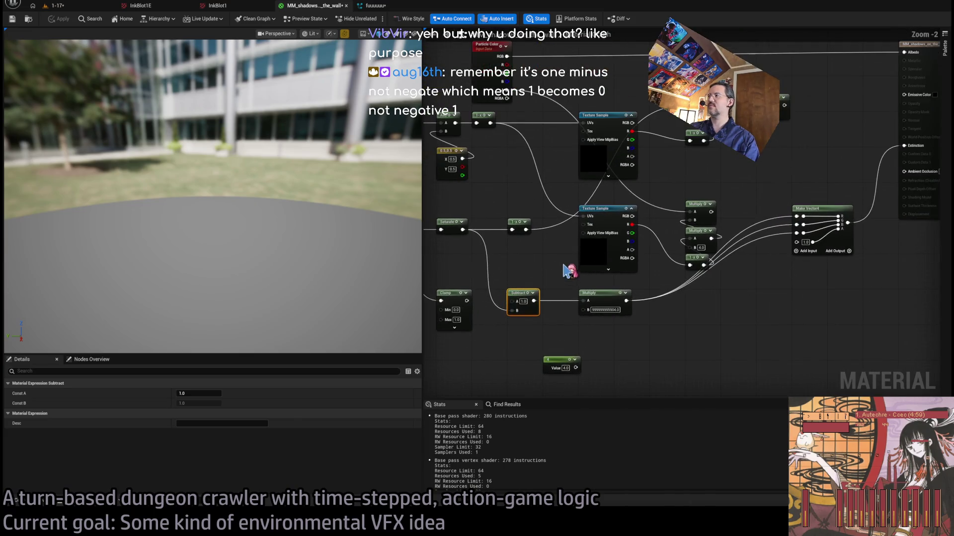
scroll(594, 305, up, 2)
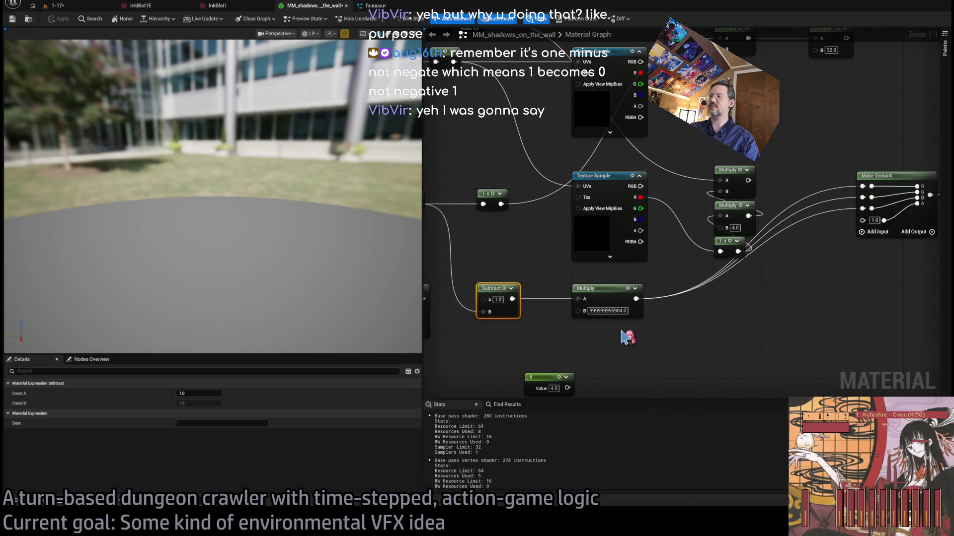
drag(622, 331, 549, 334)
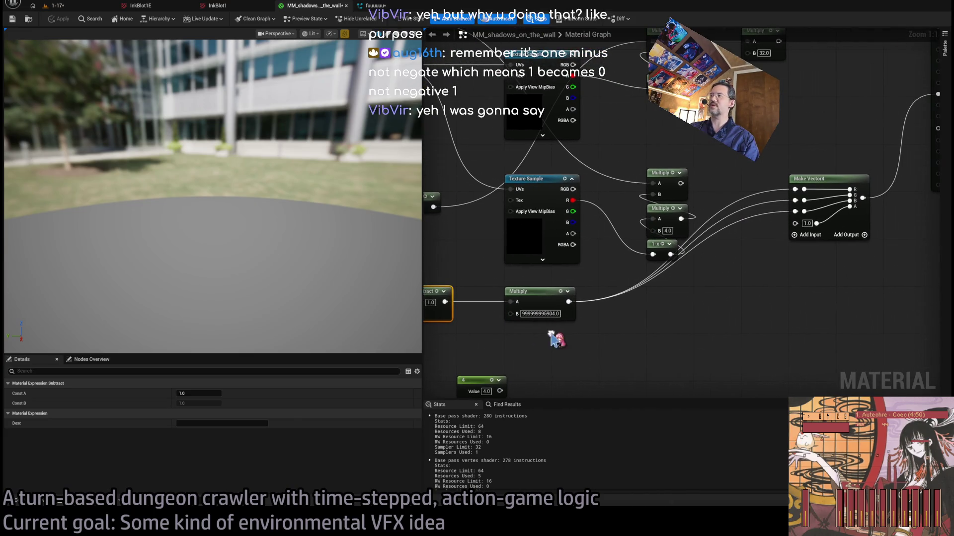
click(760, 297)
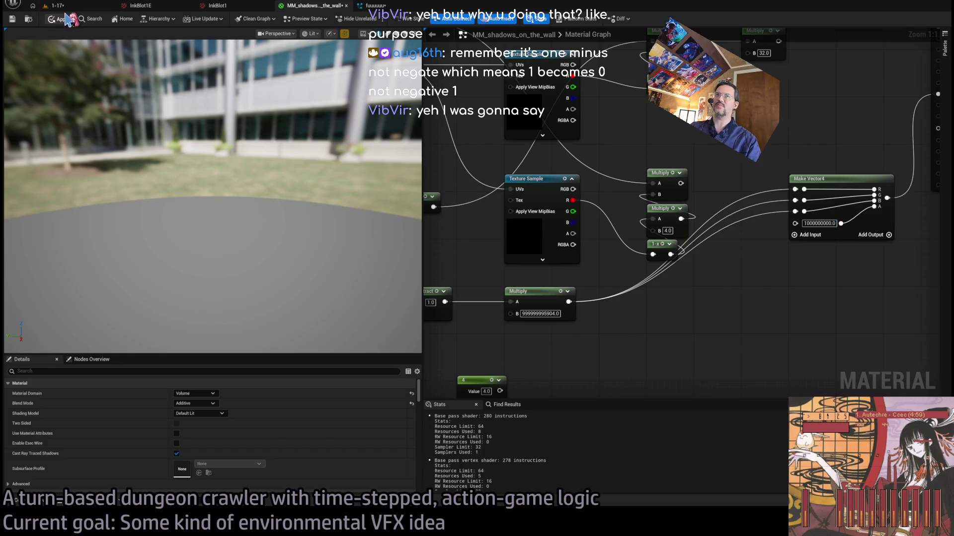
click(70, 7)
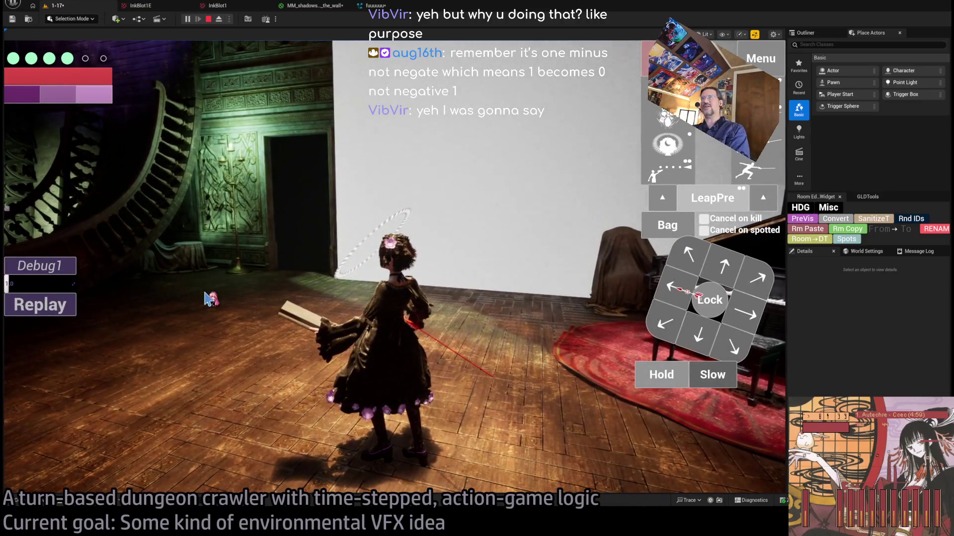
click(321, 10)
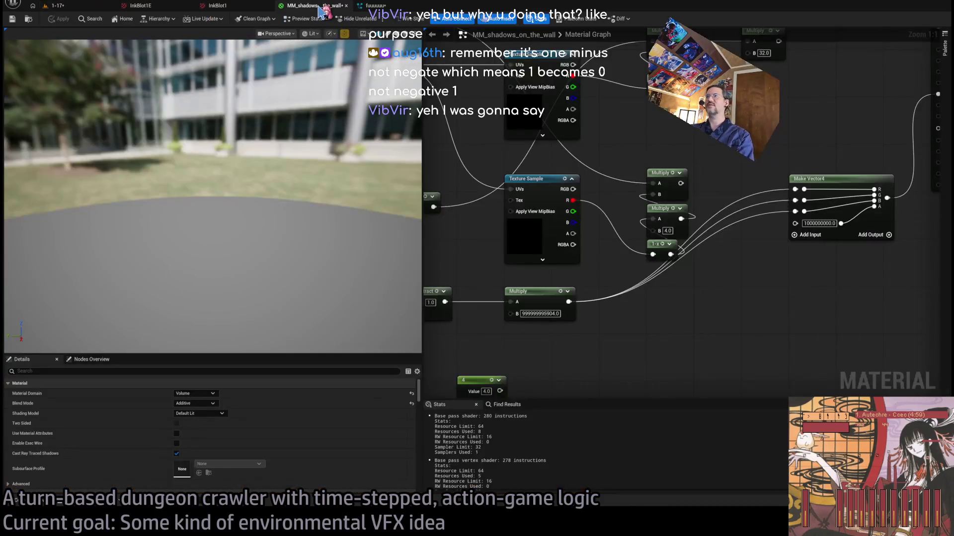
Connect the 1-x output to Make Vector4's R input.
scroll(668, 322, down, 2)
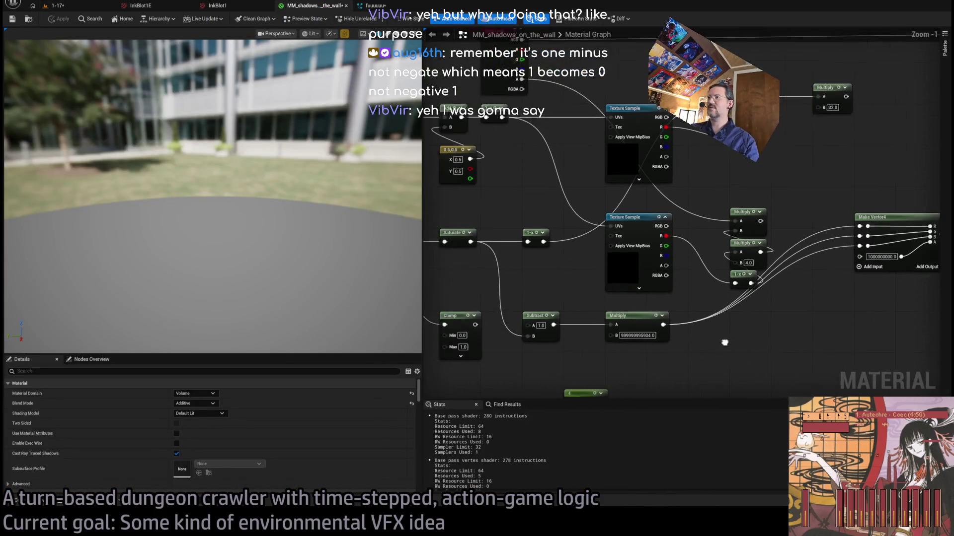
scroll(548, 281, up, 2)
drag(549, 253, 532, 211)
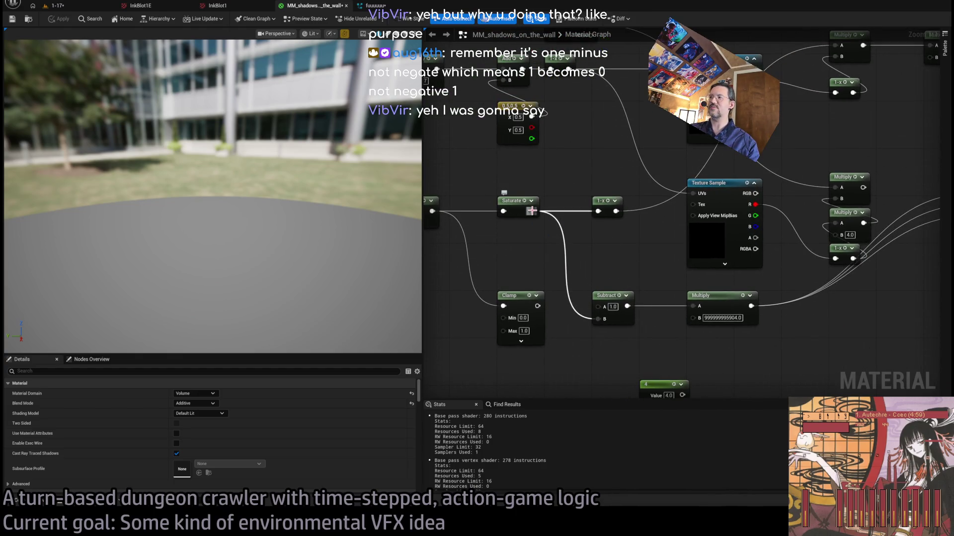
mouse_move(616, 211)
mouse_down()
mouse_move(924, 201)
mouse_move(846, 204)
mouse_up()
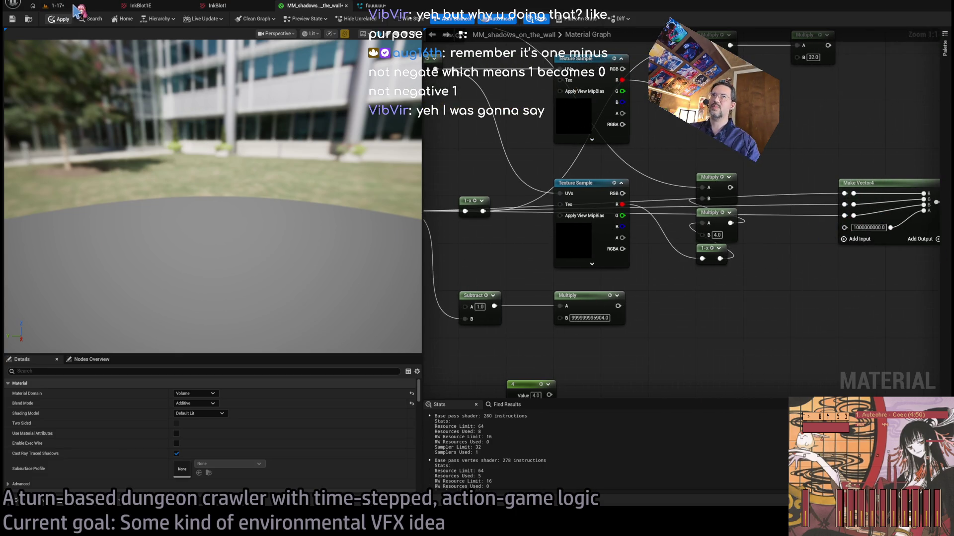
Replay the 1-17 level and turn the camera to the wall to see the soft dark shadow.
click(75, 10)
click(59, 304)
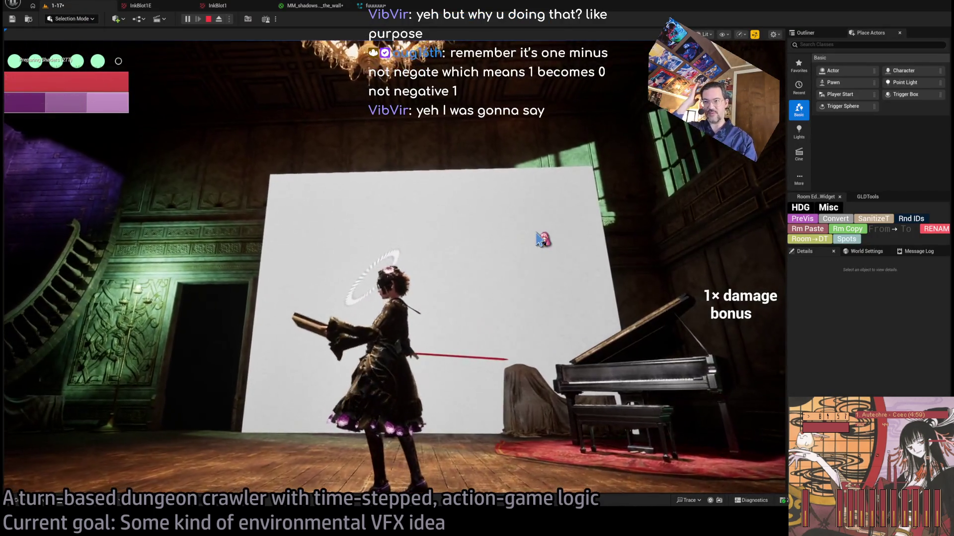
click(539, 238)
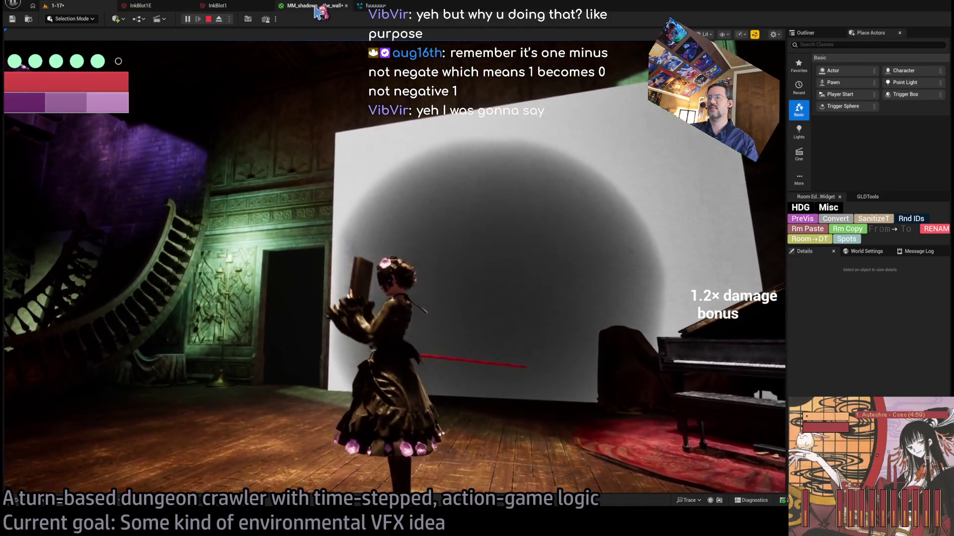
click(423, 188)
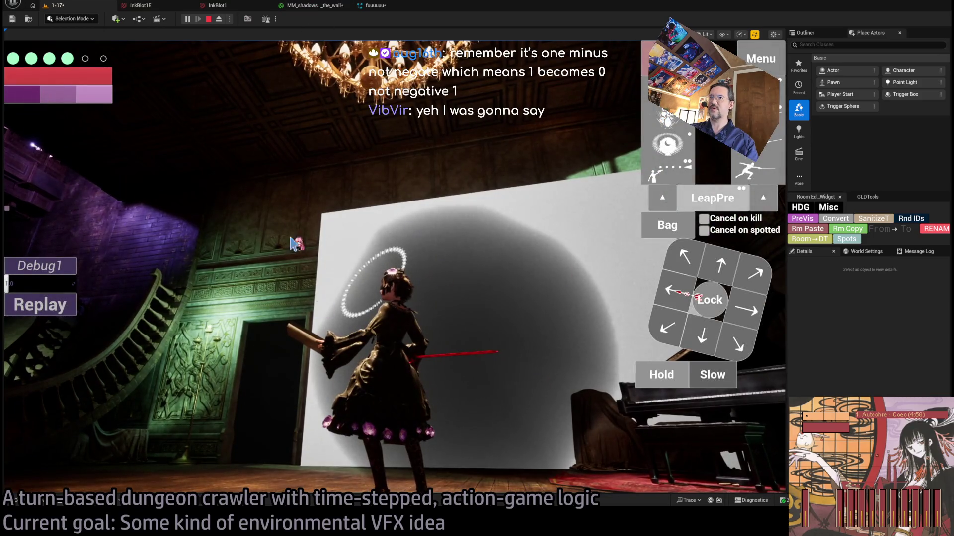
key(Escape)
mouse_move(546, 284)
mouse_down()
mouse_move(697, 267)
mouse_move(740, 290)
mouse_move(589, 212)
mouse_move(582, 264)
mouse_up()
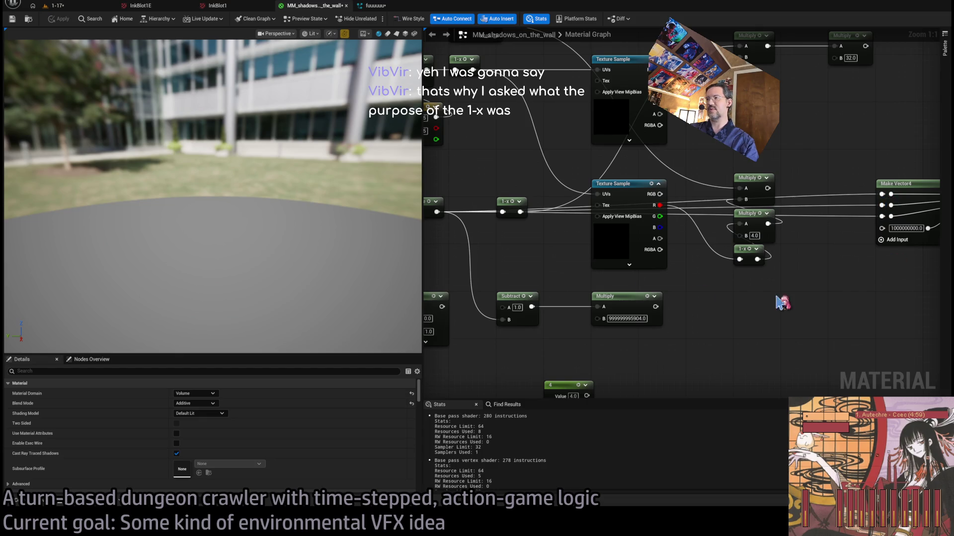
Pan around the Saturate, Clamp and Divide nodes in the material graph.
drag(508, 257, 570, 275)
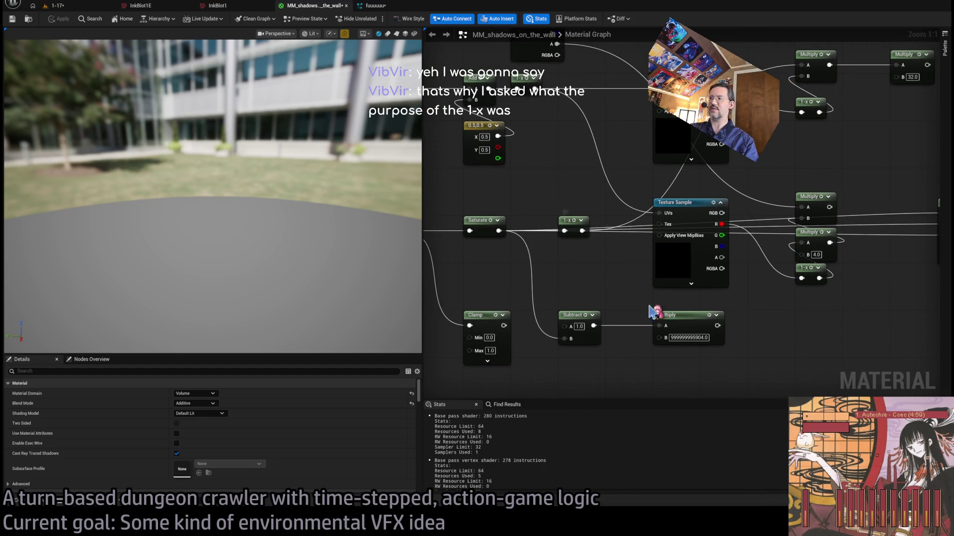
mouse_move(667, 331)
mouse_down()
mouse_move(612, 350)
mouse_move(597, 366)
mouse_up()
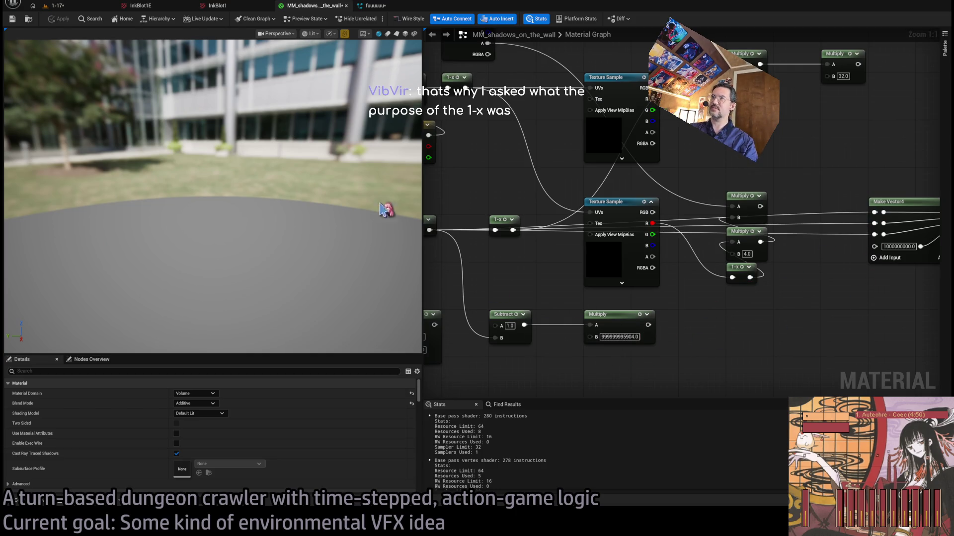
drag(482, 268, 567, 273)
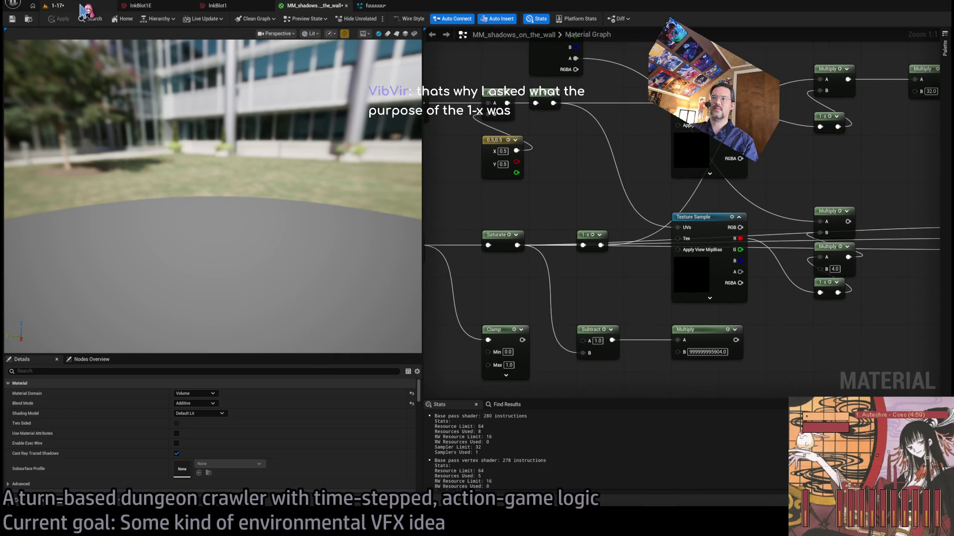
drag(465, 204, 534, 211)
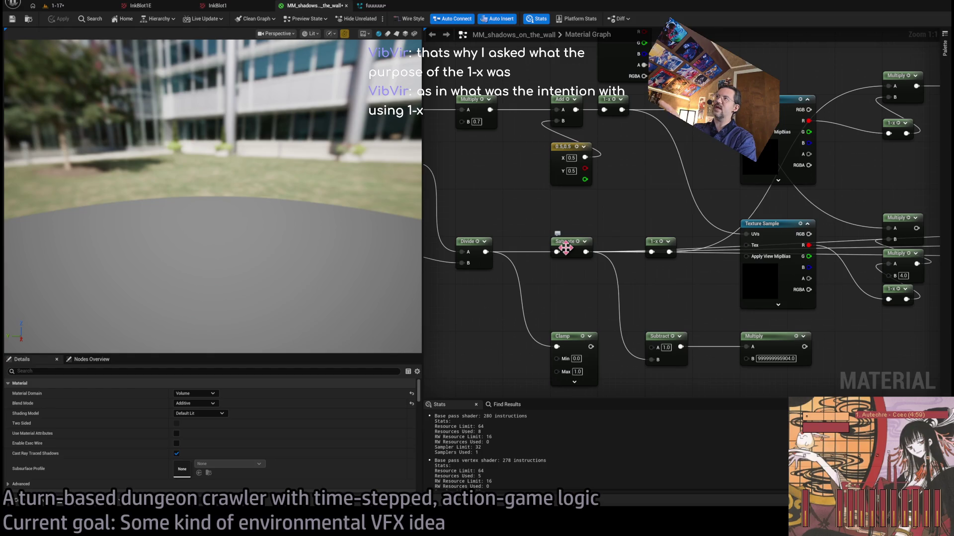
drag(520, 217, 629, 296)
click(545, 288)
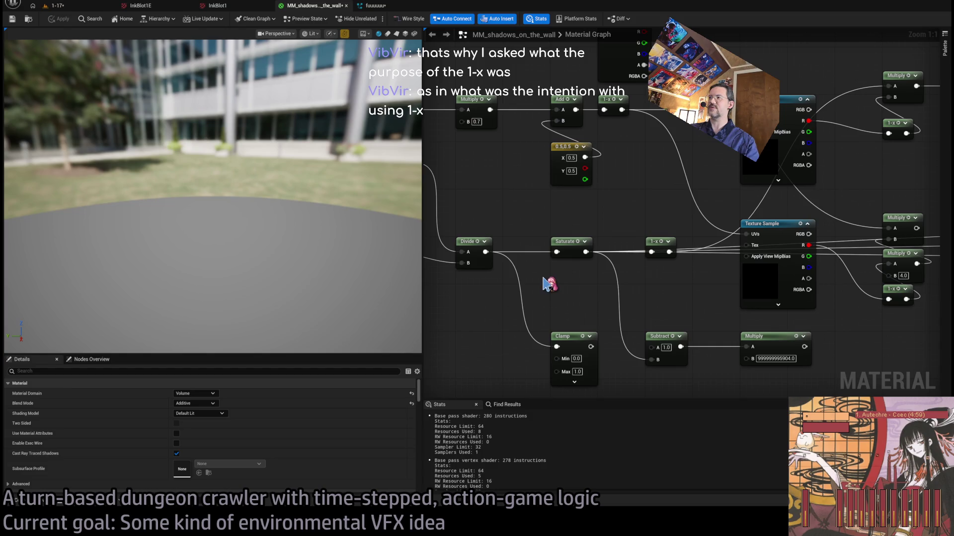
Review Local Position, Particle Radius, Divide and Make Vector4, then view the dark round shadow in the level.
scroll(545, 292, up, 2)
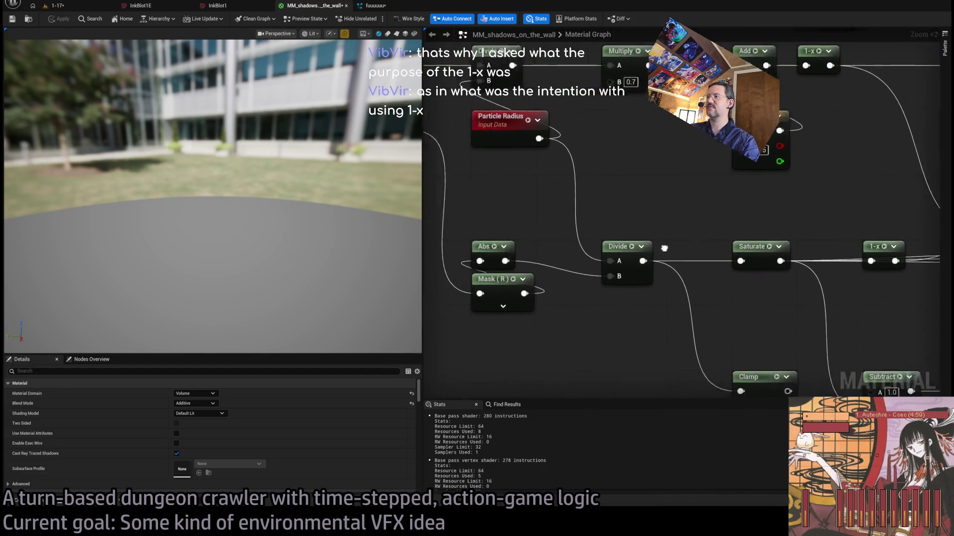
drag(624, 167, 718, 213)
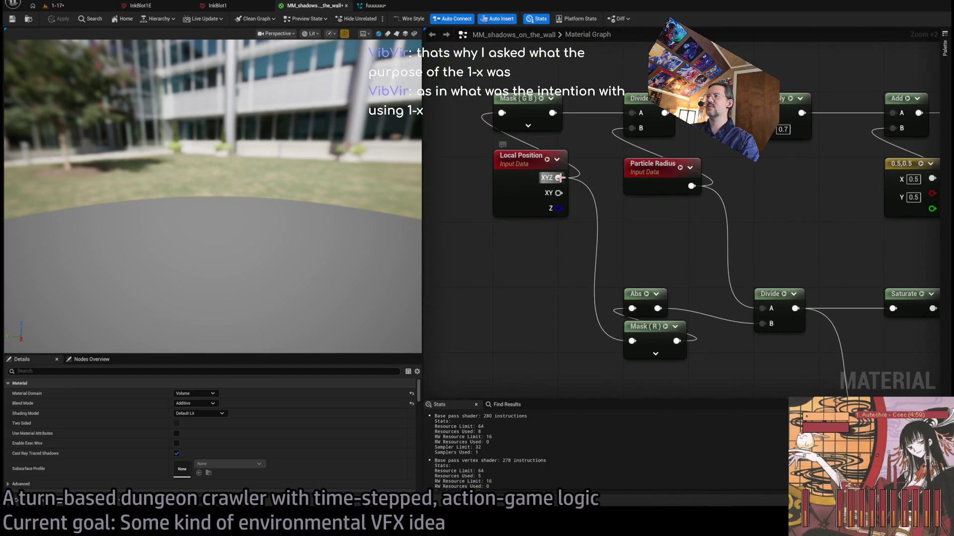
drag(671, 262, 626, 228)
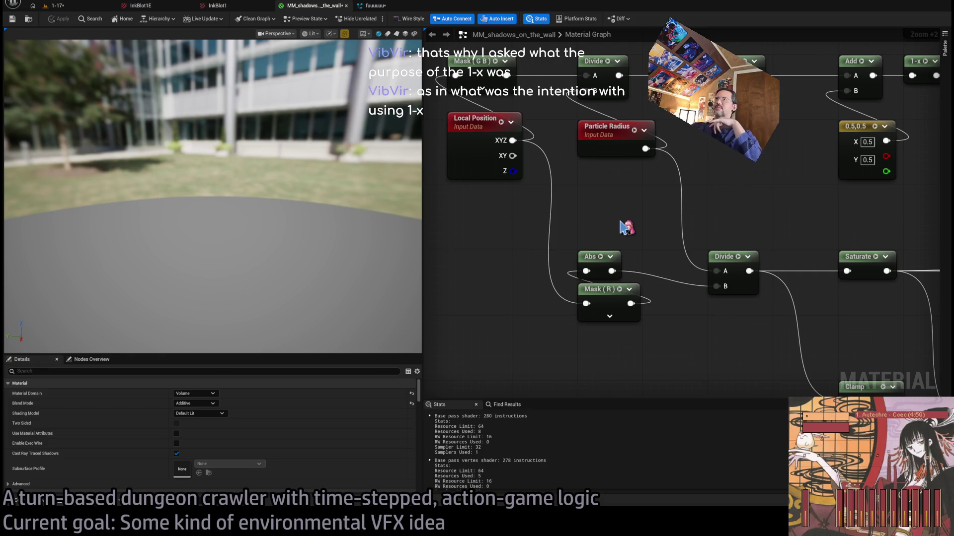
mouse_move(777, 236)
mouse_down()
mouse_move(683, 192)
mouse_move(598, 280)
mouse_up()
click(604, 283)
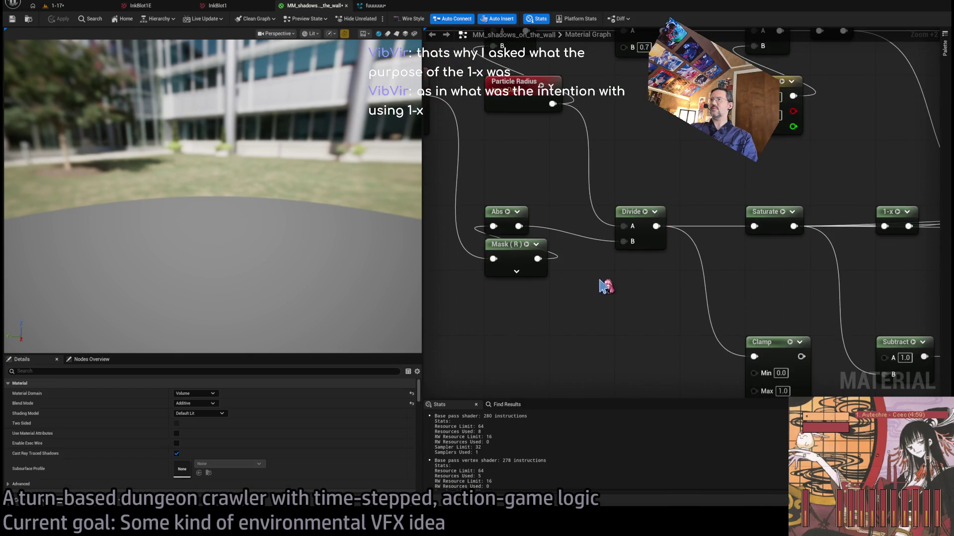
scroll(644, 294, down, 1)
scroll(692, 265, down, 2)
drag(493, 250, 374, 250)
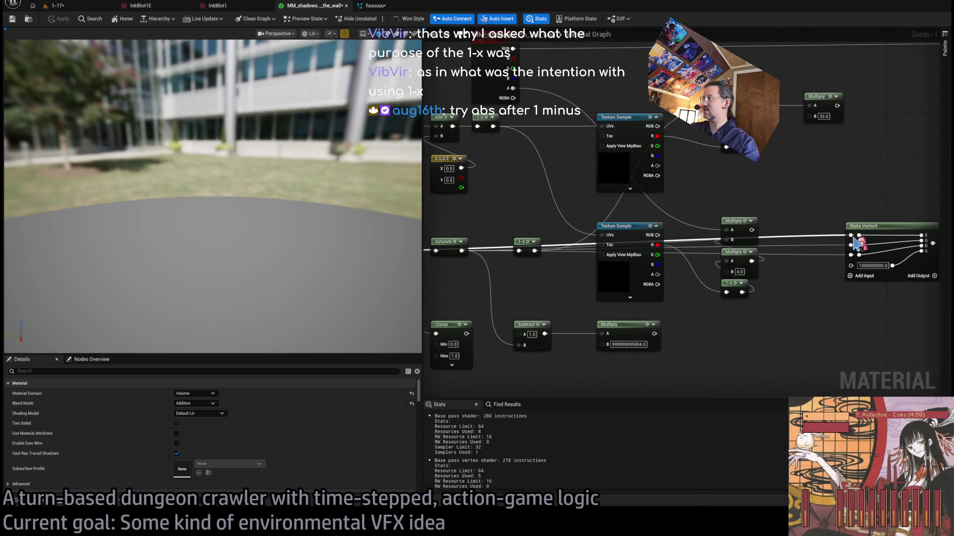
drag(632, 292, 790, 287)
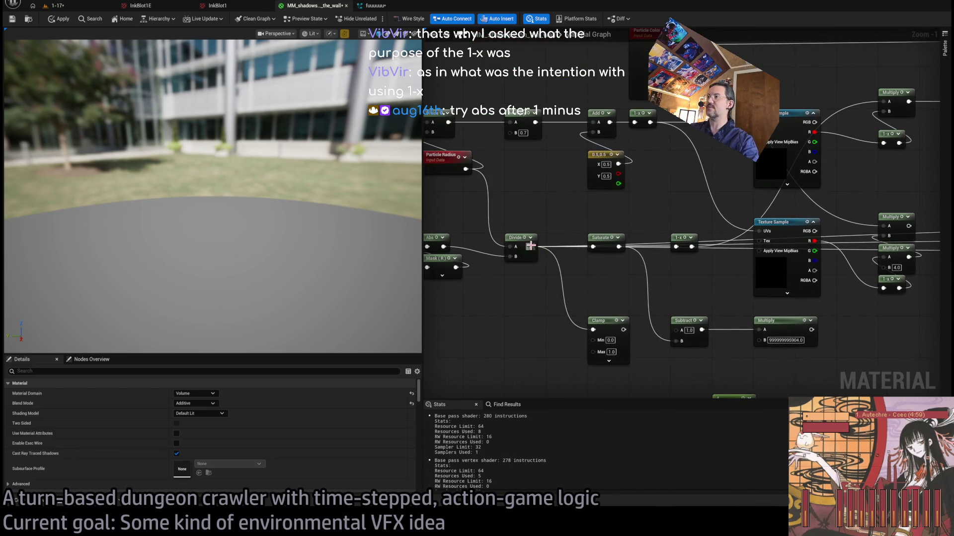
click(57, 5)
click(390, 290)
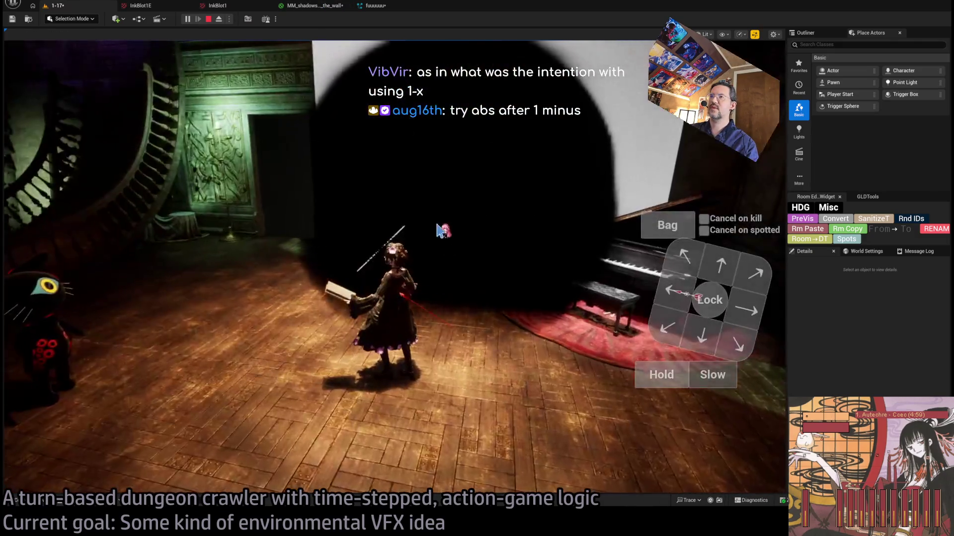
key(Escape)
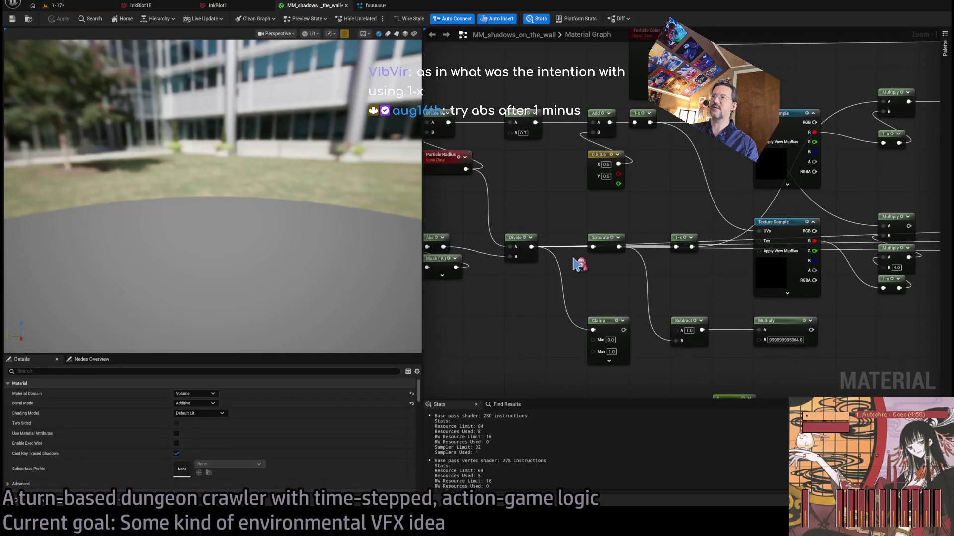
drag(572, 214, 637, 272)
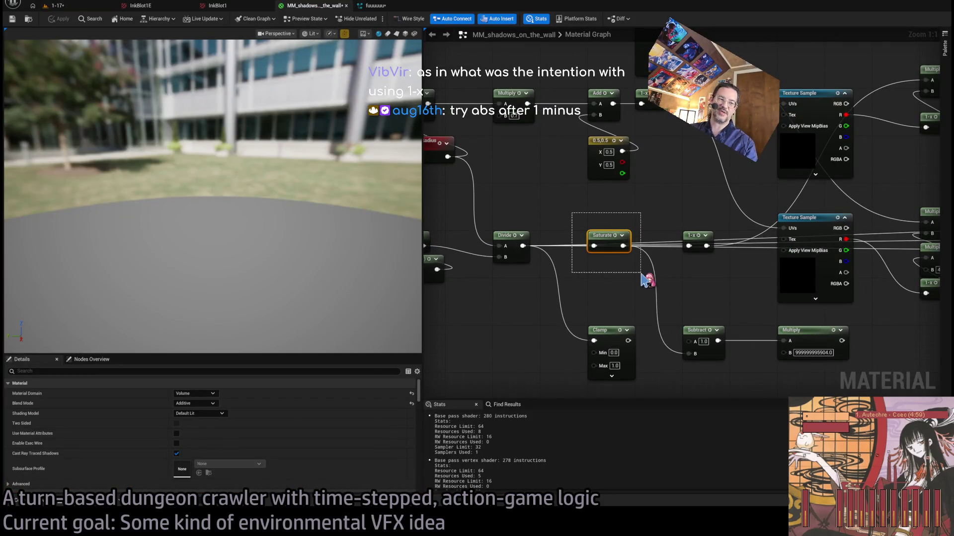
mouse_move(659, 198)
mouse_down()
mouse_move(681, 206)
mouse_move(714, 272)
mouse_up()
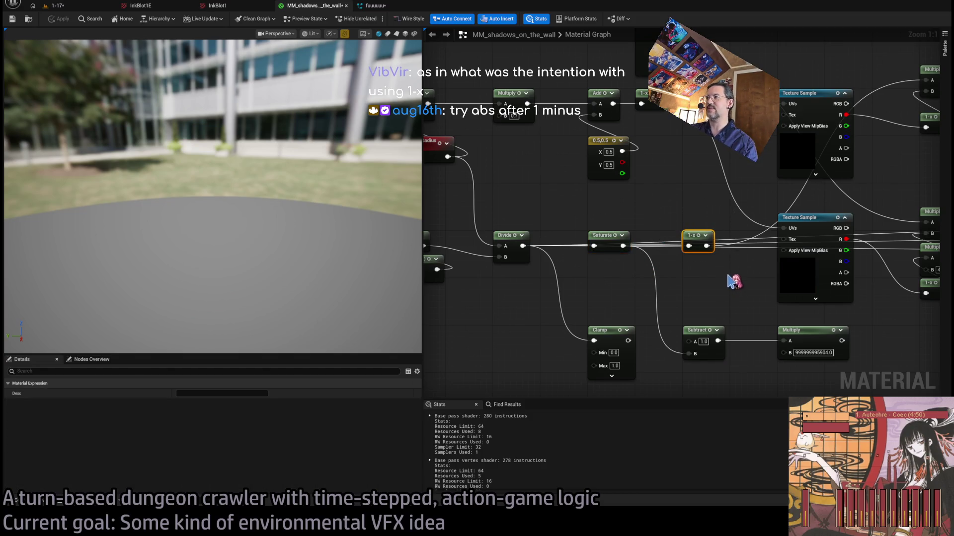
mouse_move(566, 213)
mouse_down()
mouse_move(728, 273)
mouse_move(714, 270)
mouse_move(752, 298)
mouse_move(700, 251)
mouse_move(715, 266)
mouse_up()
drag(565, 202, 758, 294)
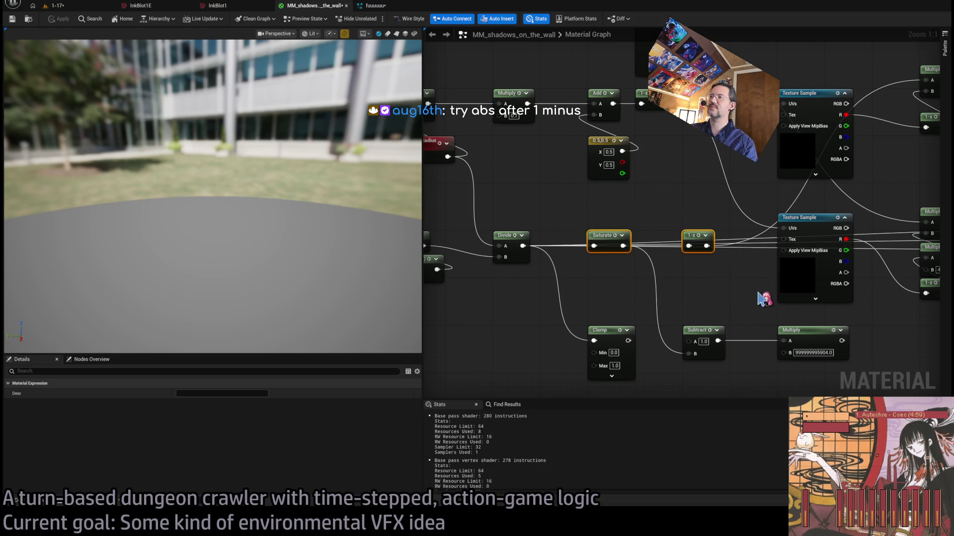
drag(546, 298, 621, 293)
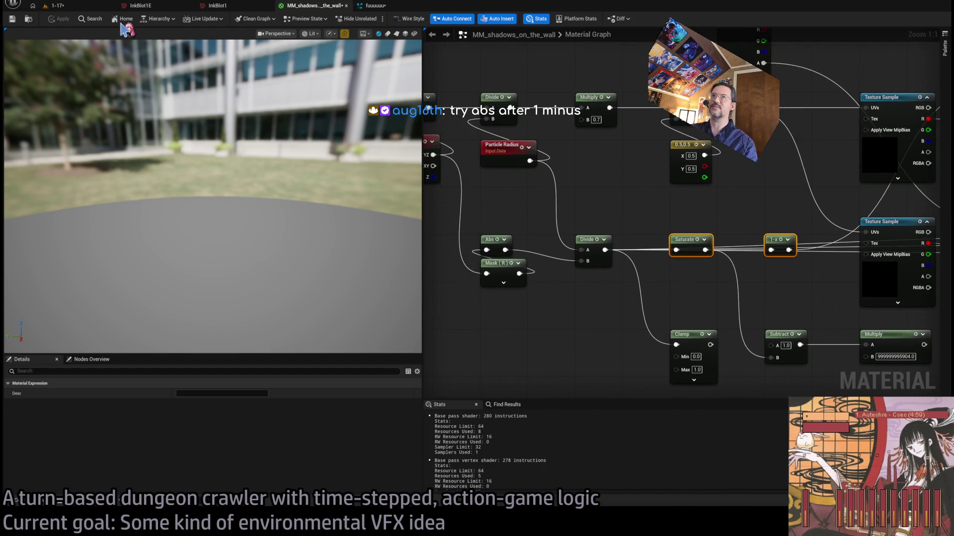
click(90, 7)
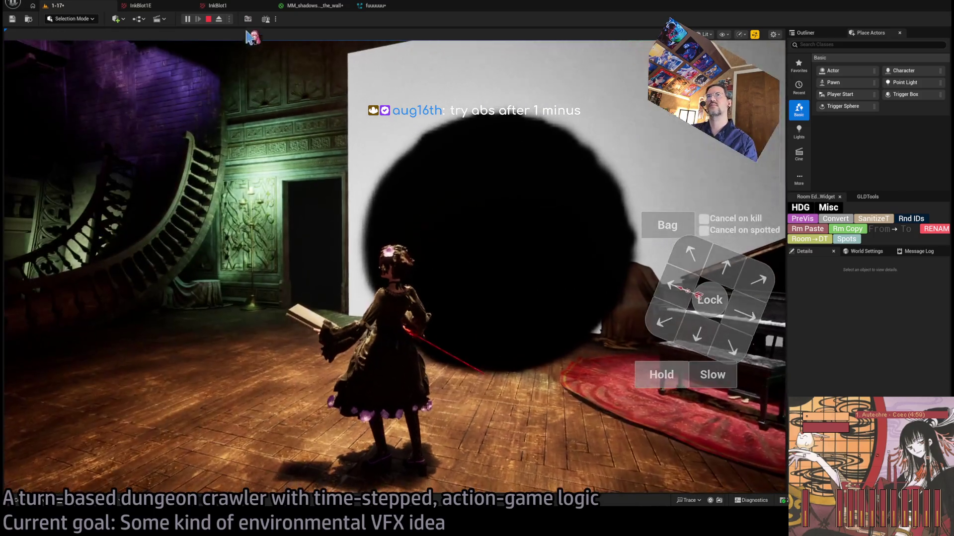
click(313, 6)
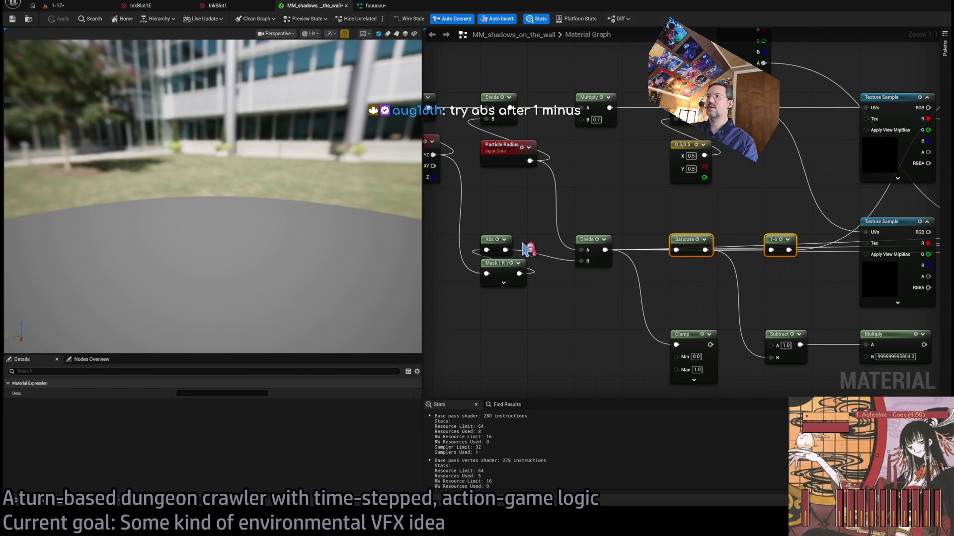
scroll(637, 255, down, 2)
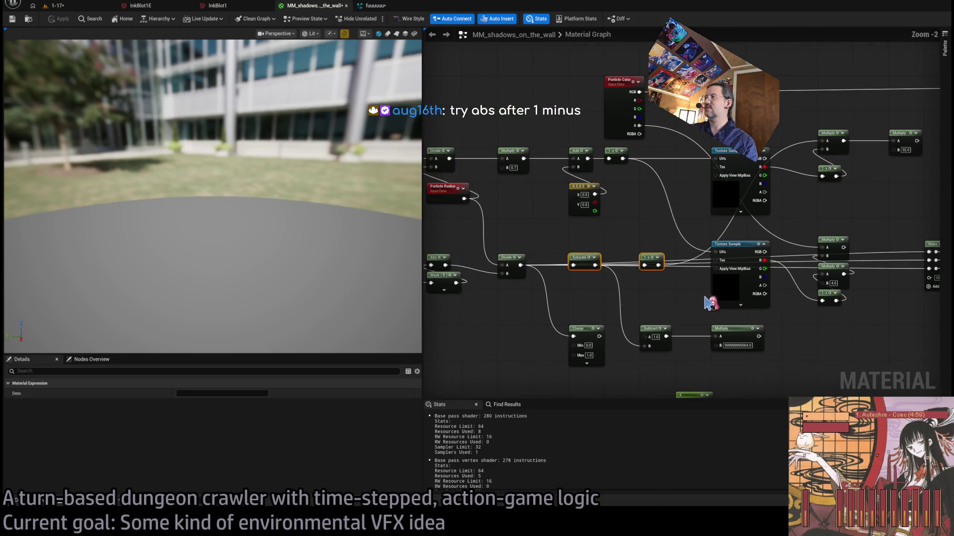
click(511, 229)
drag(512, 228, 511, 250)
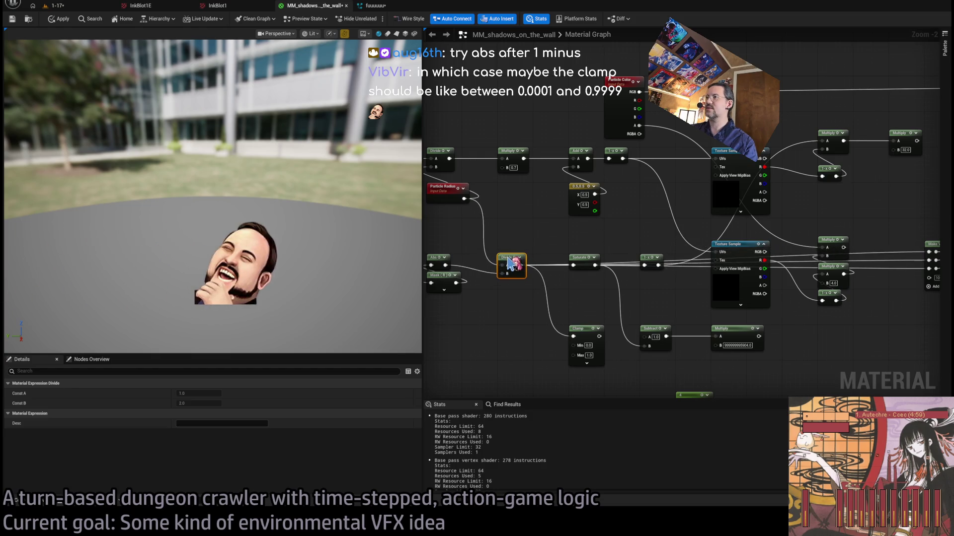
scroll(617, 246, up, 1)
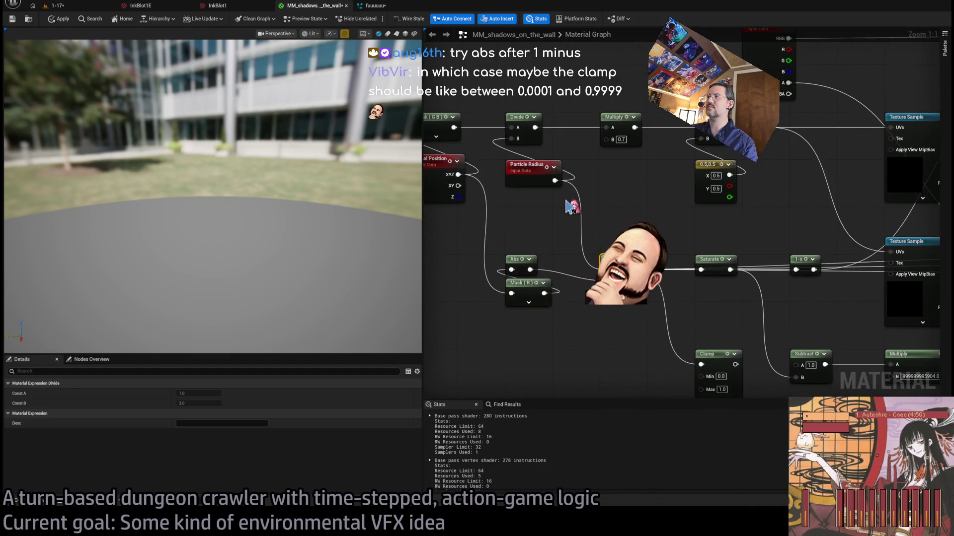
scroll(571, 268, up, 1)
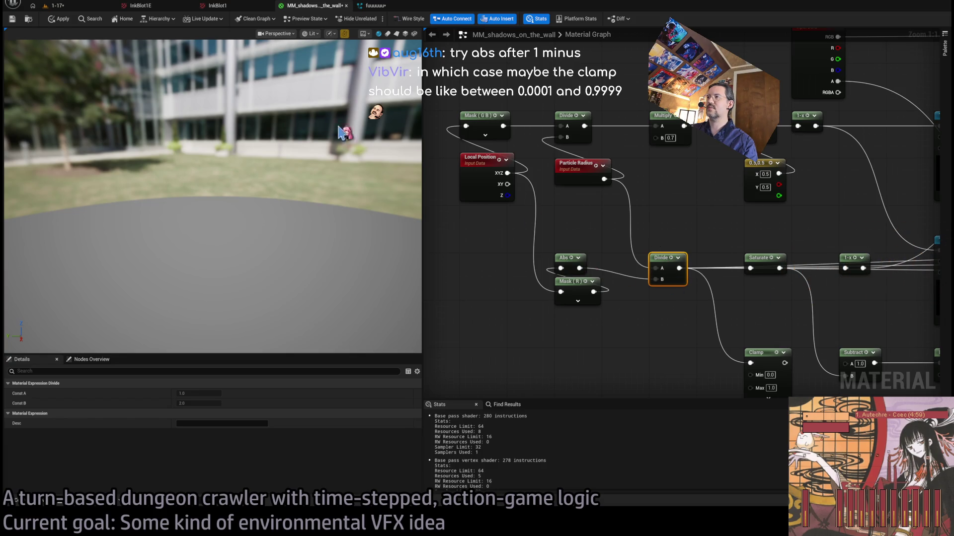
click(475, 167)
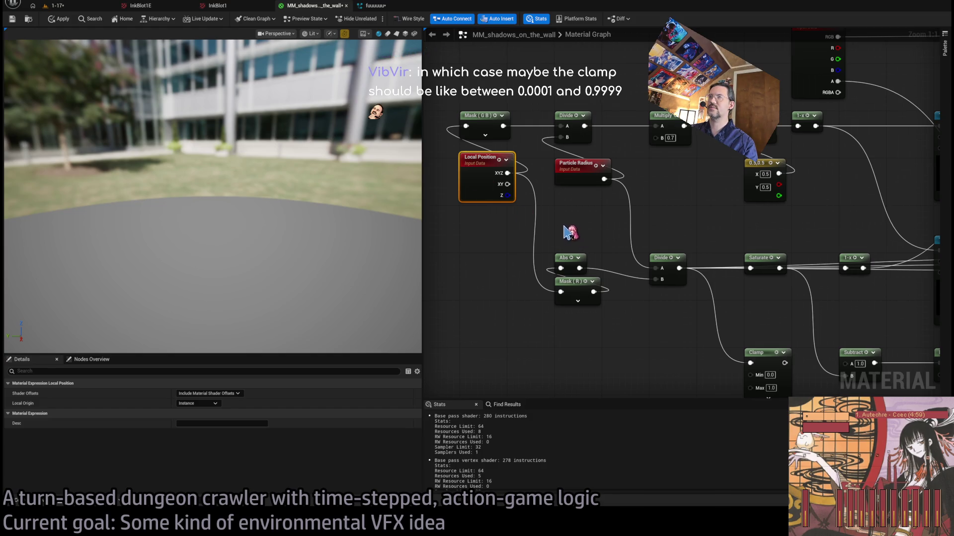
click(58, 6)
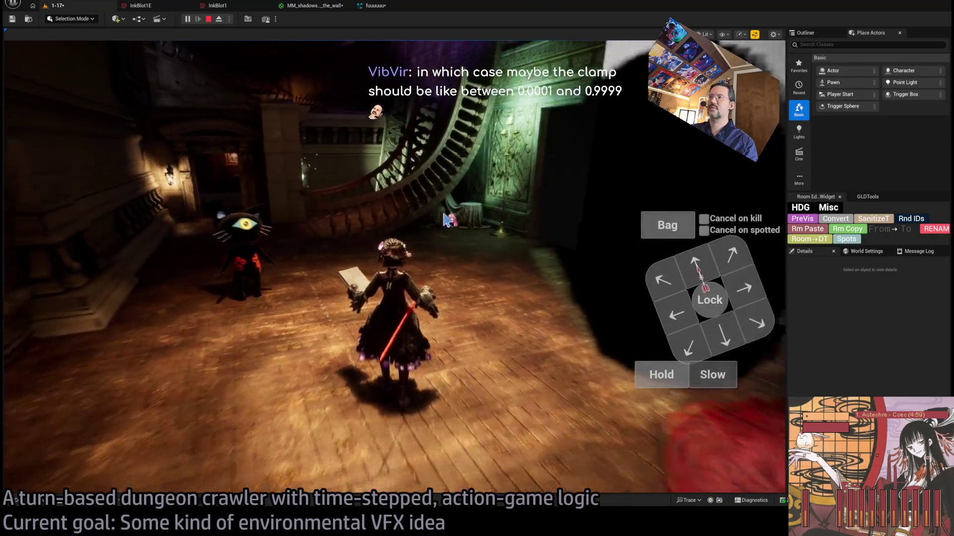
Watch the solid round black shadow in the running level, then go back to MM_shadows_on_the_wall.
click(446, 219)
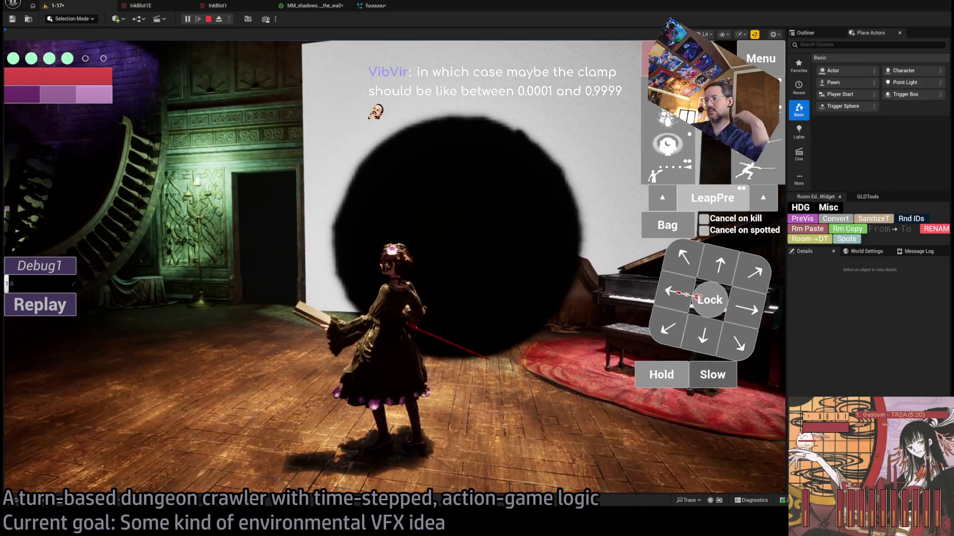
click(315, 6)
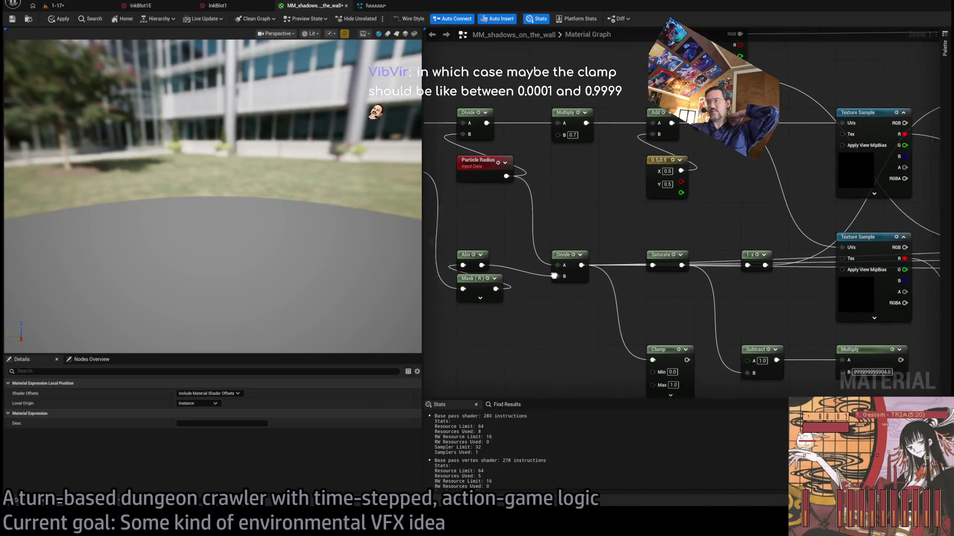
Inspect the Saturate, 1-x and Divide nodes and bring the Mask (R) node into view.
mouse_move(742, 302)
mouse_down()
mouse_move(691, 230)
mouse_move(586, 247)
mouse_up()
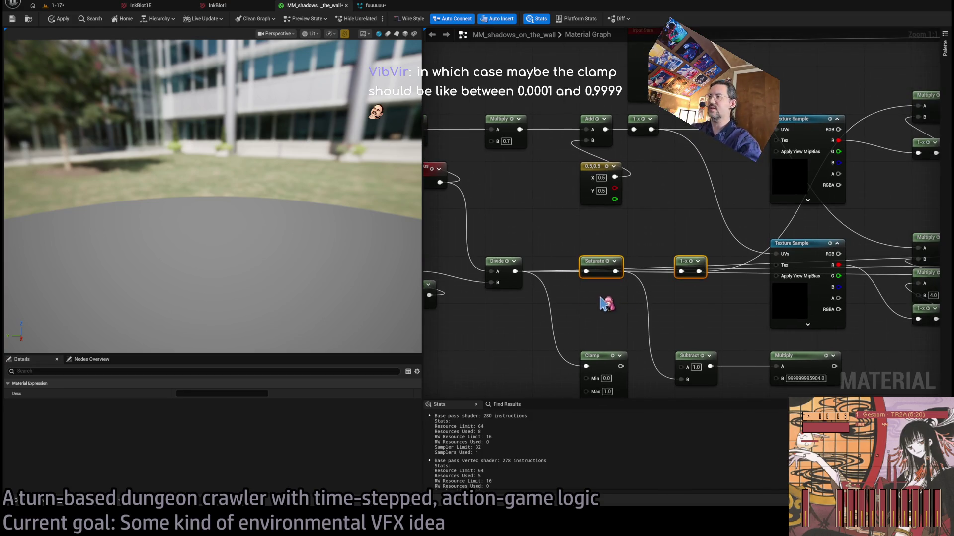
scroll(609, 298, up, 6)
click(514, 201)
drag(451, 250, 637, 241)
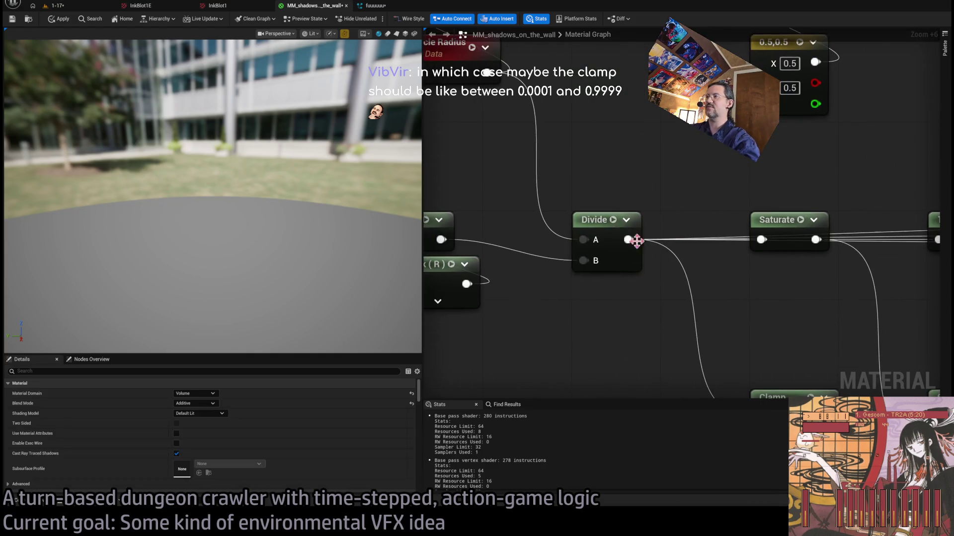
drag(715, 239, 646, 248)
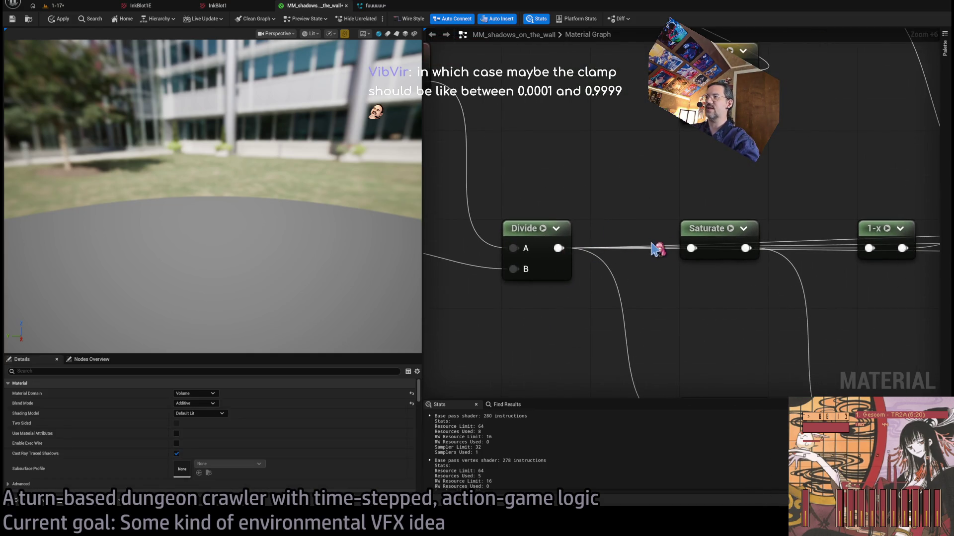
scroll(688, 346, up, 1)
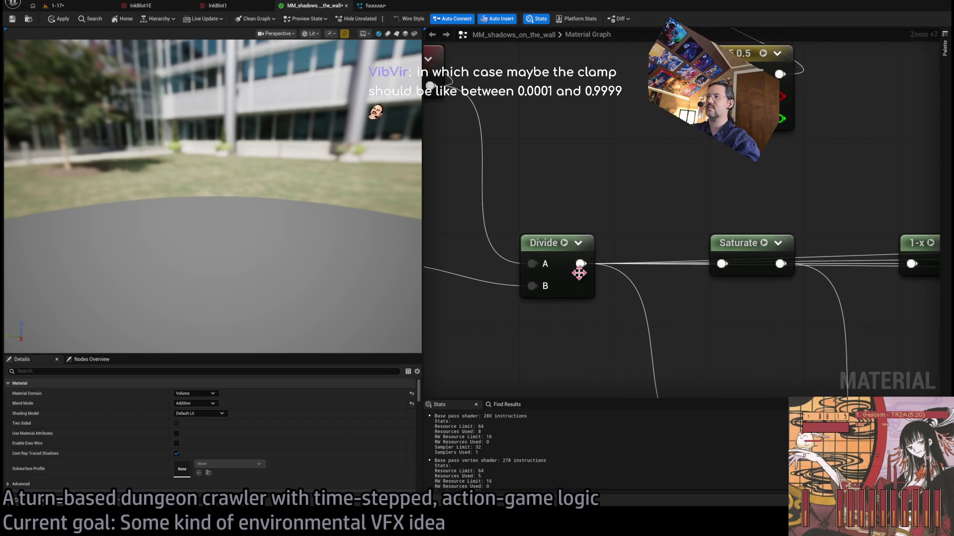
scroll(646, 276, down, 4)
scroll(613, 219, up, 1)
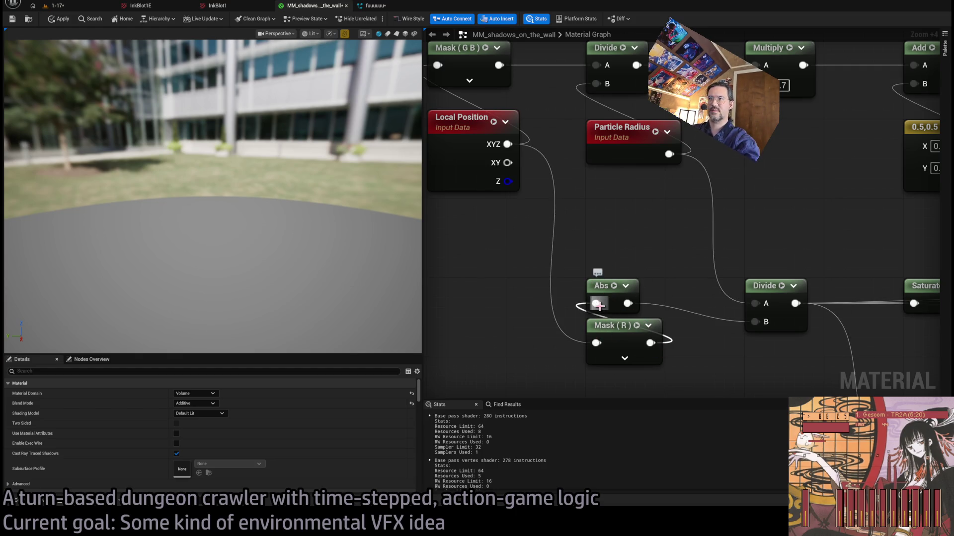
drag(689, 300, 651, 283)
Switch the Mask node from the R channel to G, apply, and view the level.
click(625, 335)
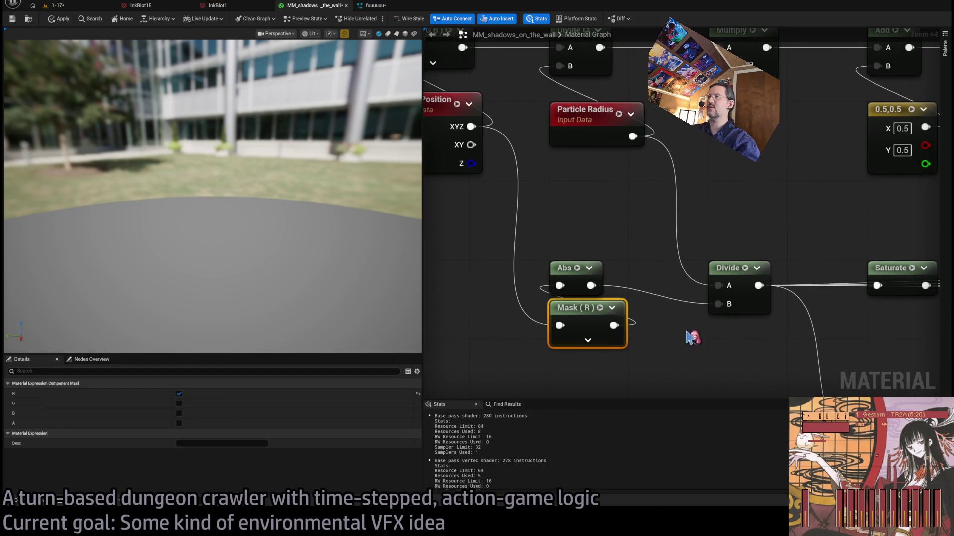
click(180, 403)
click(179, 393)
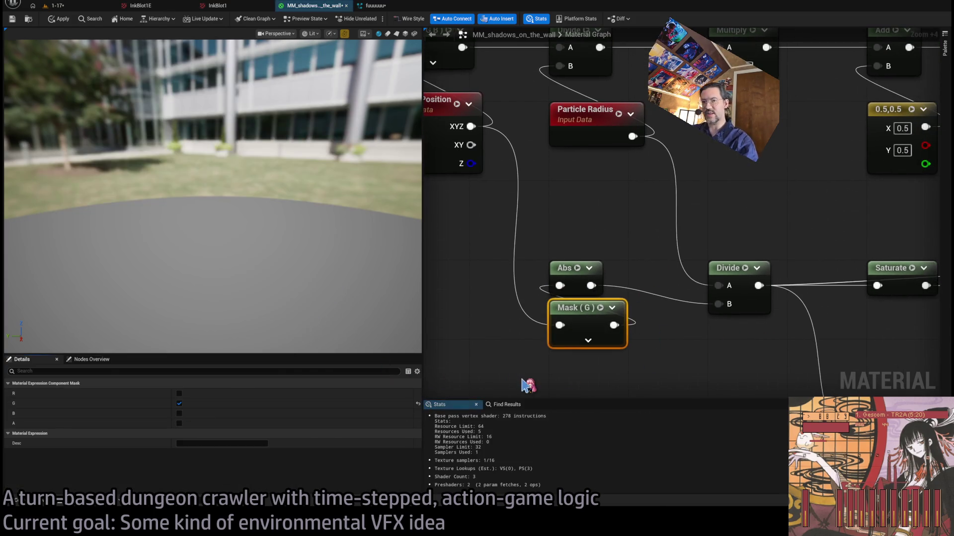
click(66, 22)
click(54, 5)
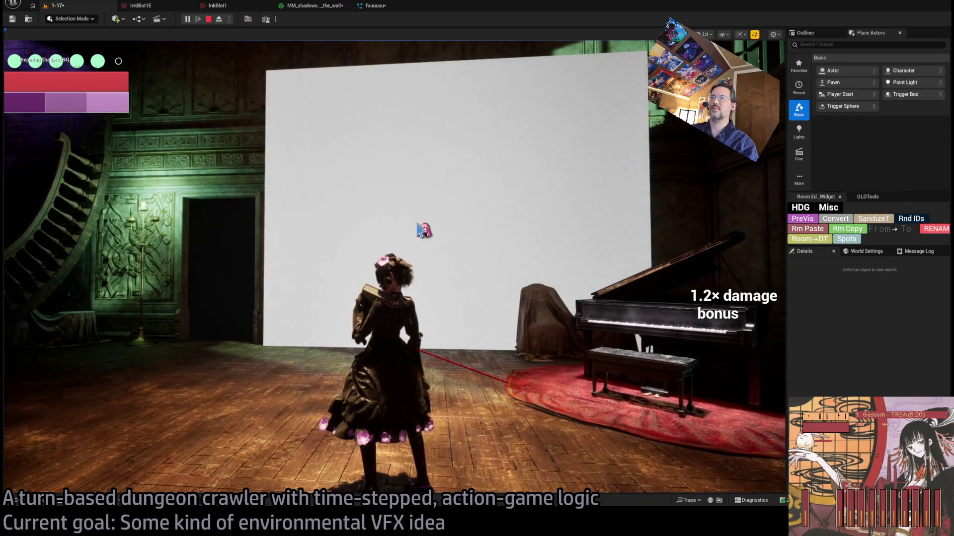
Leave the running level and frame the Local Position and Particle Radius nodes in MM_shadows_on_the_wall.
click(426, 220)
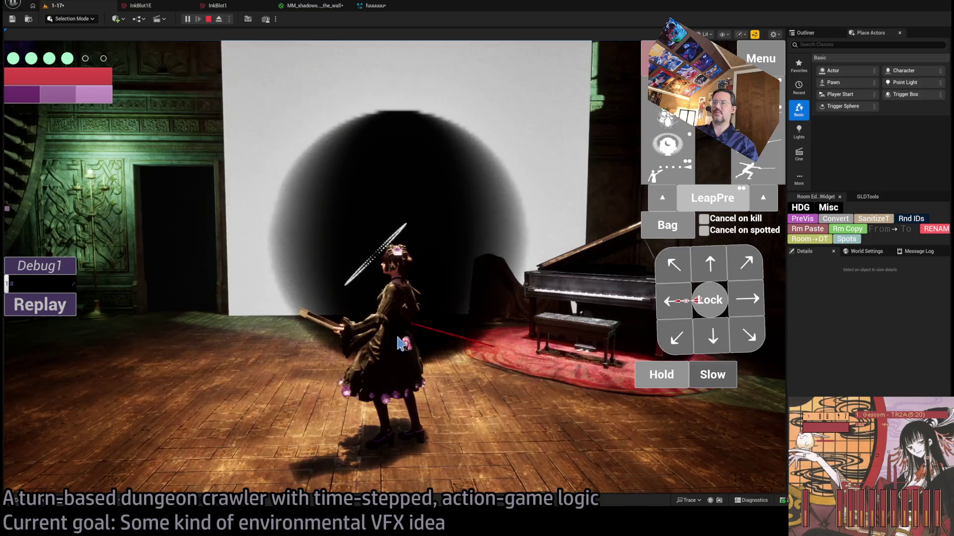
key(ctrl+Tab)
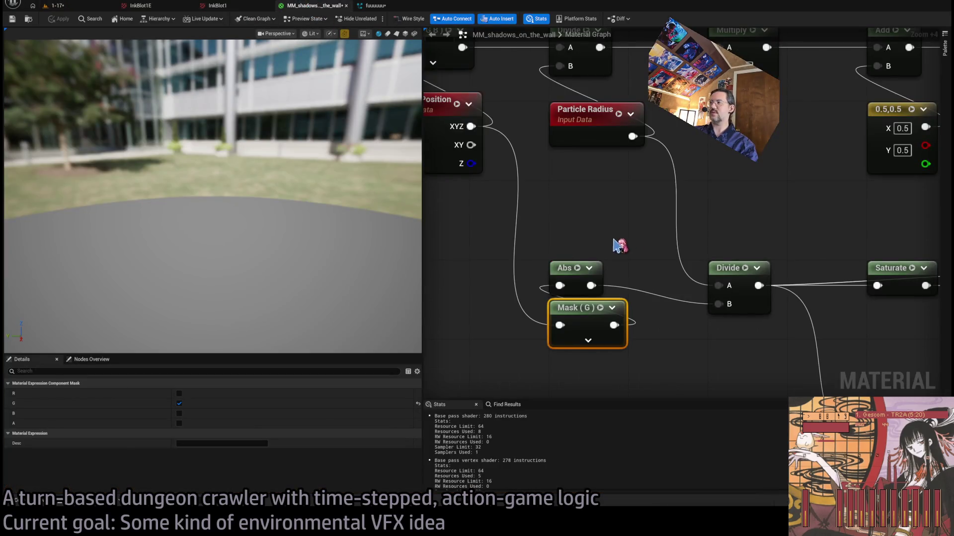
scroll(619, 246, down, 2)
scroll(591, 318, up, 1)
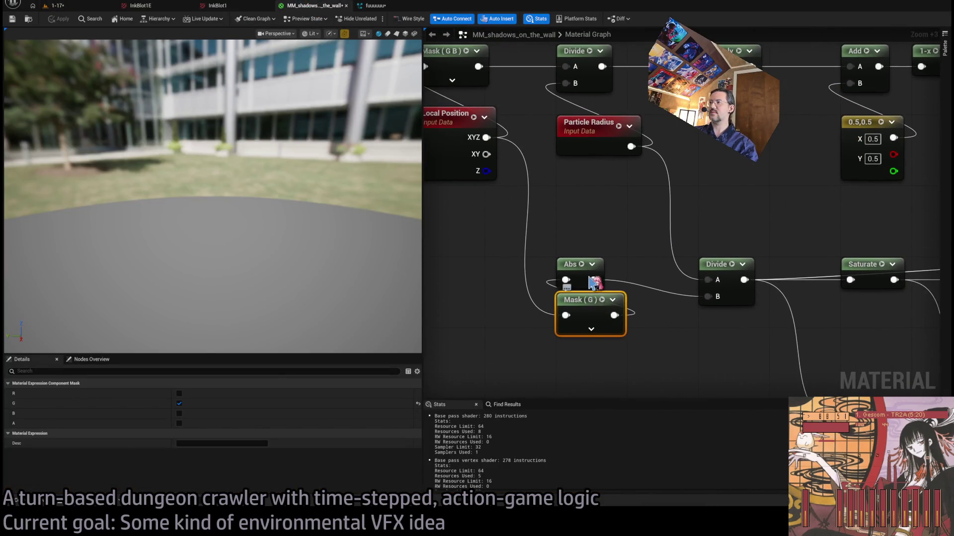
click(74, 5)
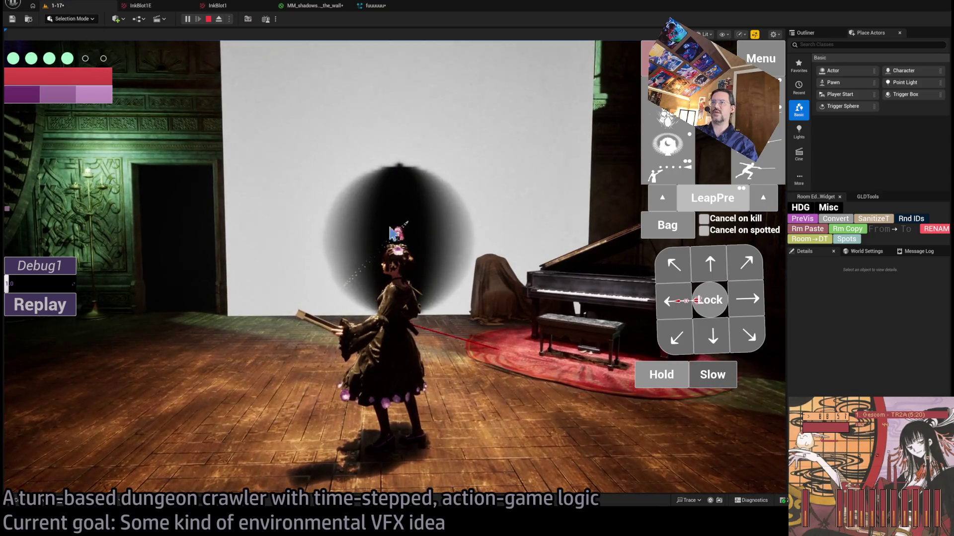
click(311, 6)
scroll(507, 303, down, 1)
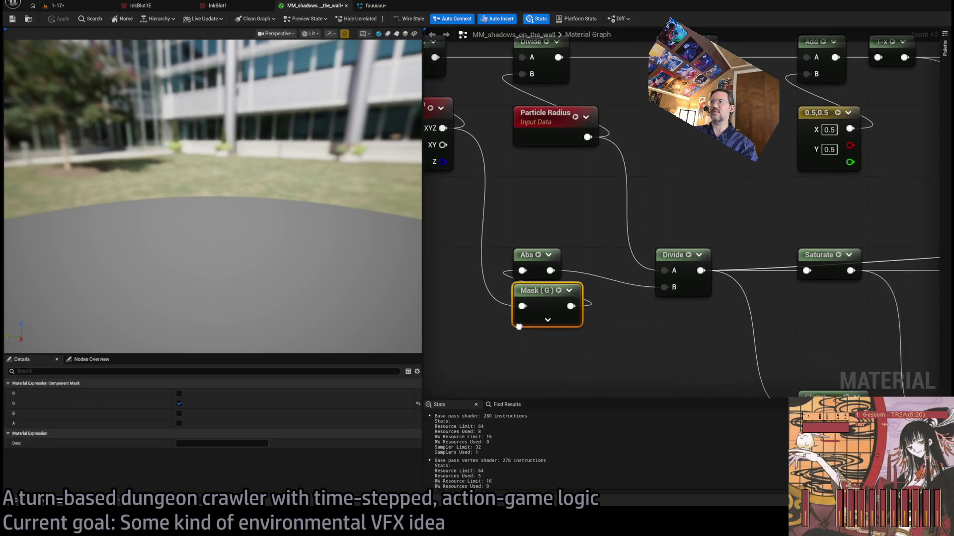
mouse_move(586, 222)
mouse_down()
mouse_move(669, 241)
mouse_move(602, 210)
mouse_up()
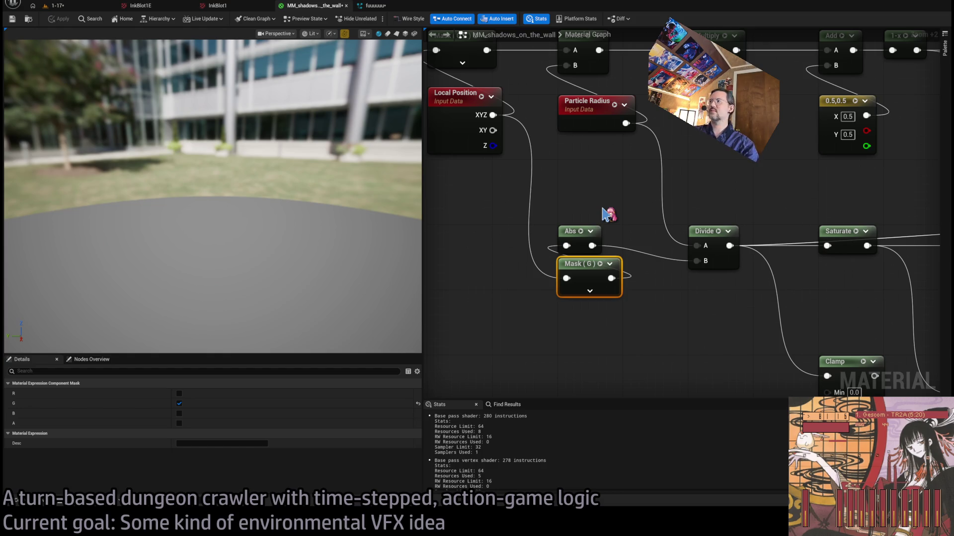
Add a Constant of 1 and wire it into Make Vector4's A input.
scroll(662, 204, down, 6)
scroll(774, 218, up, 3)
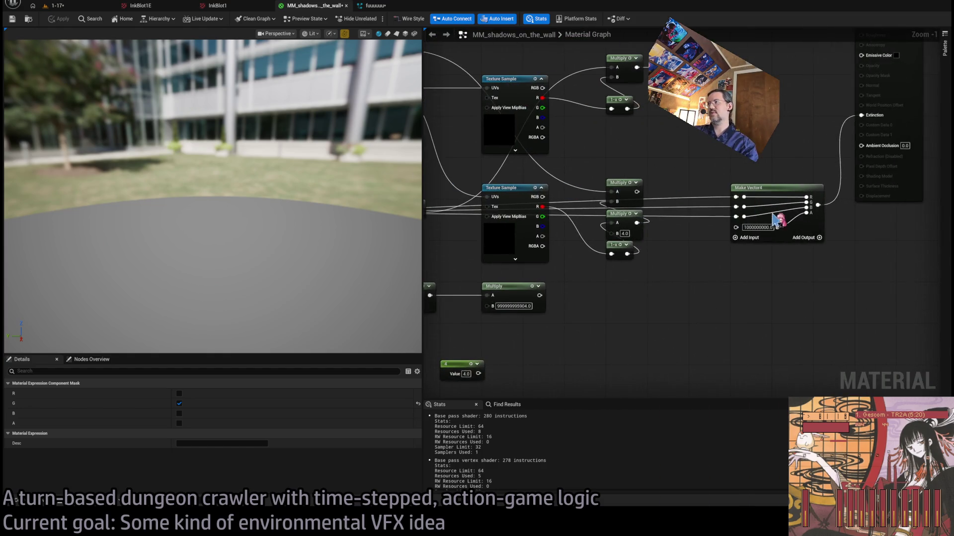
click(664, 328)
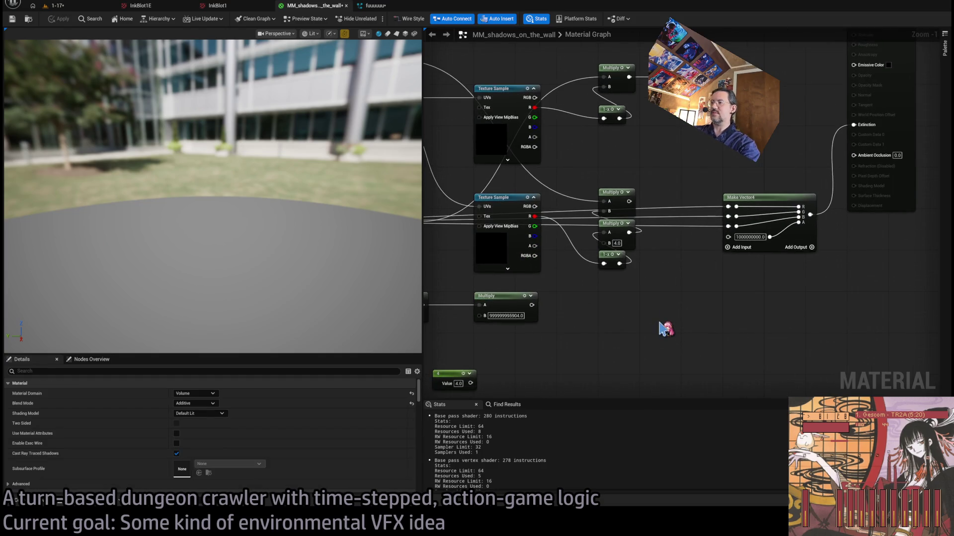
click(663, 329)
scroll(671, 301, up, 1)
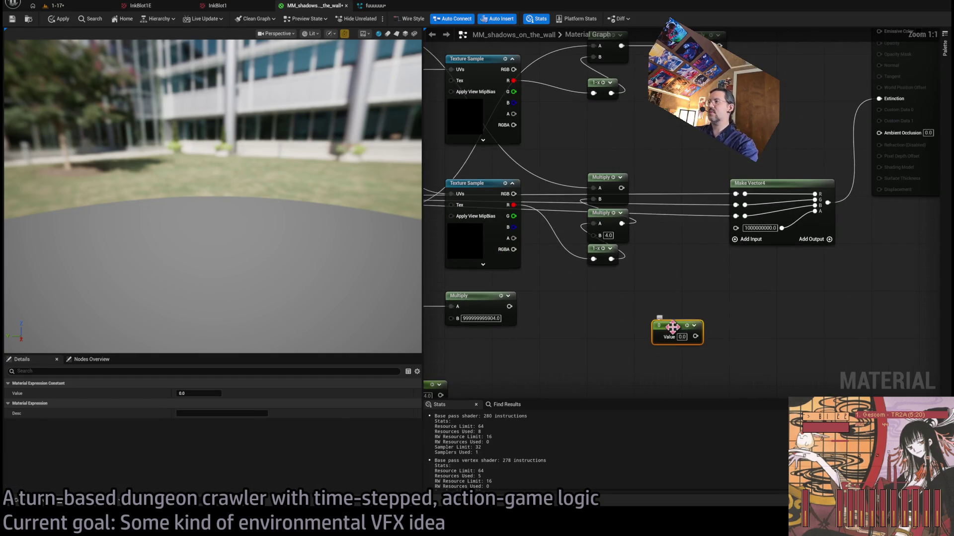
mouse_move(605, 303)
mouse_down()
mouse_move(640, 308)
mouse_move(739, 203)
mouse_move(737, 216)
mouse_up()
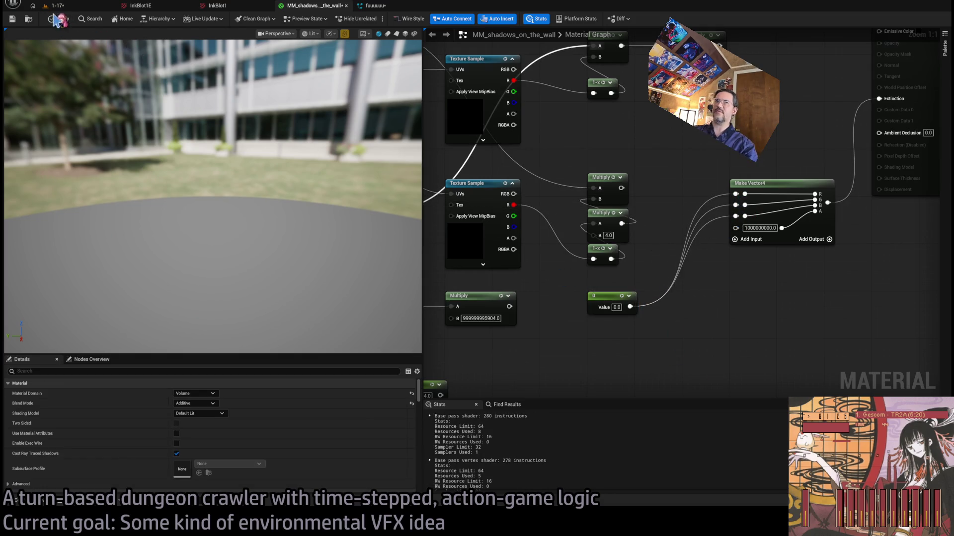
Apply the material and replay the 1-17 level to preview the soft gradient shadow.
click(82, 10)
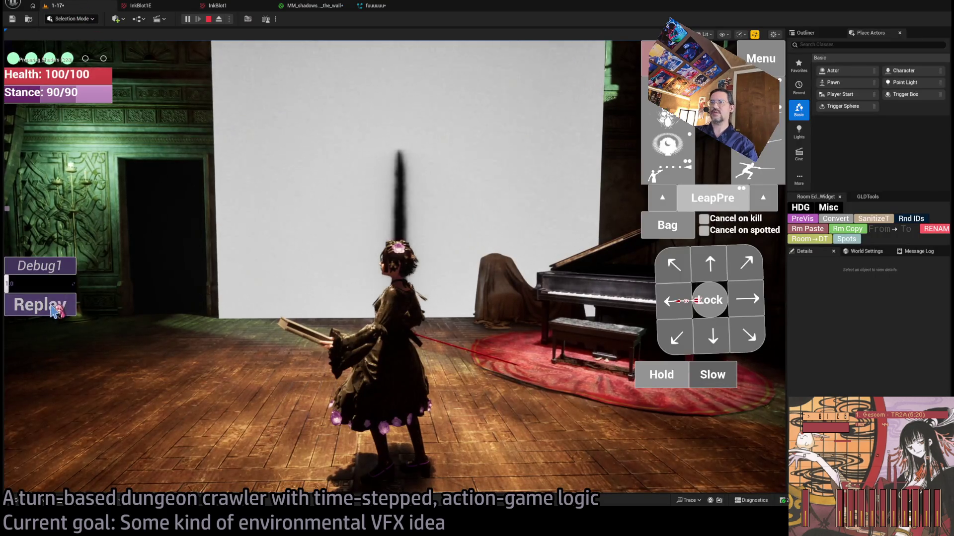
click(49, 304)
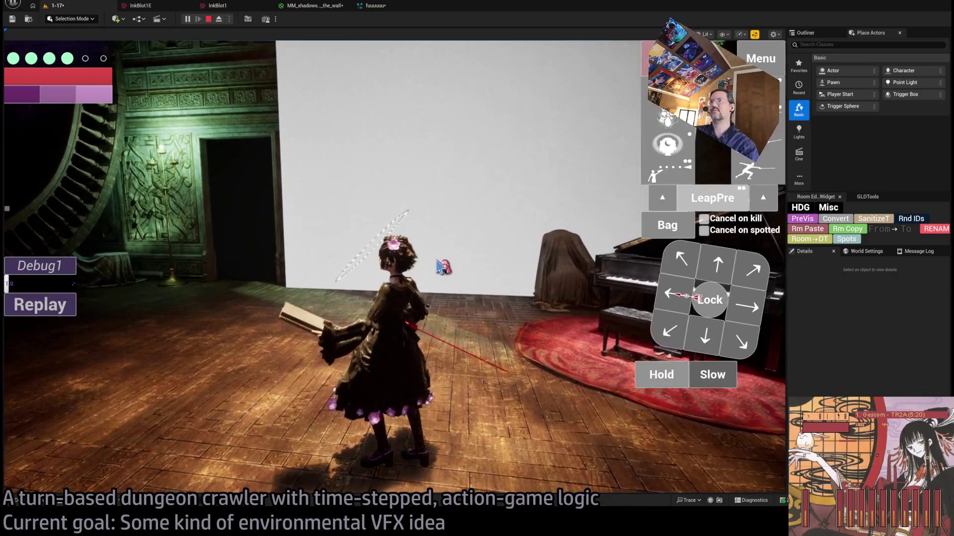
click(318, 7)
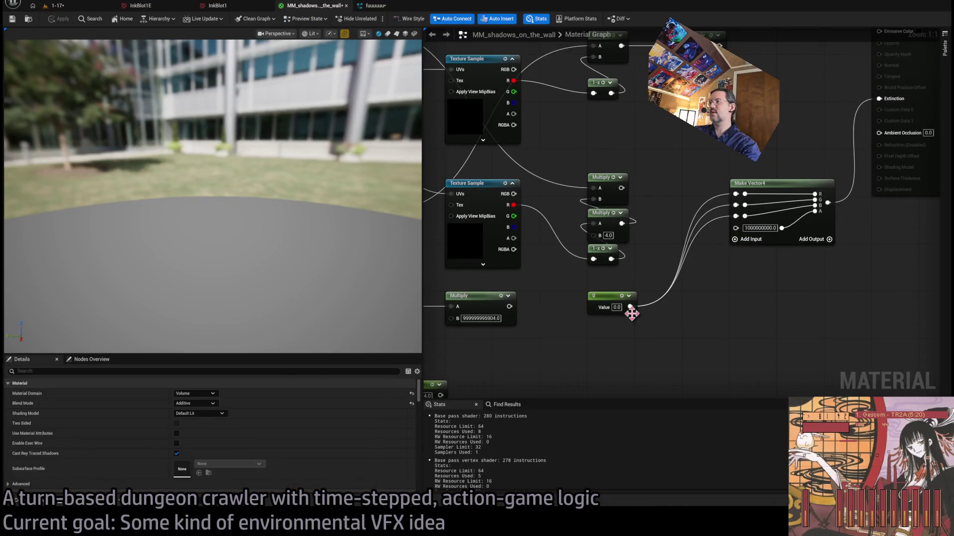
click(59, 20)
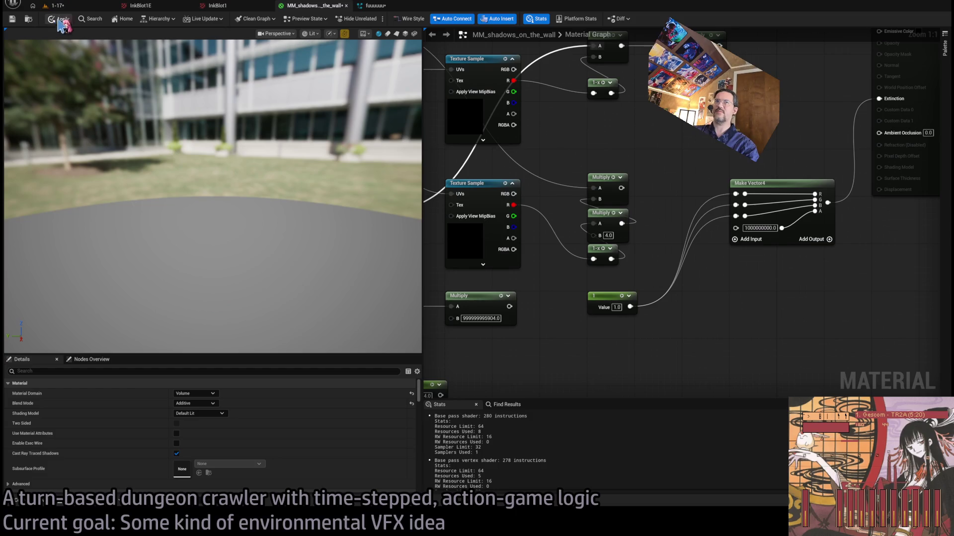
click(67, 7)
click(36, 304)
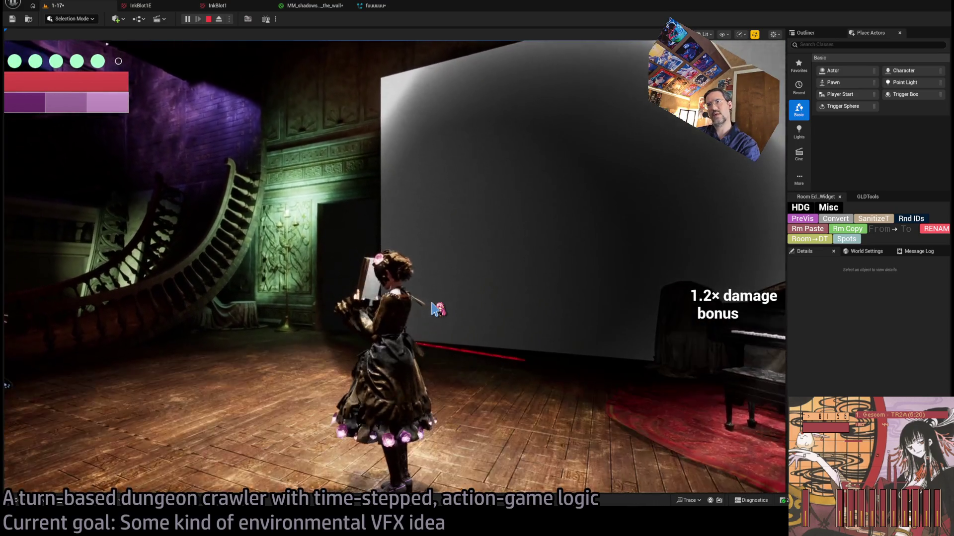
Wire the Divide node's output into Make Vector4.
click(314, 6)
mouse_move(556, 285)
mouse_down()
mouse_move(797, 273)
mouse_move(613, 266)
mouse_up()
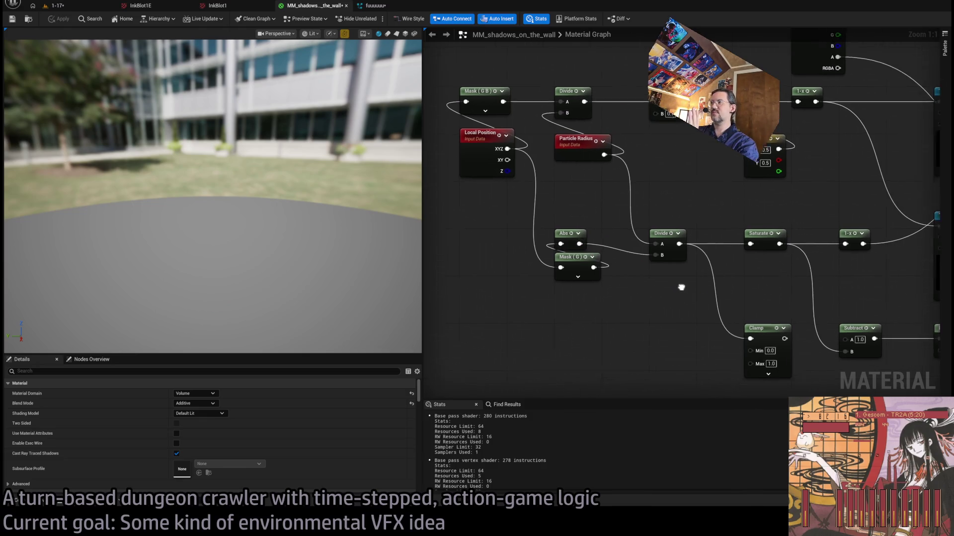
click(670, 268)
drag(617, 154, 637, 178)
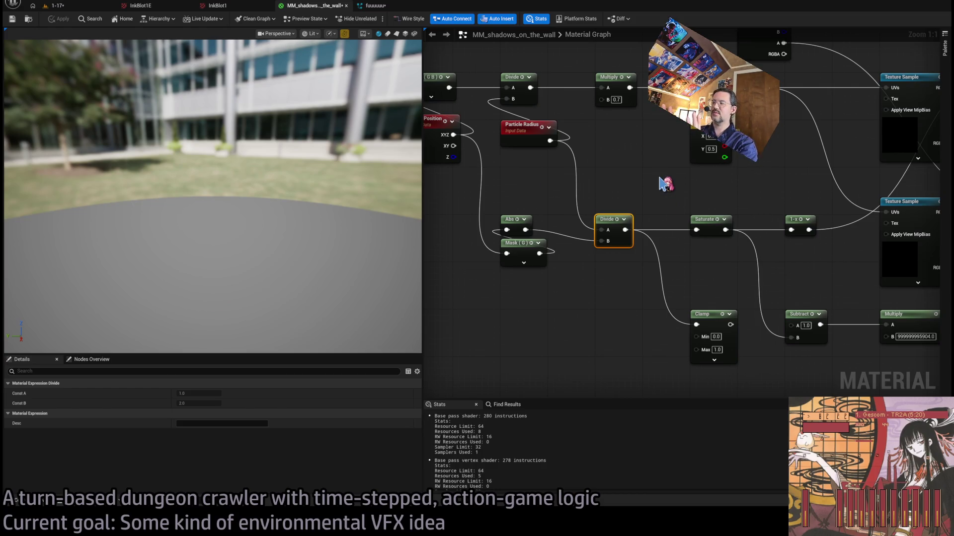
scroll(646, 204, down, 2)
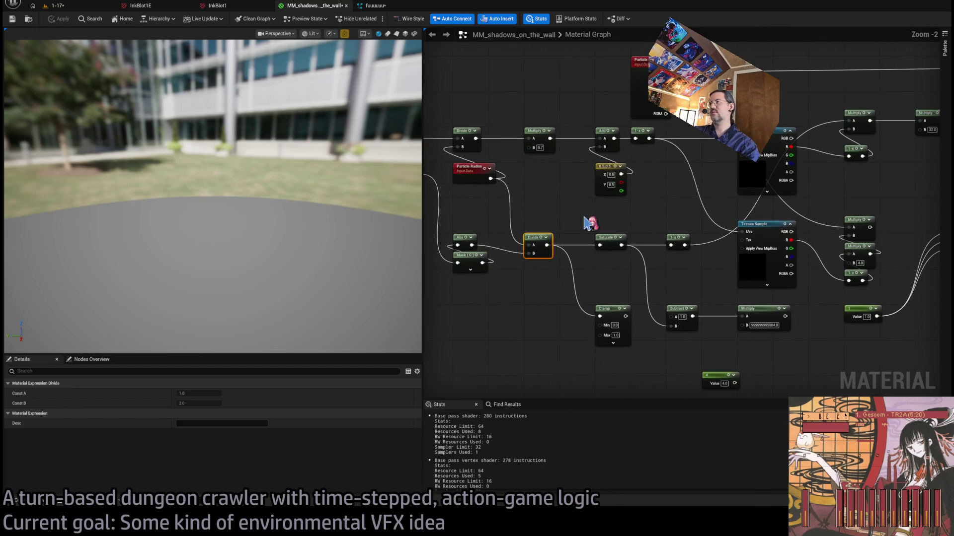
mouse_move(550, 245)
mouse_down()
mouse_move(914, 243)
mouse_move(867, 240)
mouse_up()
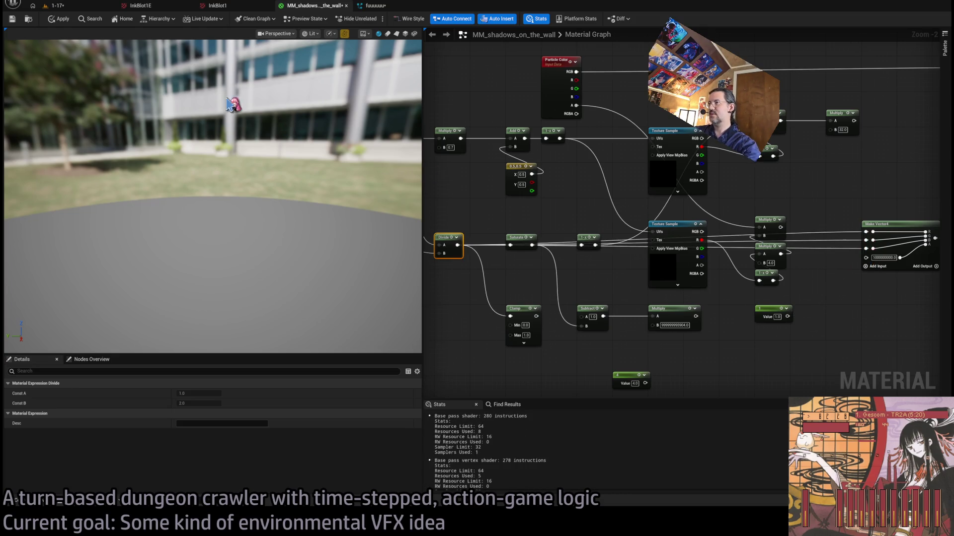
Apply the material and replay the level to check the large round black shadow.
click(63, 22)
click(57, 5)
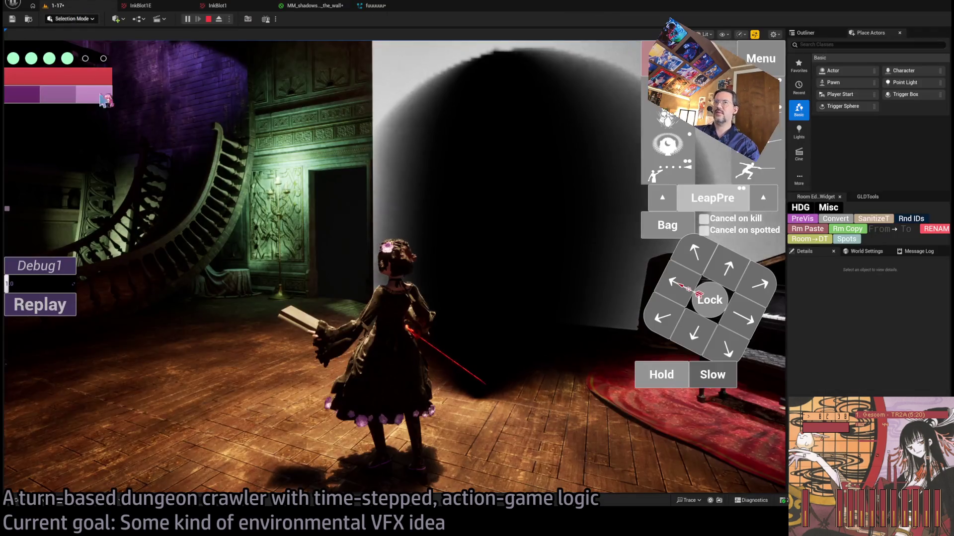
click(55, 311)
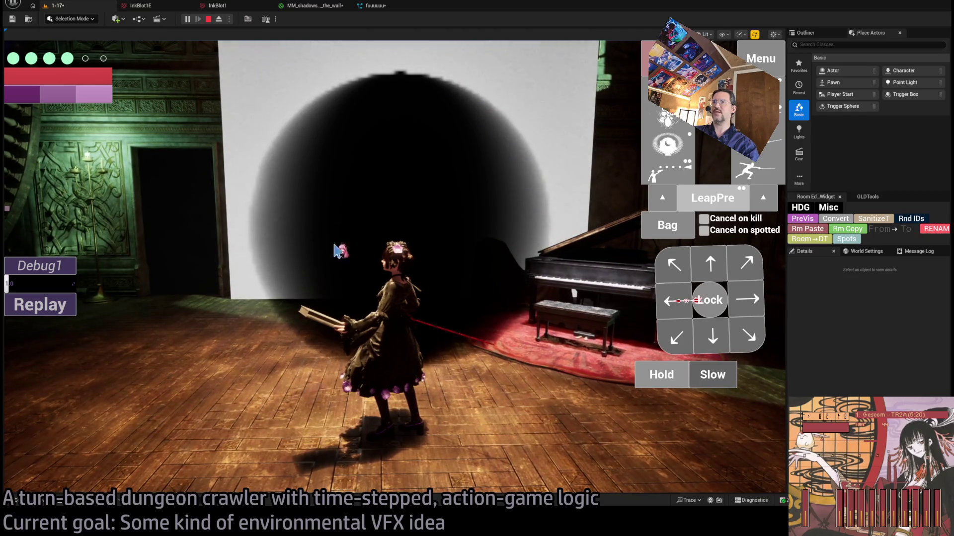
click(305, 6)
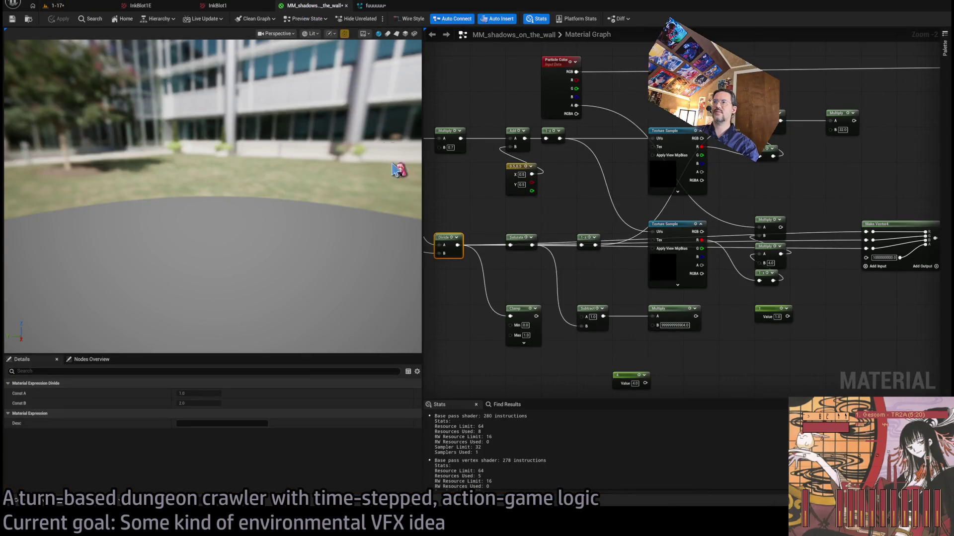
scroll(598, 224, up, 3)
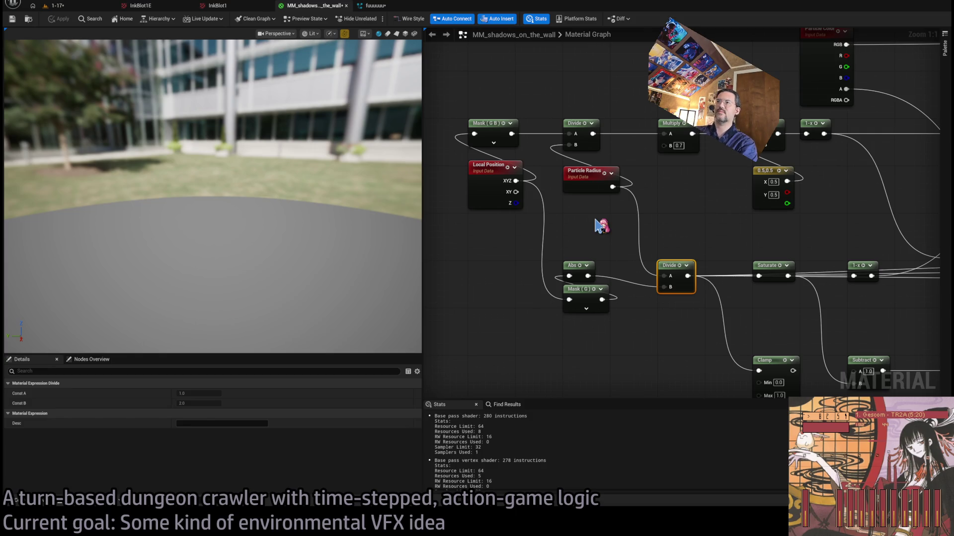
click(84, 6)
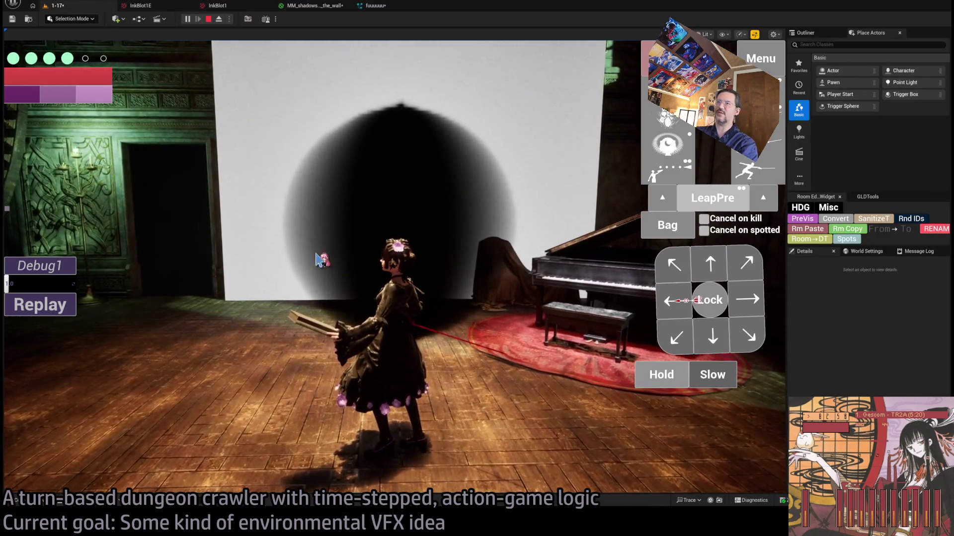
click(312, 5)
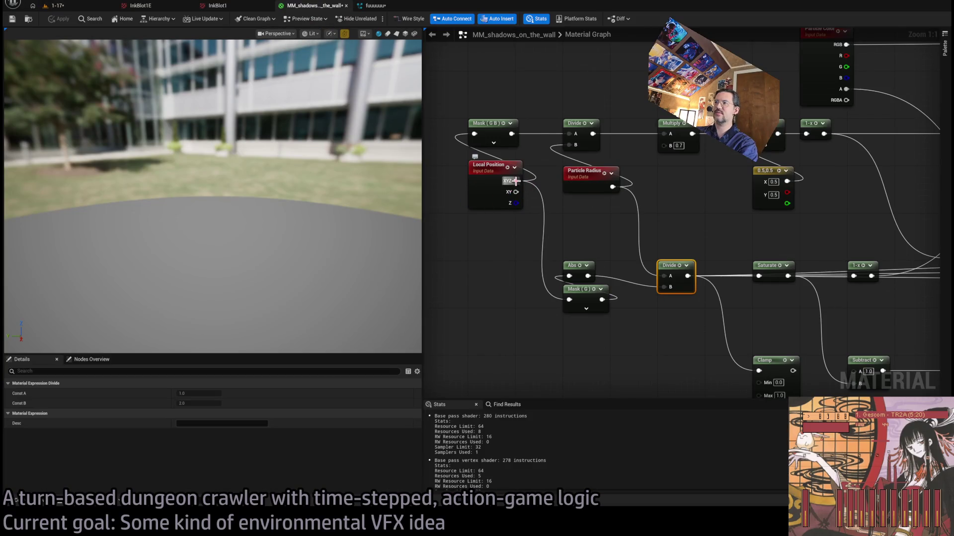
Wire the Abs output toward Divide's B input and move the Divide node up beside Saturate.
mouse_move(571, 280)
mouse_down()
mouse_move(593, 288)
mouse_move(599, 310)
mouse_up()
scroll(479, 247, down, 3)
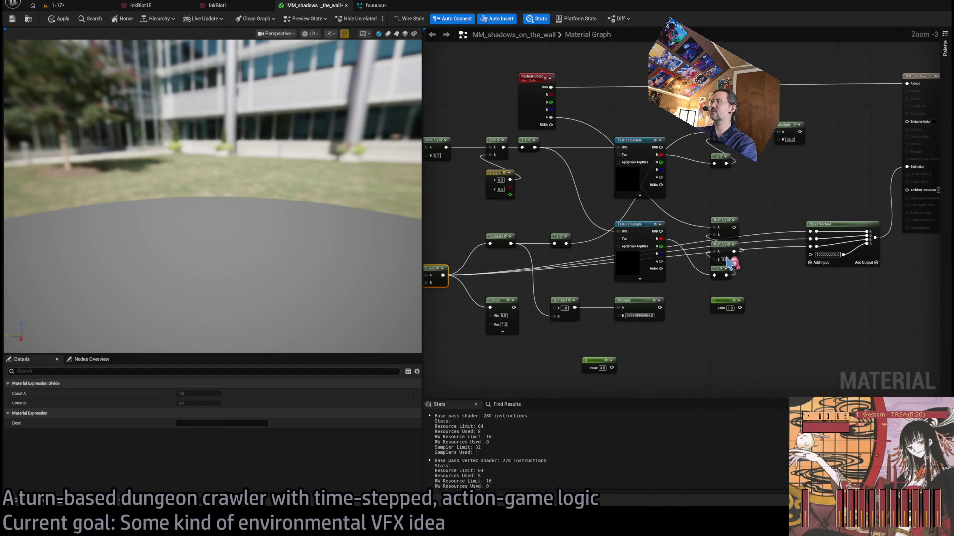
mouse_move(532, 301)
mouse_down()
mouse_move(564, 281)
mouse_move(539, 259)
mouse_move(538, 269)
mouse_move(534, 251)
mouse_move(531, 268)
mouse_up()
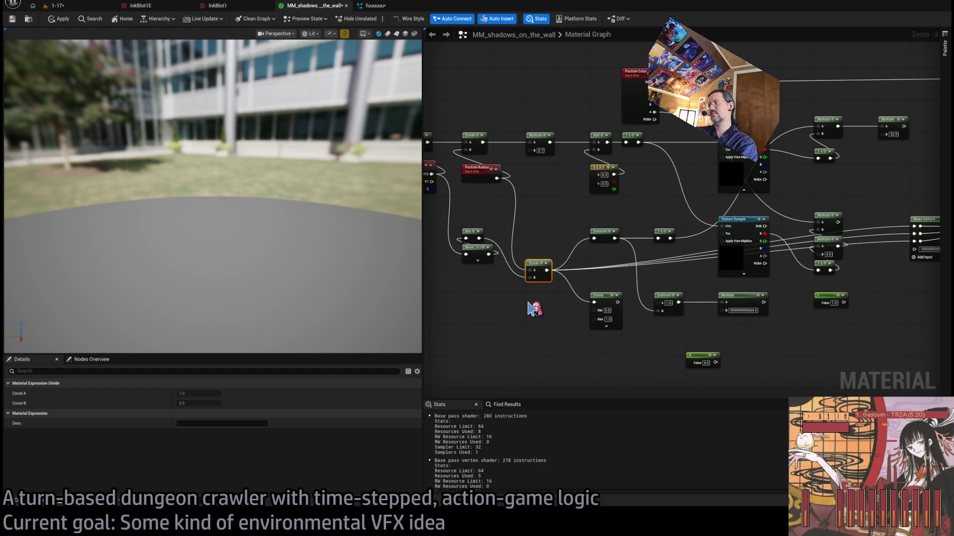
scroll(521, 297, up, 4)
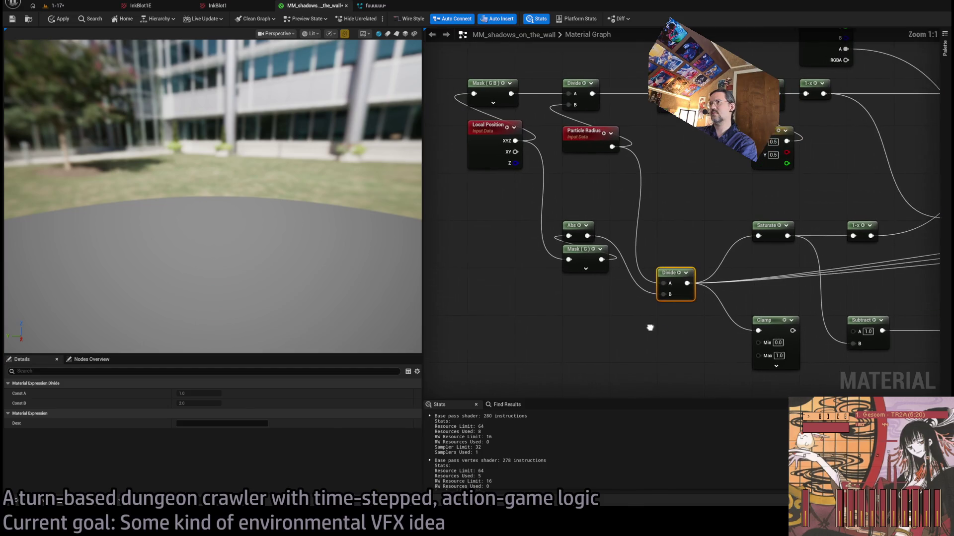
drag(512, 217, 467, 139)
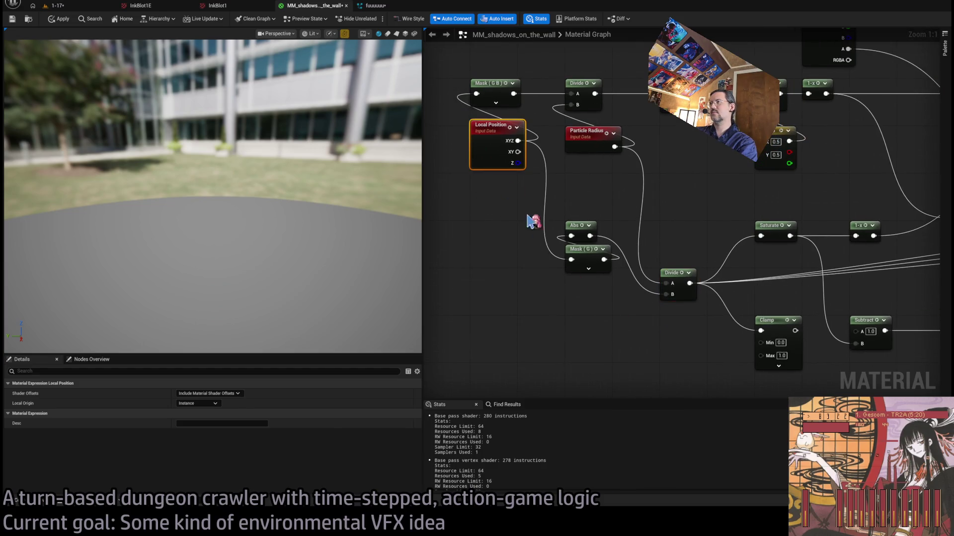
click(695, 258)
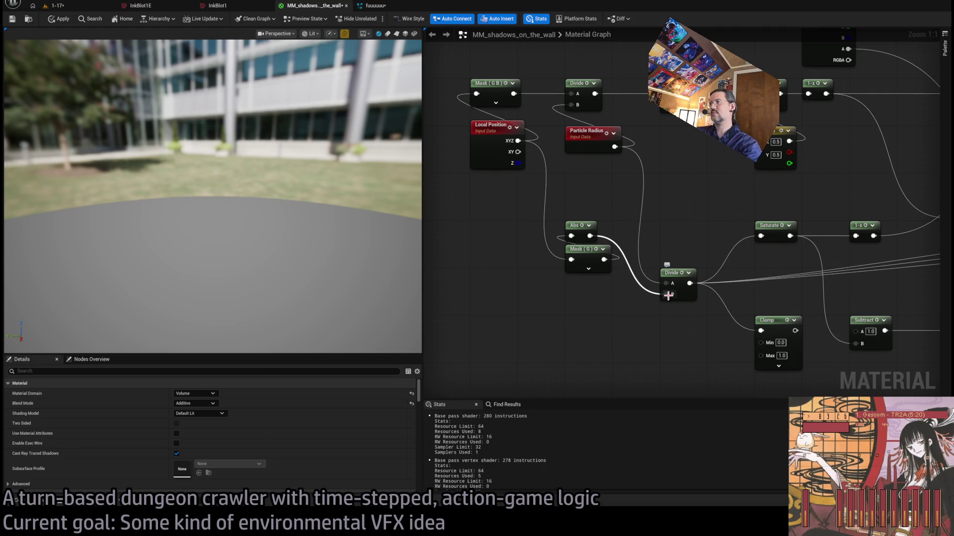
drag(615, 147, 635, 295)
mouse_move(682, 152)
mouse_down()
mouse_move(616, 149)
mouse_move(638, 291)
mouse_move(667, 296)
mouse_up()
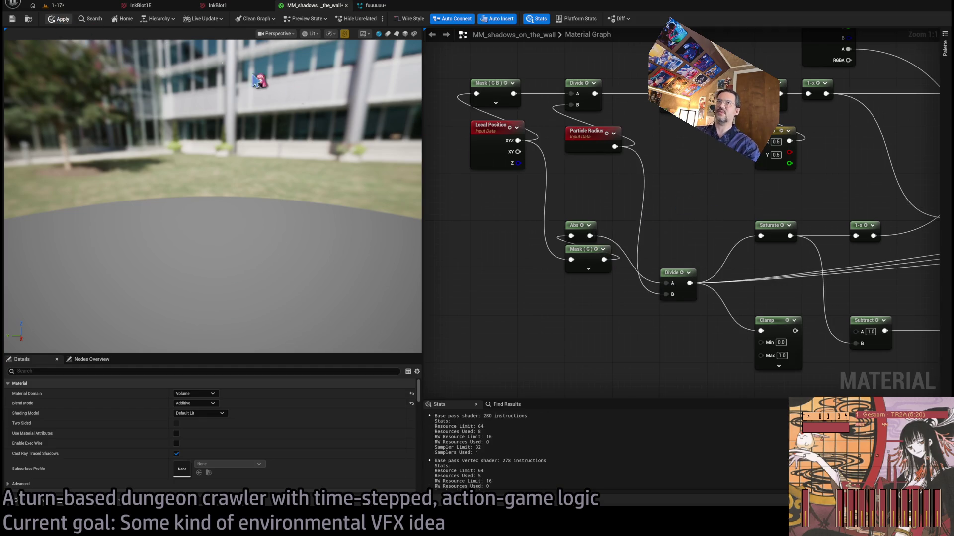
drag(671, 273, 674, 229)
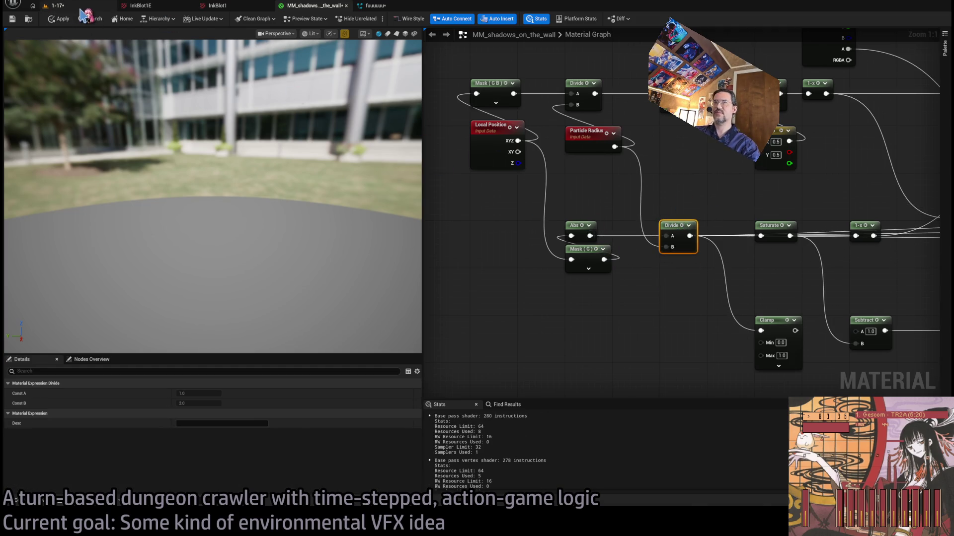
Trigger the attack in the running level to see the soft round shadow, then return via the InkBlot1E tab.
click(82, 6)
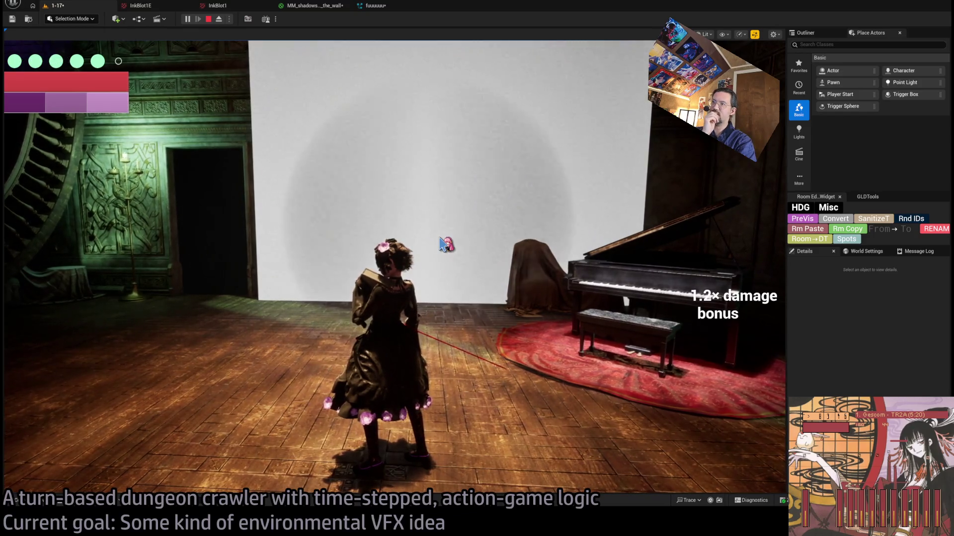
click(446, 244)
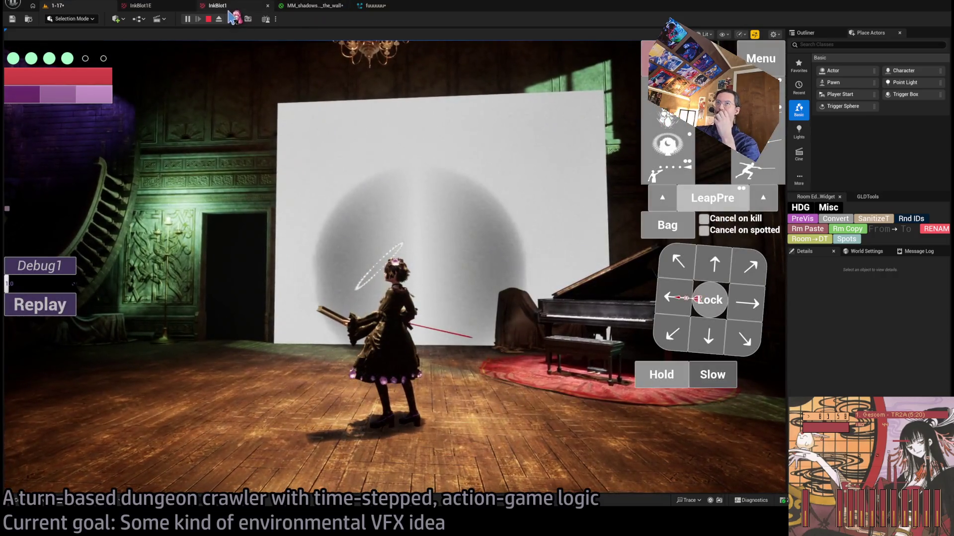
click(153, 7)
click(313, 6)
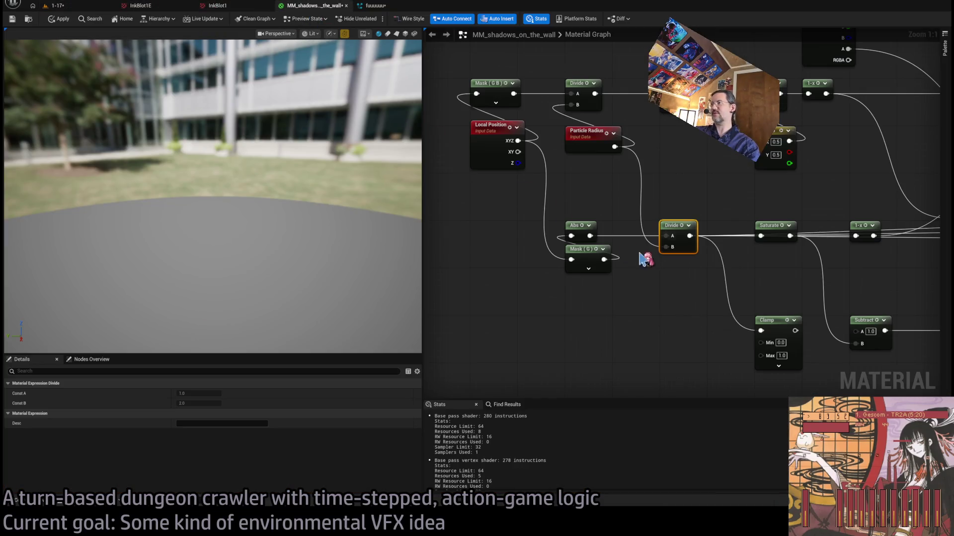
Run the Saturate output into Make Vector4 and check the result in the running level.
mouse_move(616, 281)
mouse_down()
mouse_move(571, 266)
mouse_move(630, 278)
mouse_move(655, 249)
mouse_up()
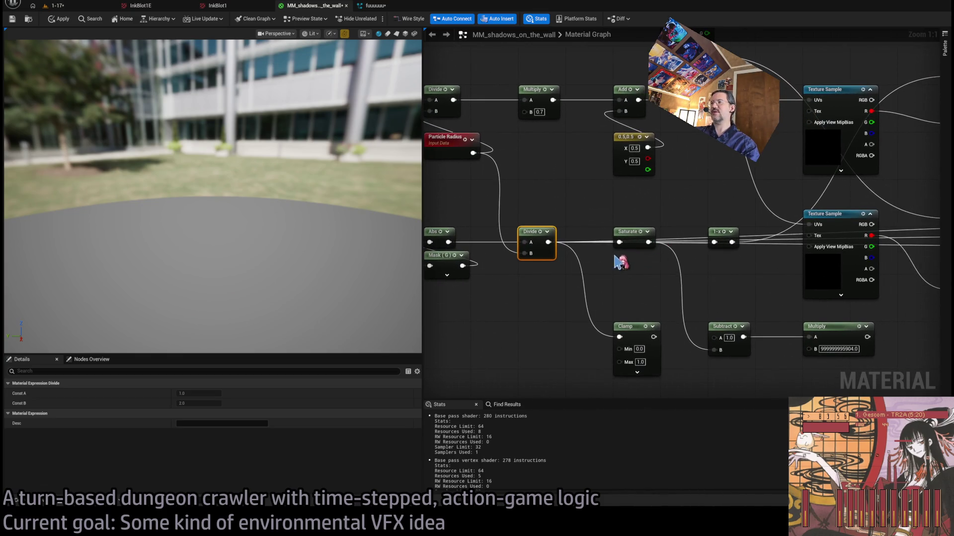
drag(656, 322, 612, 289)
mouse_move(619, 240)
mouse_down()
mouse_move(530, 268)
mouse_move(535, 289)
mouse_up()
drag(449, 270, 877, 273)
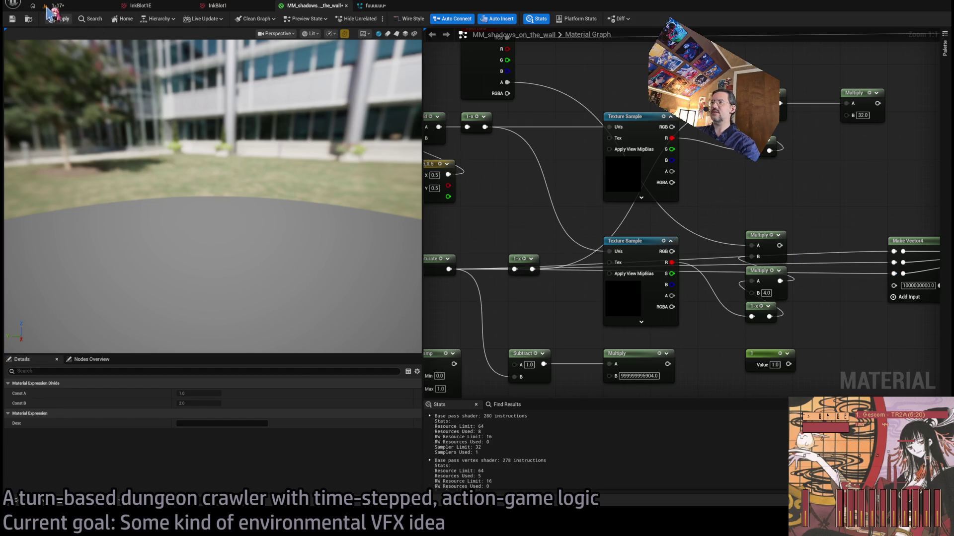
click(69, 6)
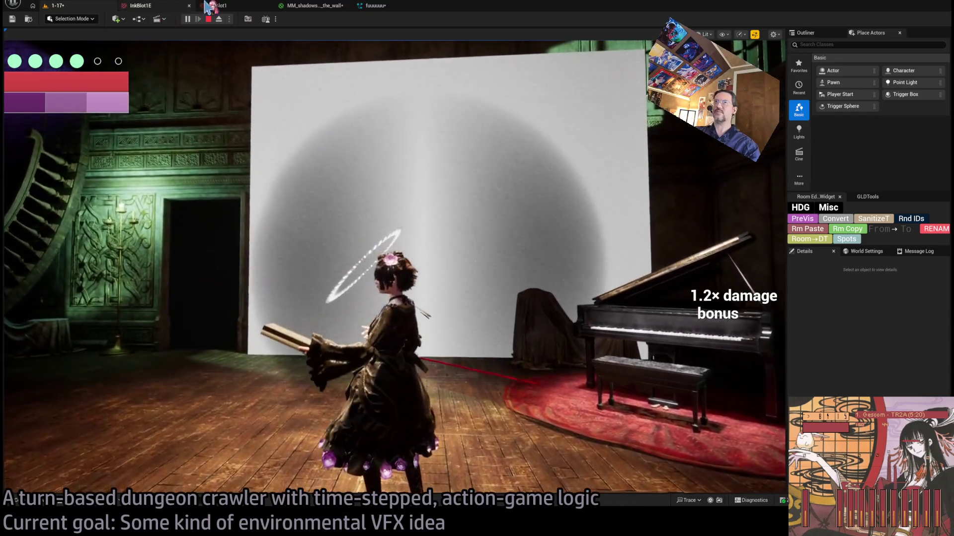
click(310, 6)
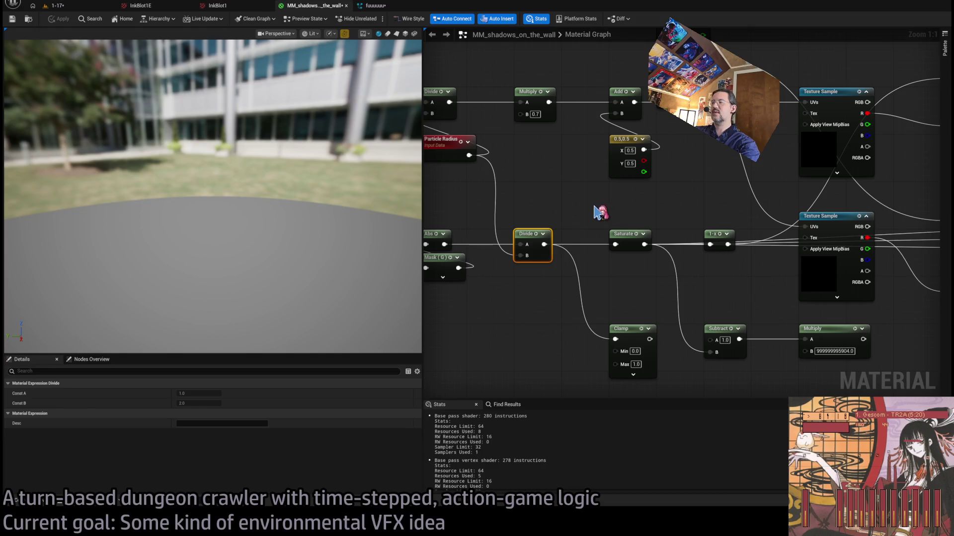
Feed the 1-x result into Make Vector4 and replay the level to watch the shadow.
click(627, 240)
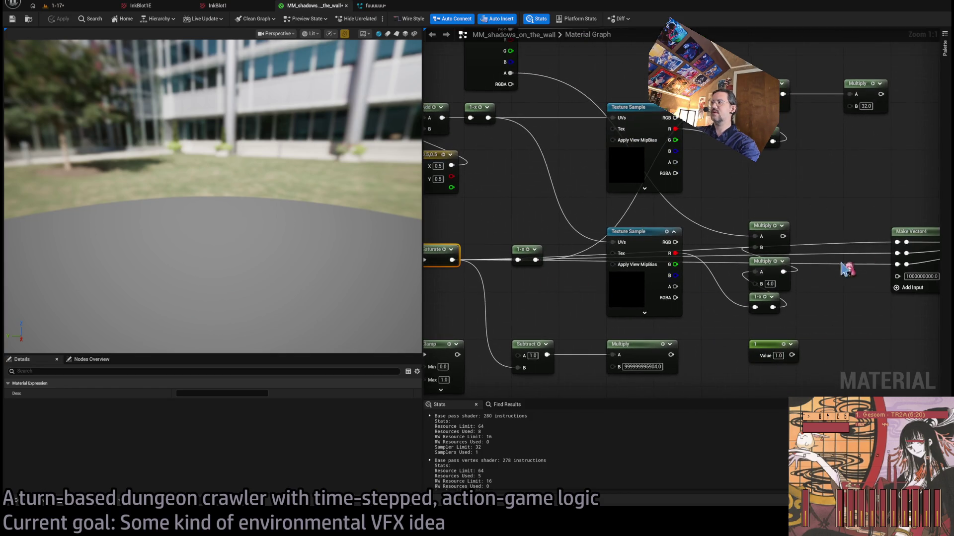
mouse_move(895, 243)
mouse_down()
mouse_move(558, 271)
mouse_move(540, 260)
mouse_up()
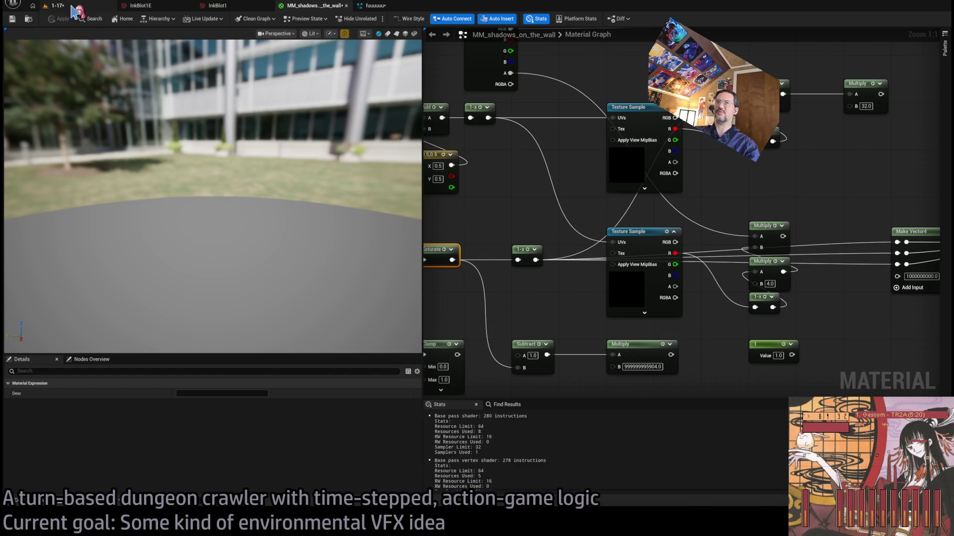
click(55, 6)
click(42, 300)
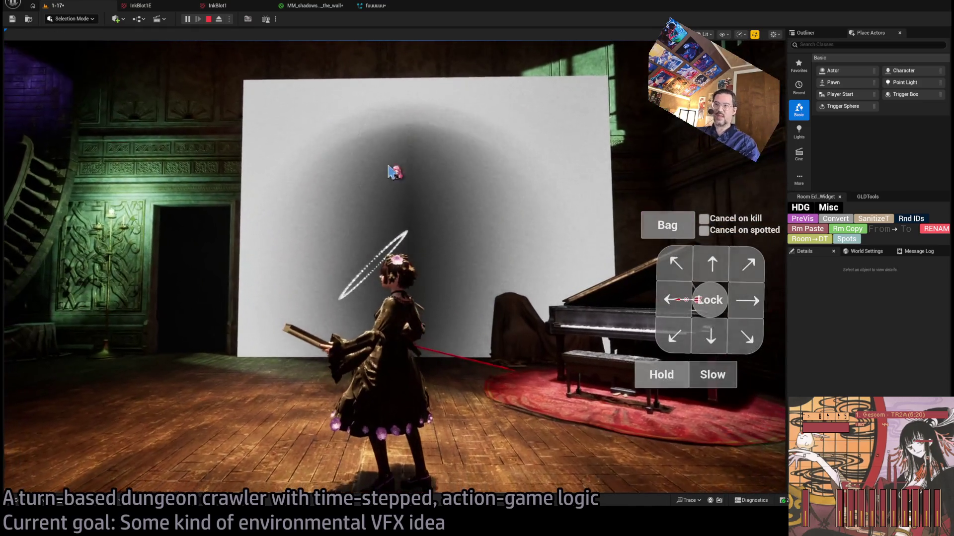
click(318, 11)
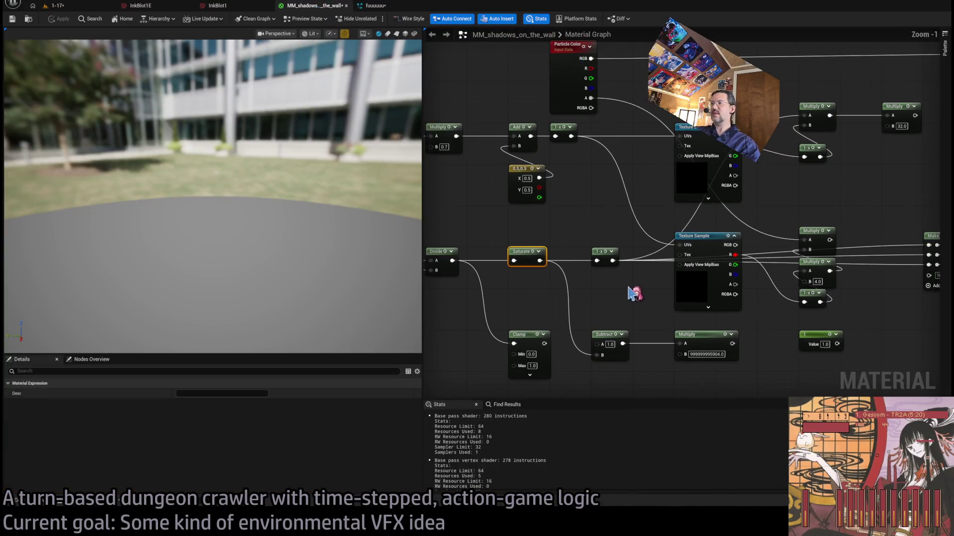
Connect 1-x into a Multiply with factor 4.0 and wire its result into Make Vector4.
drag(563, 247, 635, 332)
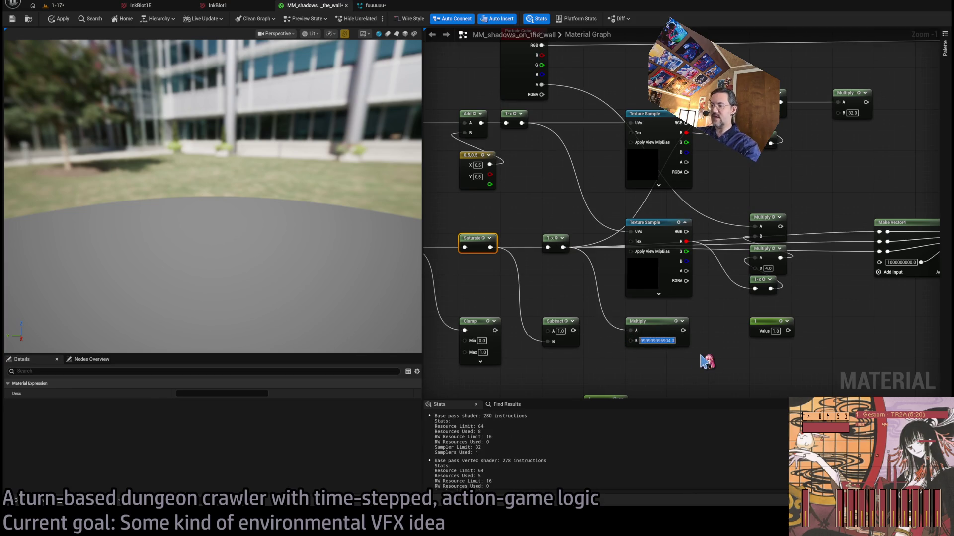
text(4)
key(Return)
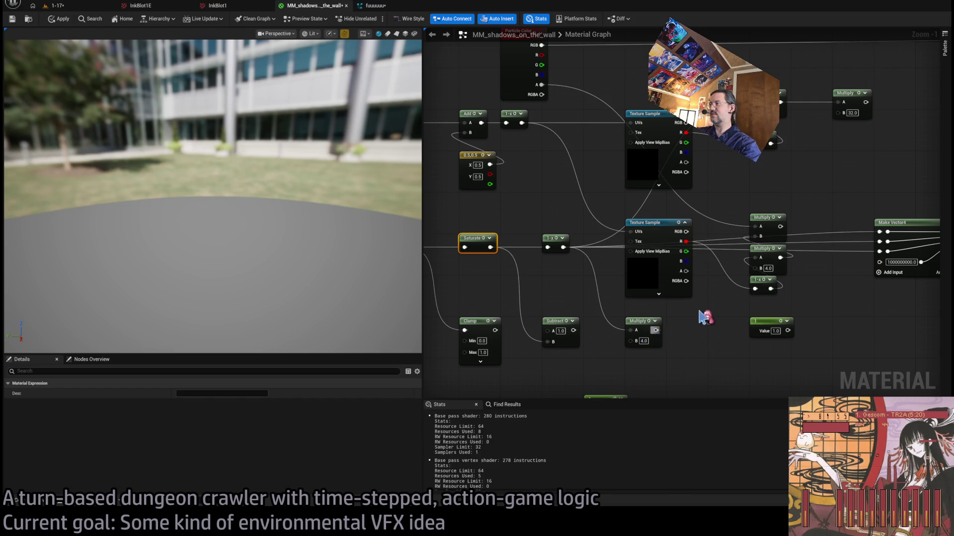
mouse_move(880, 242)
mouse_down()
mouse_move(638, 319)
mouse_move(655, 329)
mouse_up()
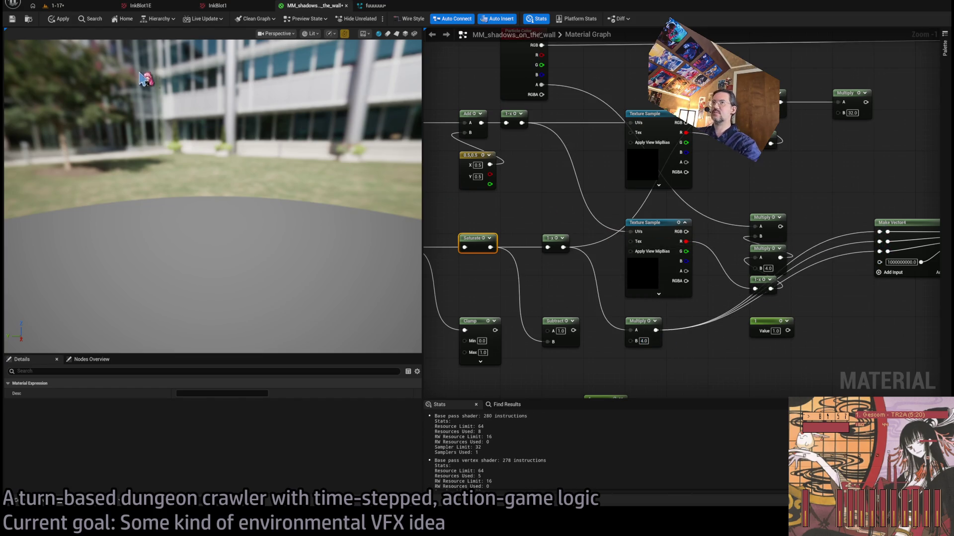
click(72, 7)
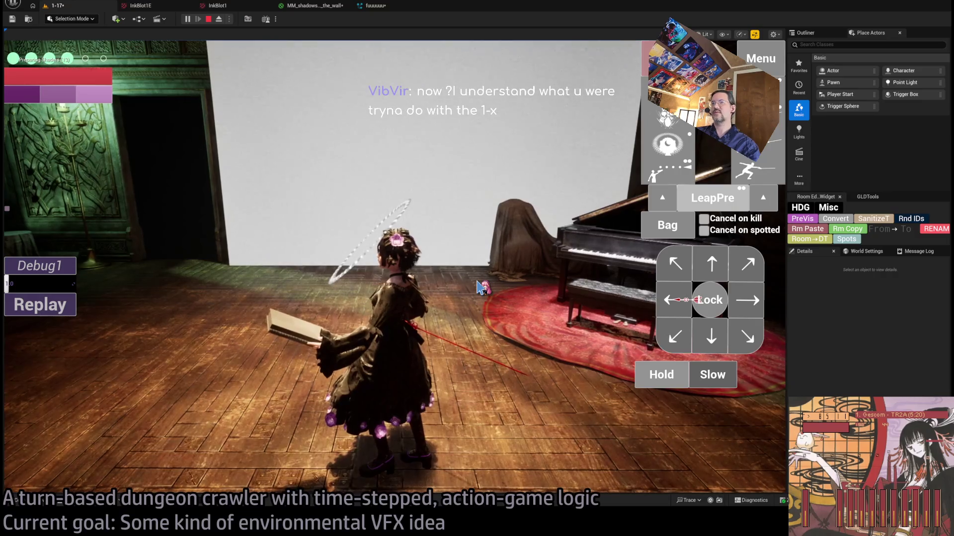
Replay to see the dark solid round wall shadow, then frame the Saturate and Multiply nodes in the graph.
click(75, 312)
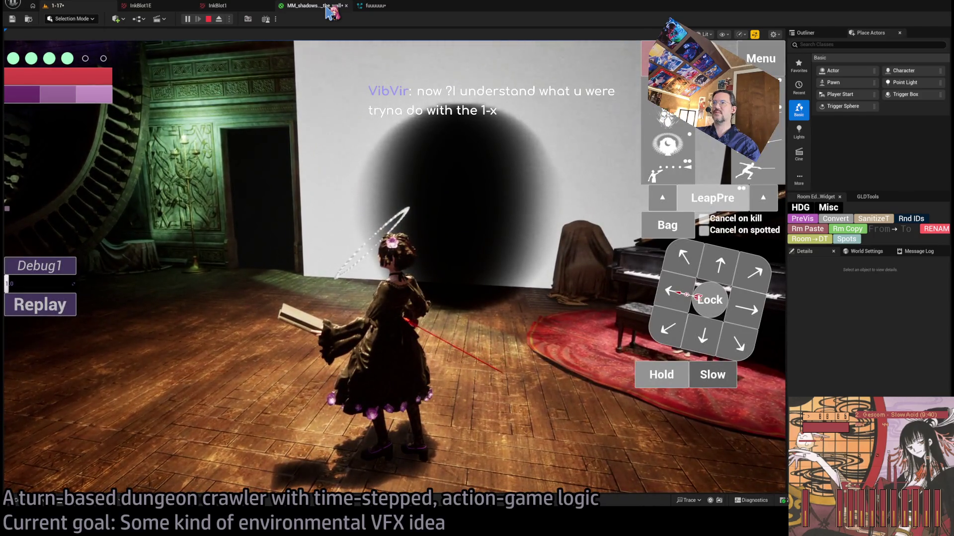
click(327, 9)
scroll(511, 213, down, 3)
scroll(678, 297, up, 4)
drag(677, 296, 499, 257)
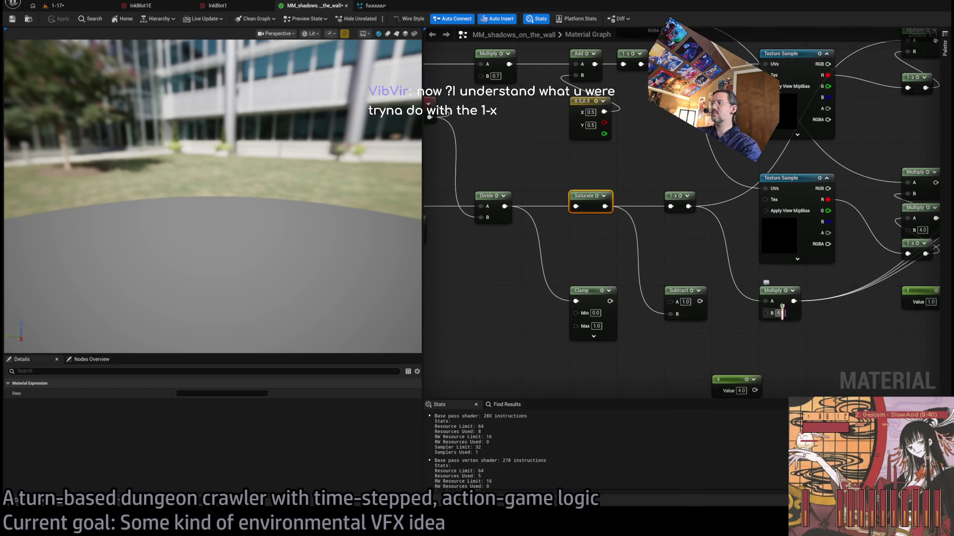
Switch the Mask node from the G channel to the R channel and apply the material.
click(487, 279)
drag(441, 229, 561, 252)
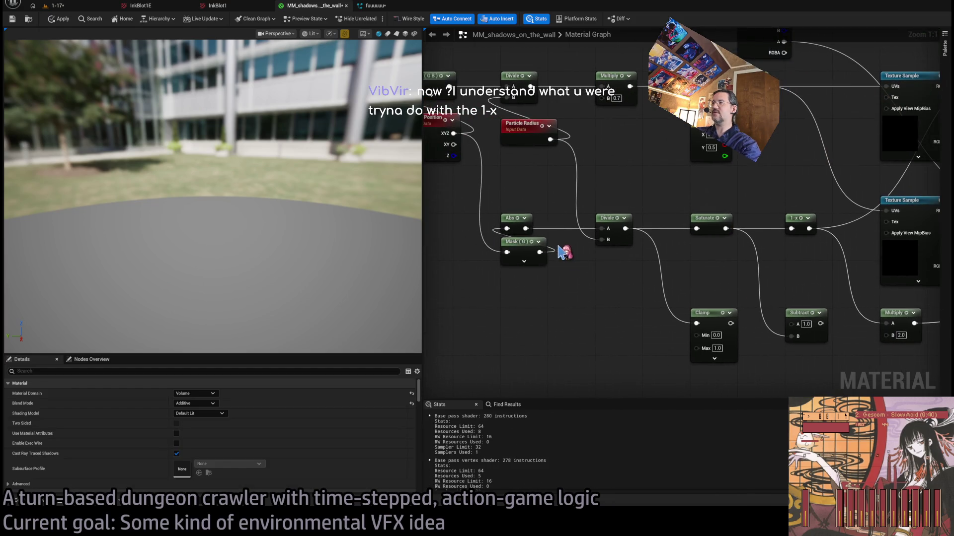
click(520, 245)
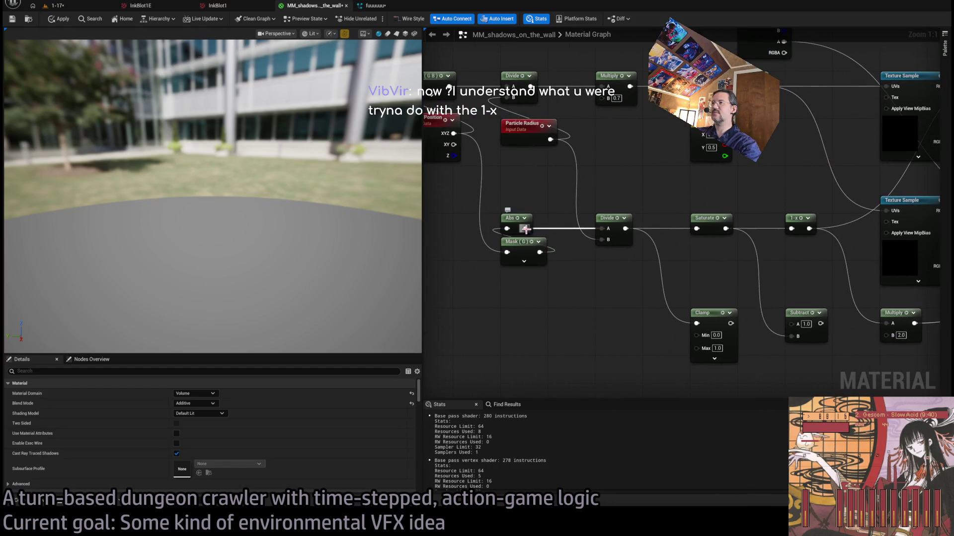
drag(547, 330, 667, 385)
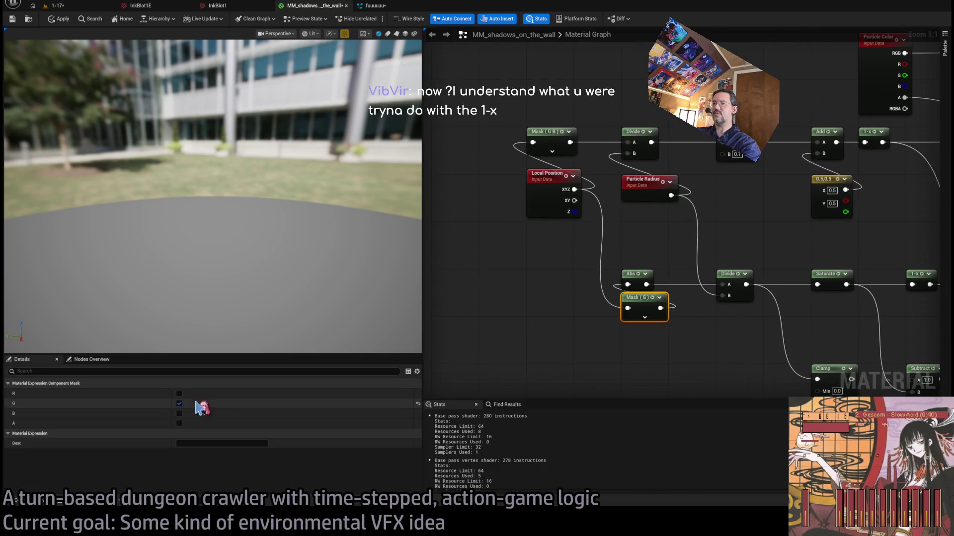
click(179, 404)
click(179, 394)
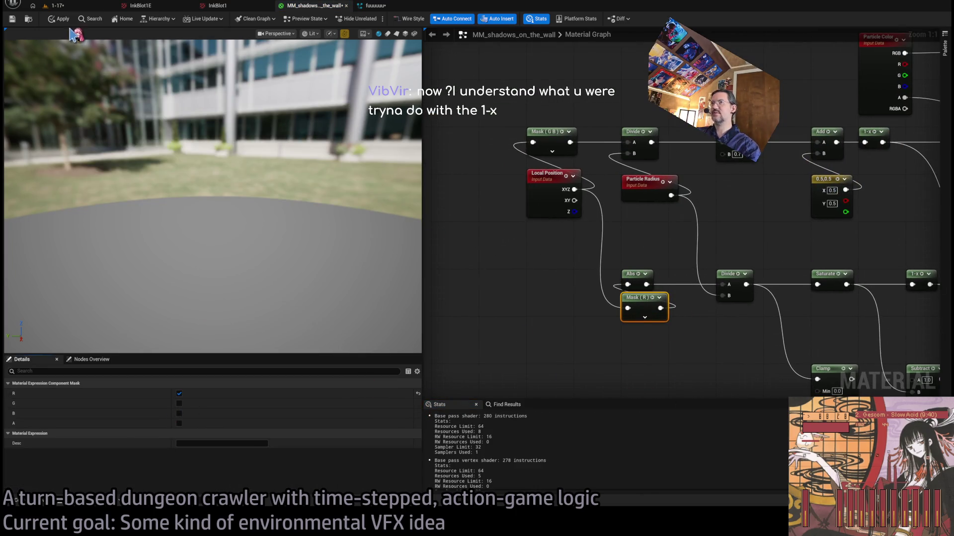
click(55, 20)
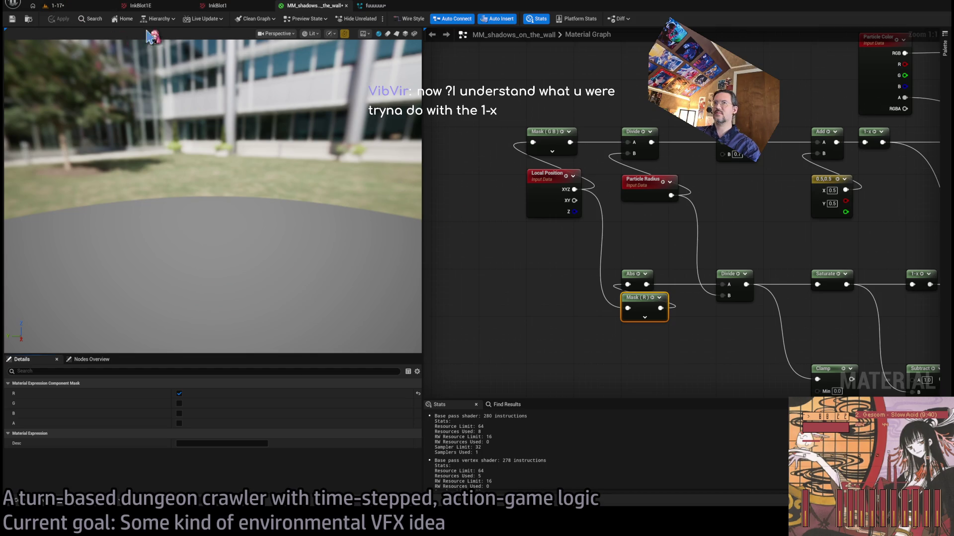
Replay the level to watch the large blurry dark circle on the wall, then stop playing.
click(58, 6)
click(40, 304)
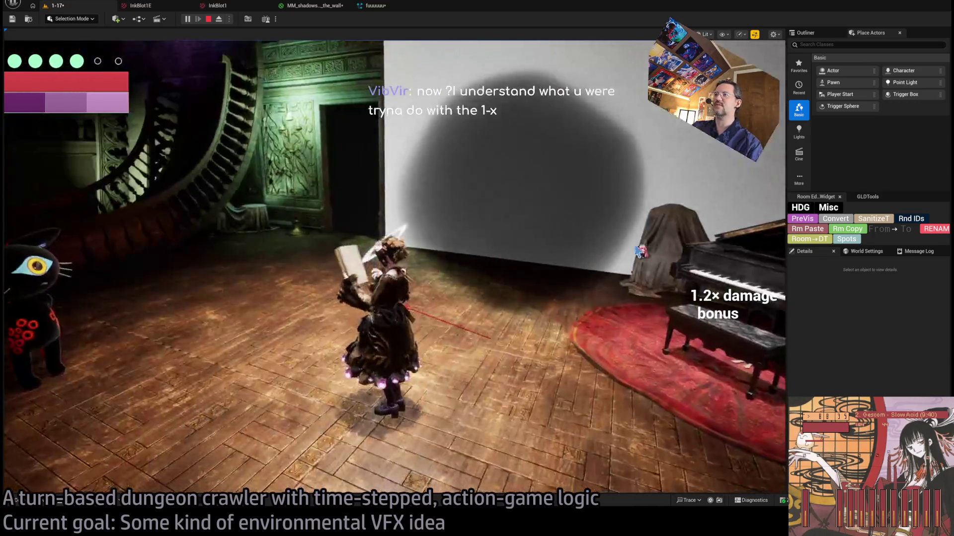
click(590, 287)
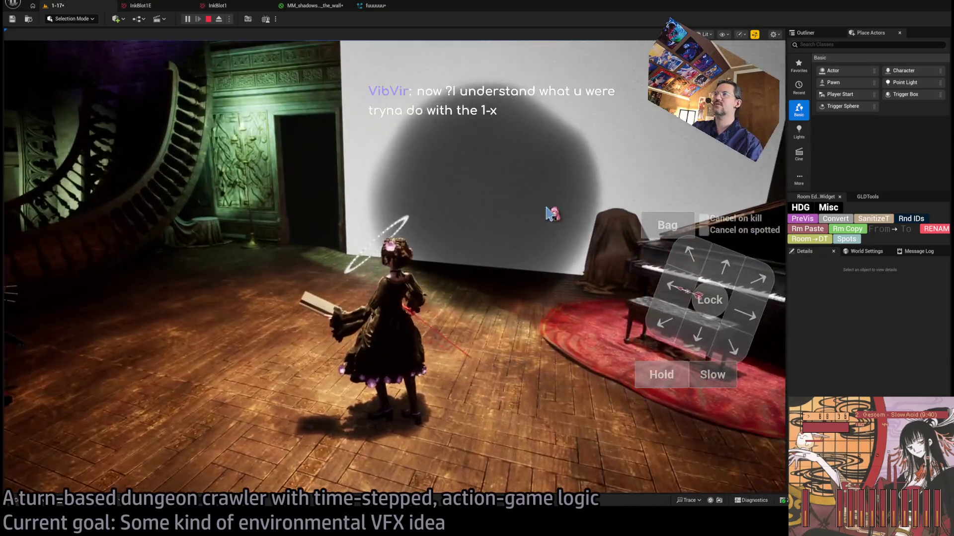
key(Escape)
scroll(643, 287, down, 3)
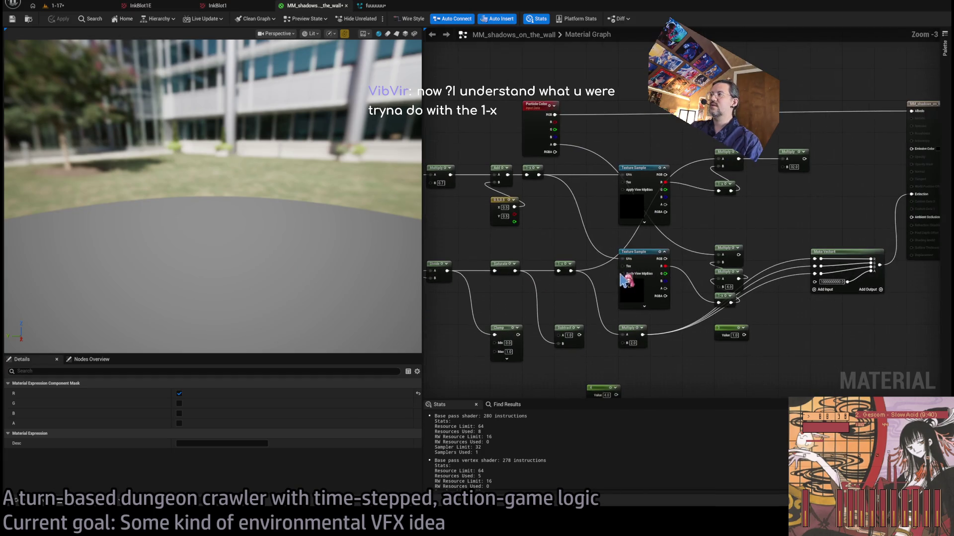
Chain the lower Multiply into the ×32 Multiply, feed its output to Make Vector4, and view the blot shadows.
scroll(755, 234, up, 3)
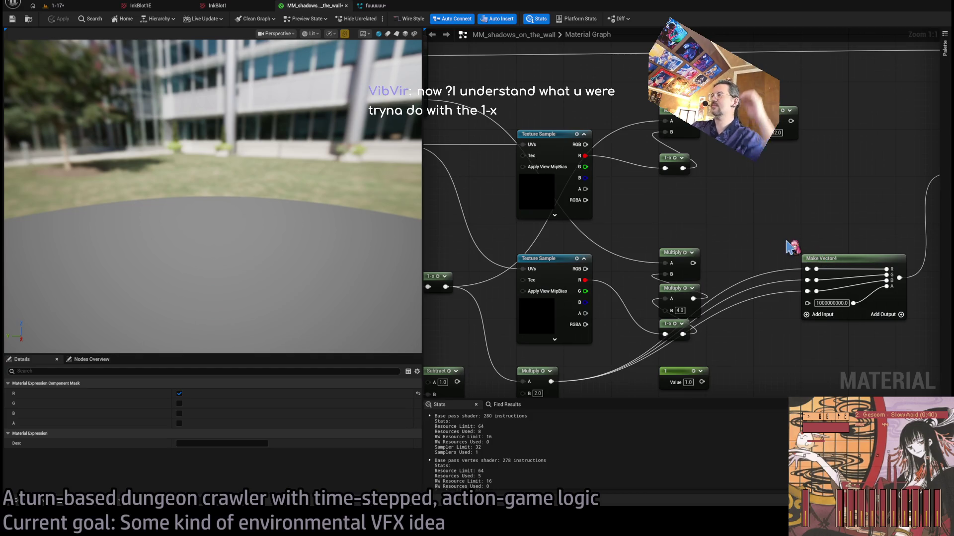
scroll(750, 239, down, 1)
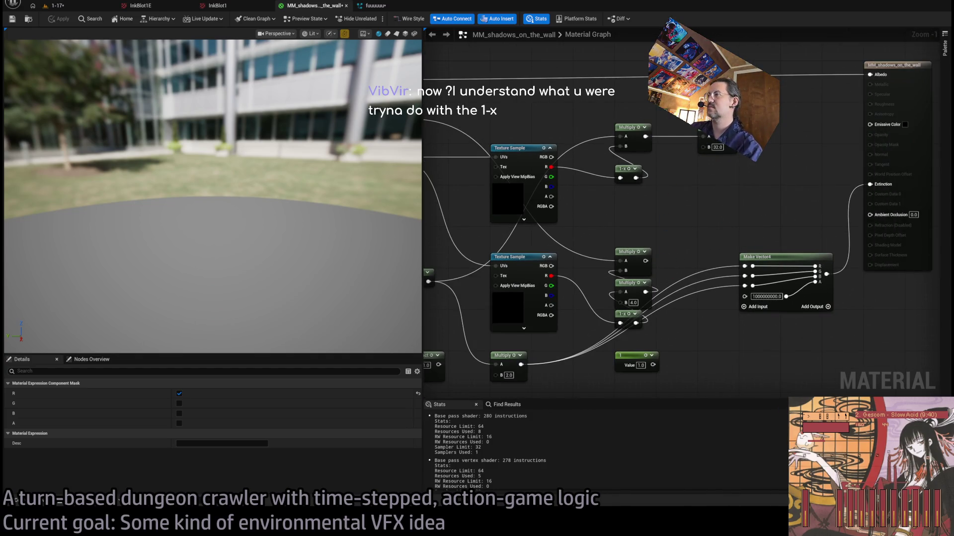
drag(540, 354, 609, 354)
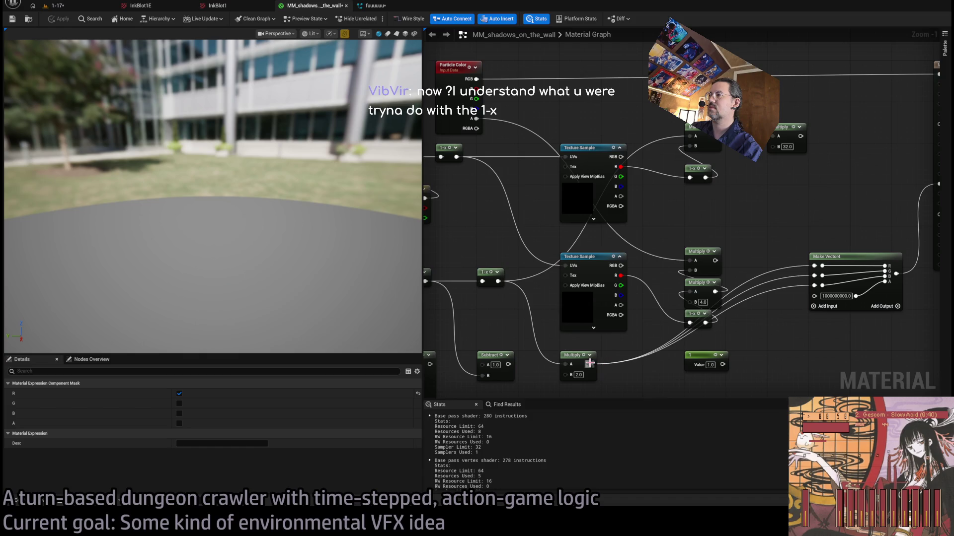
drag(590, 365, 692, 143)
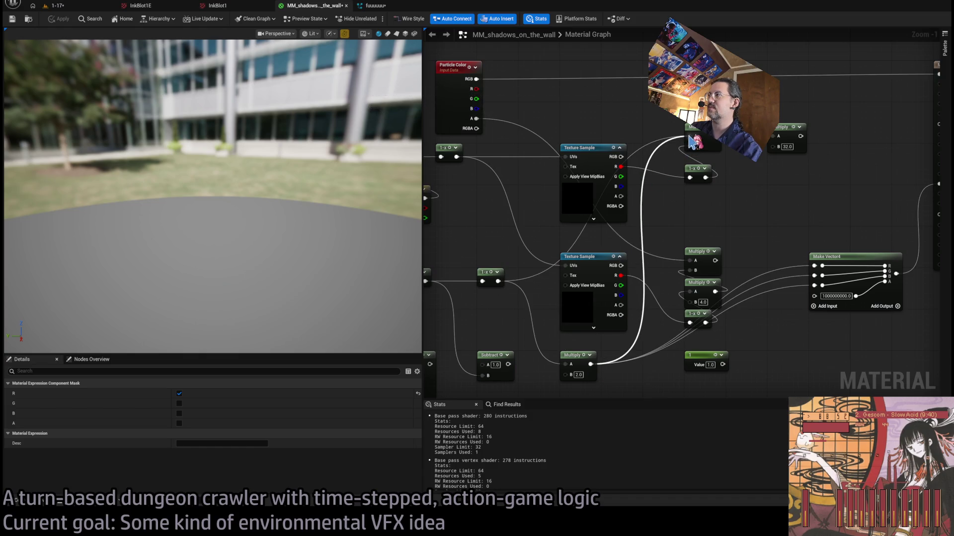
click(531, 298)
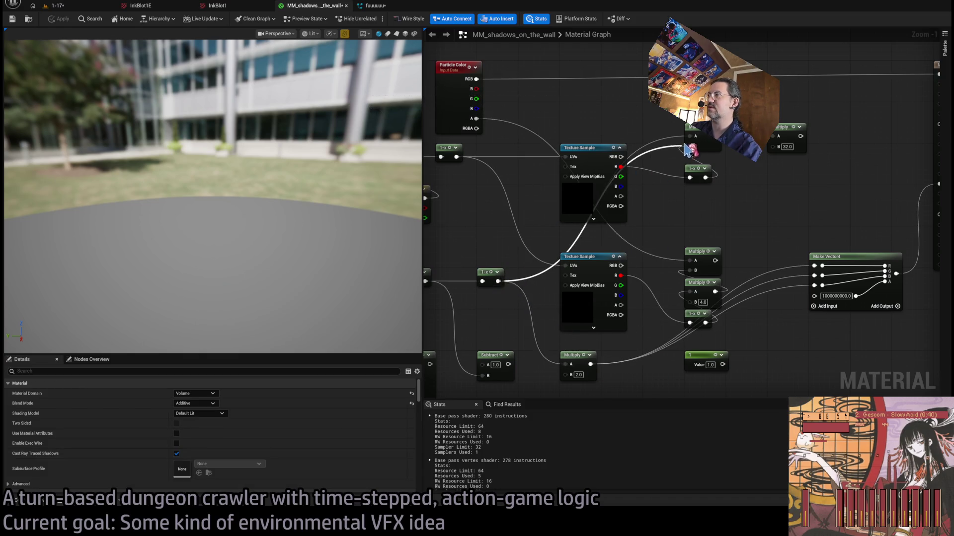
mouse_move(801, 136)
mouse_down()
mouse_move(814, 286)
mouse_move(670, 318)
mouse_up()
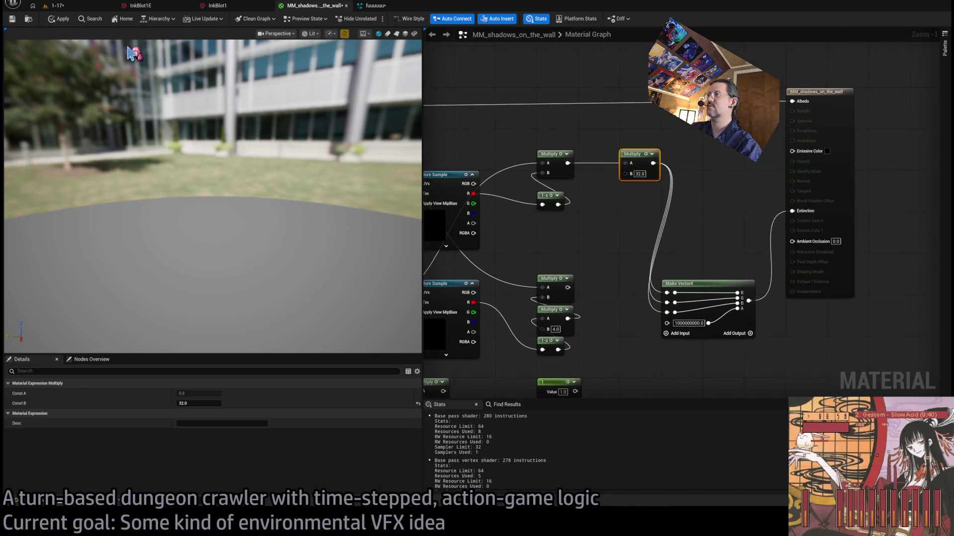
click(60, 6)
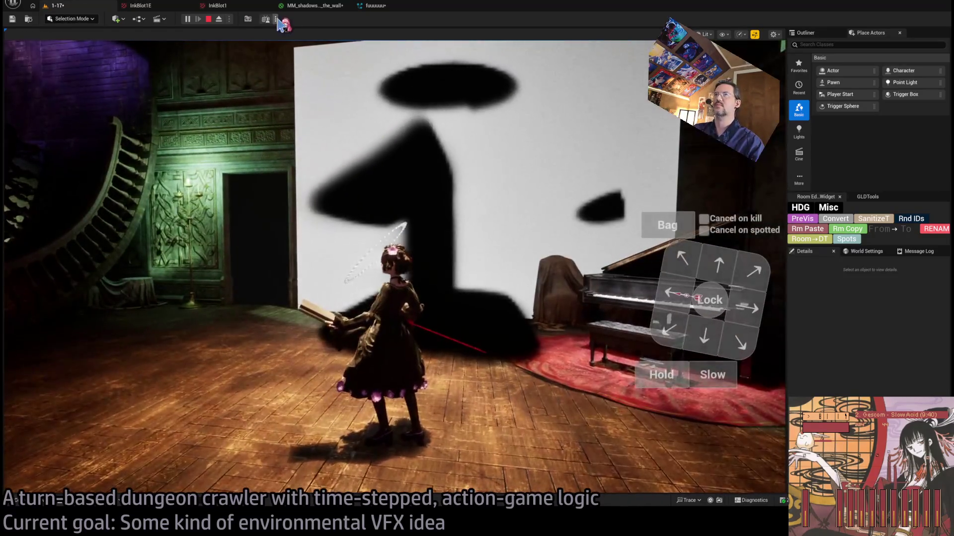
Apply the Multiply factor of 2, check the faint smudged shadow in the level, and reopen the graph.
click(313, 5)
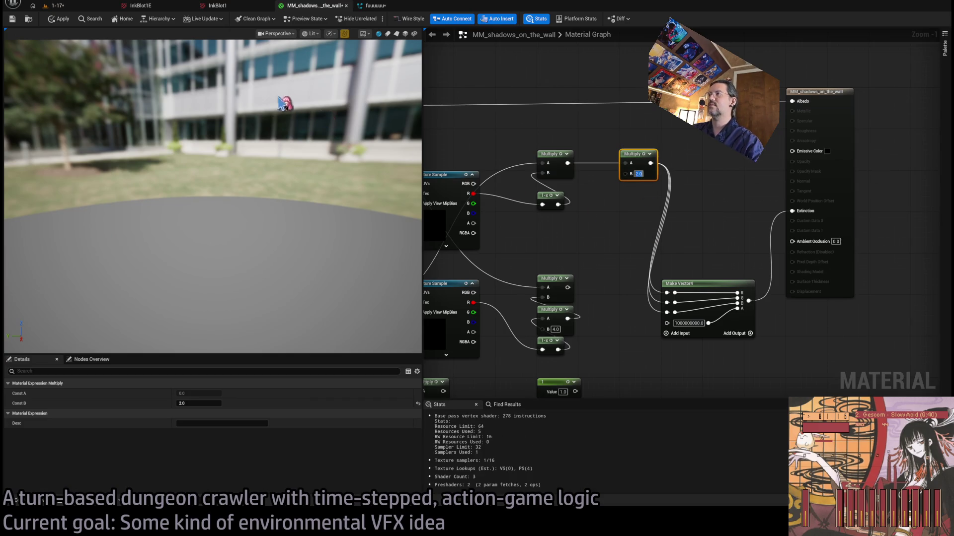
click(62, 19)
click(57, 5)
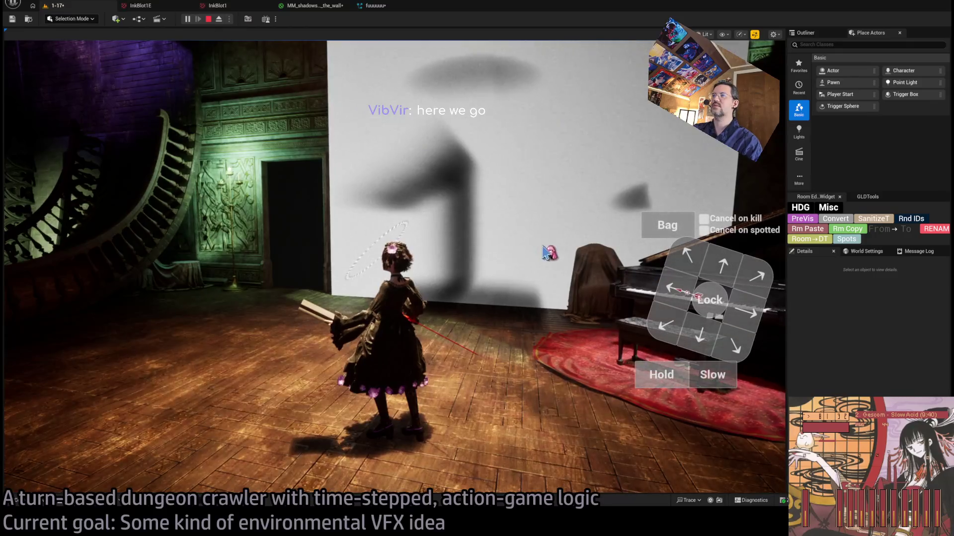
click(313, 11)
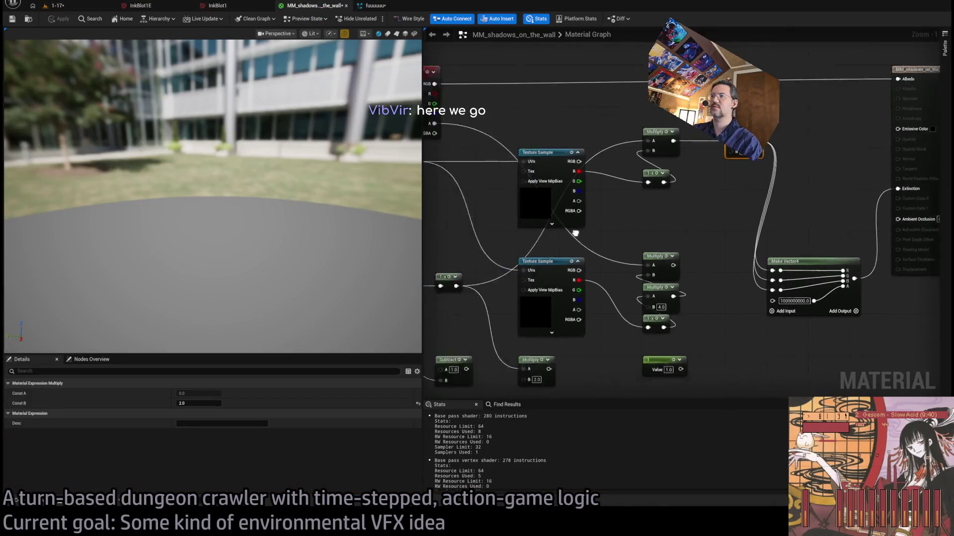
Delete the Clamp, Subtract and Multiply nodes and tuck 1-x and Saturate together.
mouse_move(762, 171)
mouse_down()
mouse_move(864, 164)
mouse_move(697, 292)
mouse_up()
scroll(698, 292, up, 1)
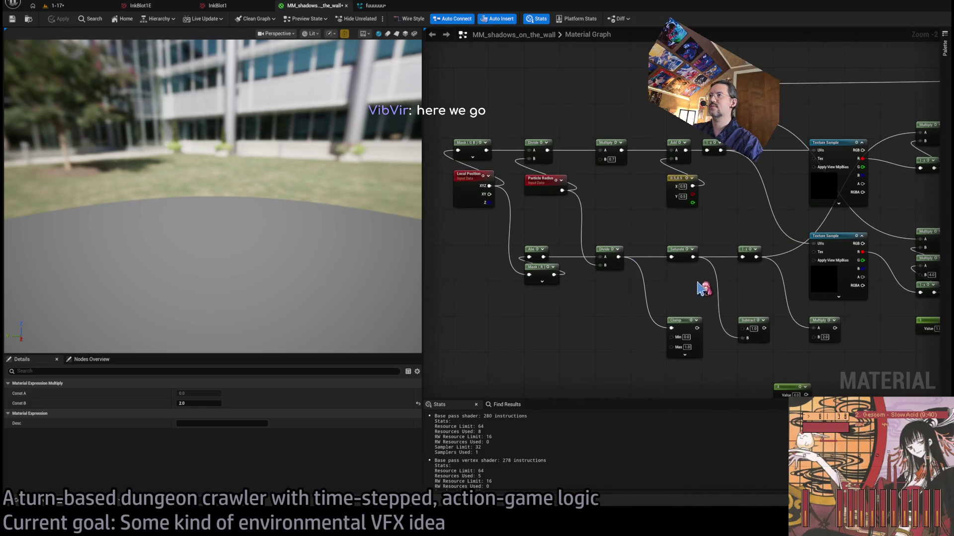
scroll(697, 287, up, 1)
scroll(576, 297, up, 1)
mouse_move(668, 272)
mouse_down()
mouse_move(635, 296)
mouse_move(595, 289)
mouse_up()
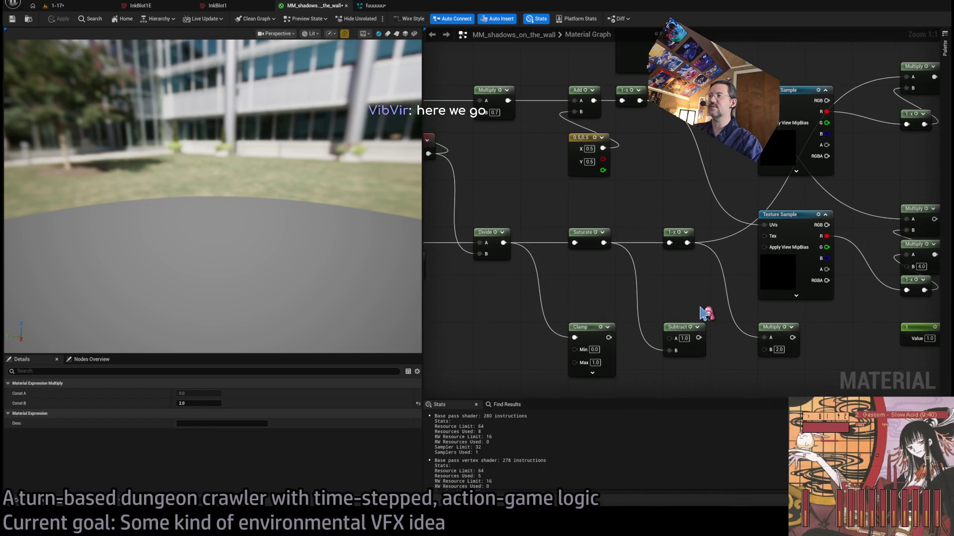
drag(760, 354, 604, 356)
key(Delete)
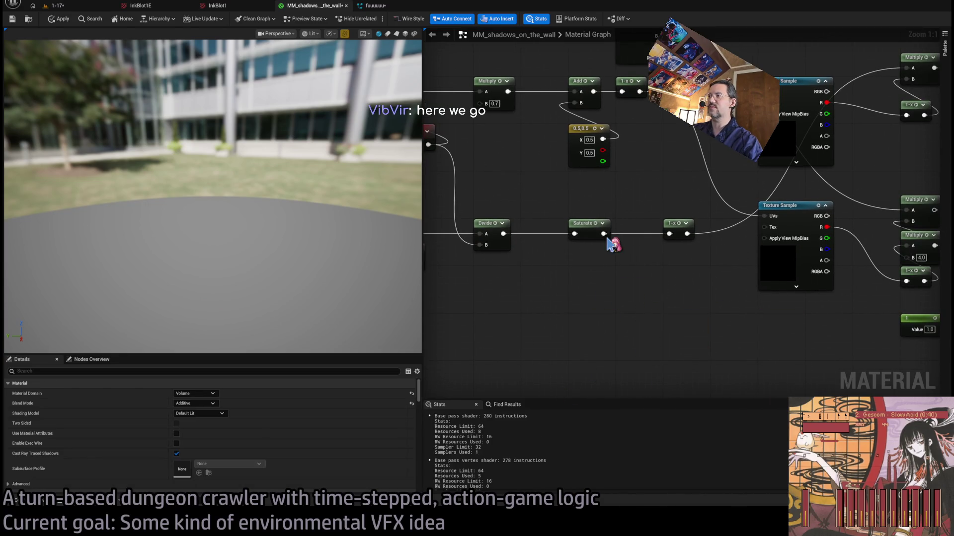
click(584, 228)
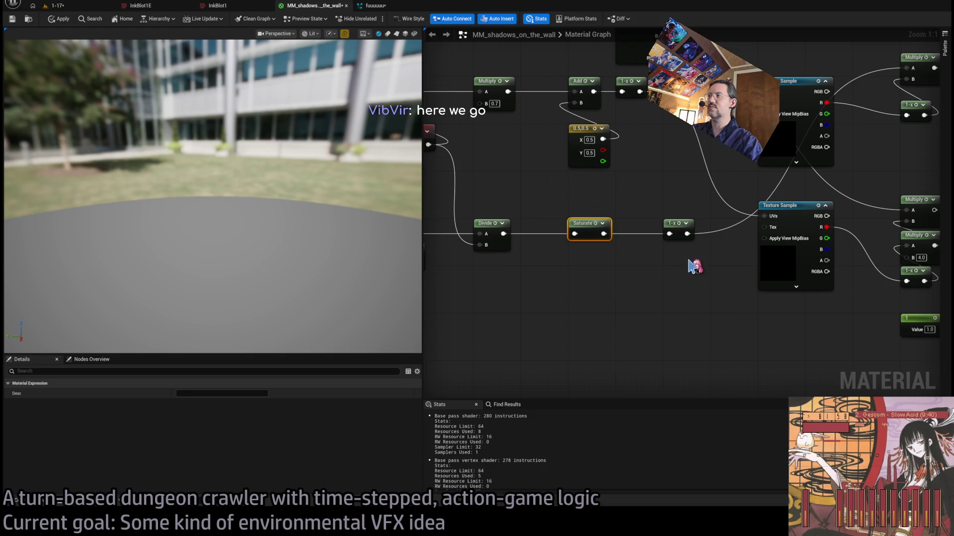
mouse_move(589, 233)
mouse_down()
mouse_move(691, 257)
mouse_move(682, 259)
mouse_up()
mouse_move(672, 227)
mouse_down()
mouse_move(547, 271)
mouse_move(580, 274)
mouse_up()
click(584, 260)
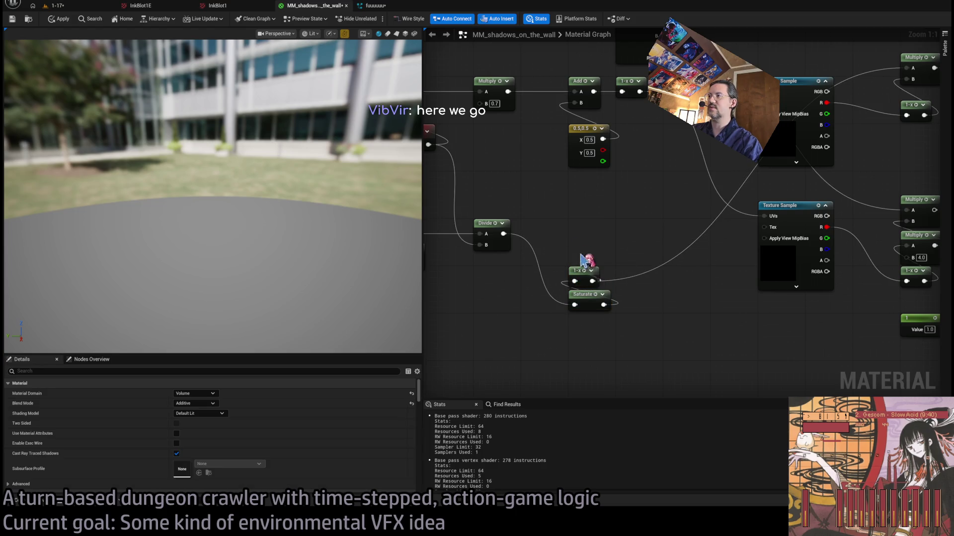
Route a Power node with exponent 4 from Divide into the texture sample, set the Multiply to 4, and restart the level.
drag(577, 234, 578, 234)
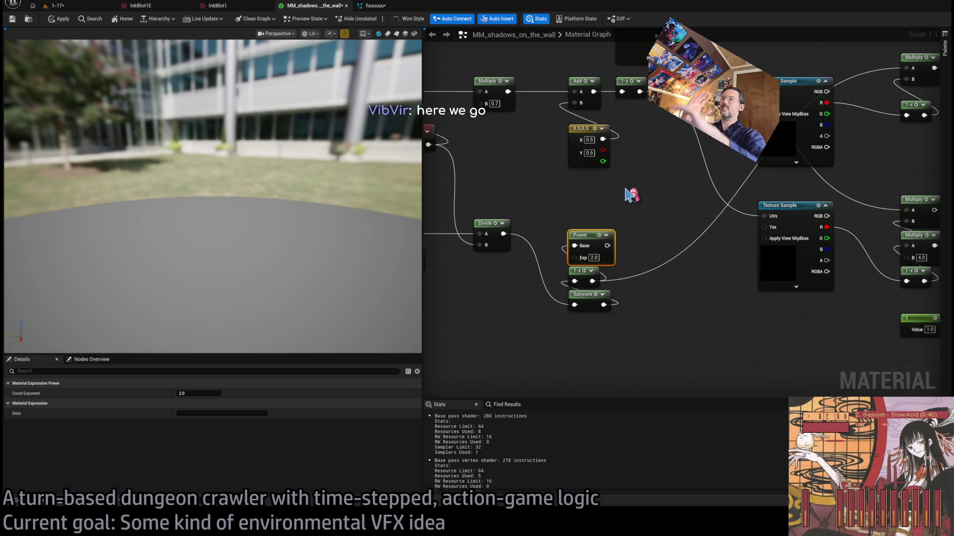
drag(625, 189, 590, 187)
drag(551, 246, 703, 158)
text(3)
key(Return)
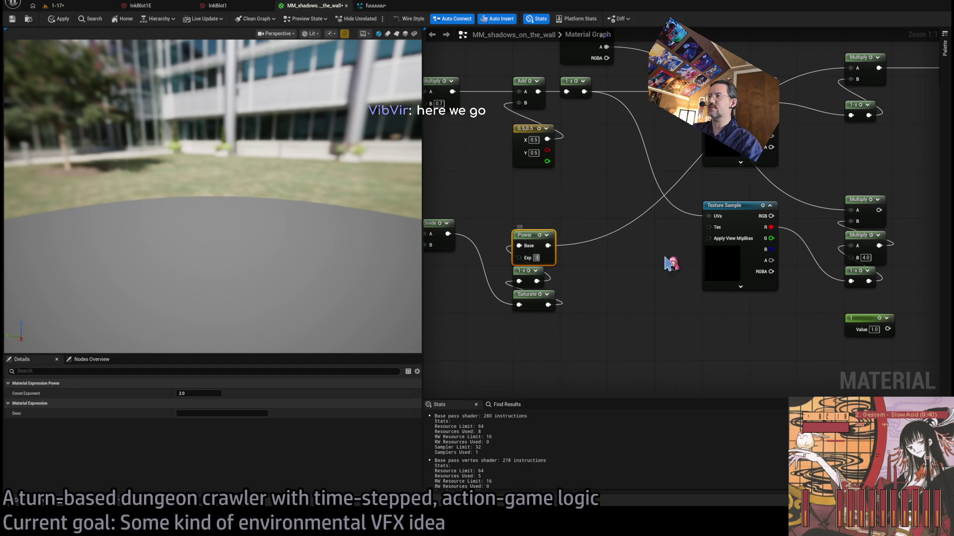
drag(666, 262, 599, 304)
click(467, 287)
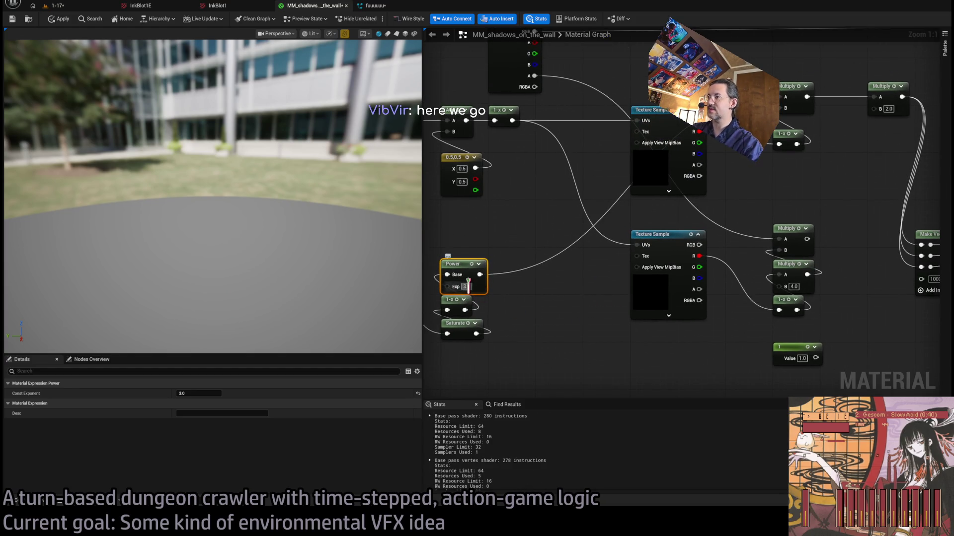
text(4)
key(Return)
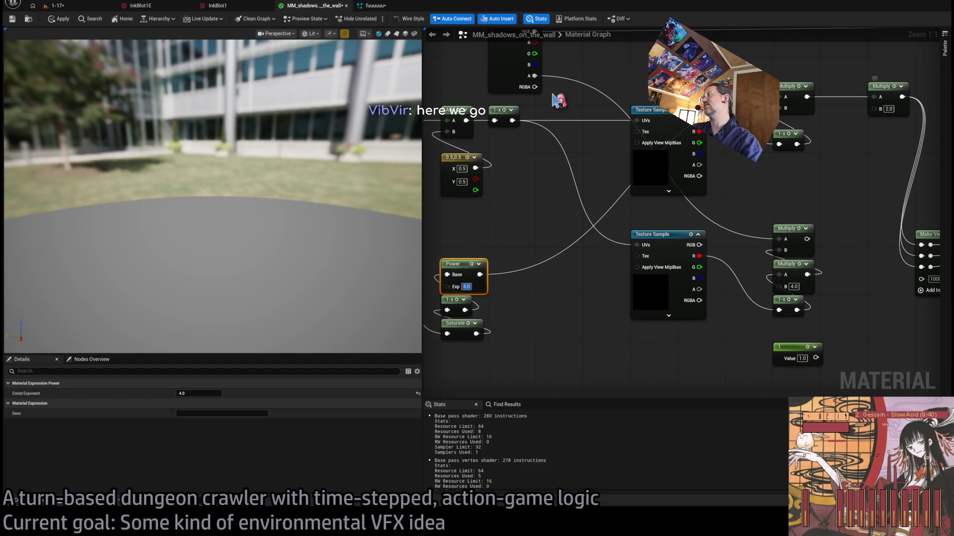
text(4)
click(884, 144)
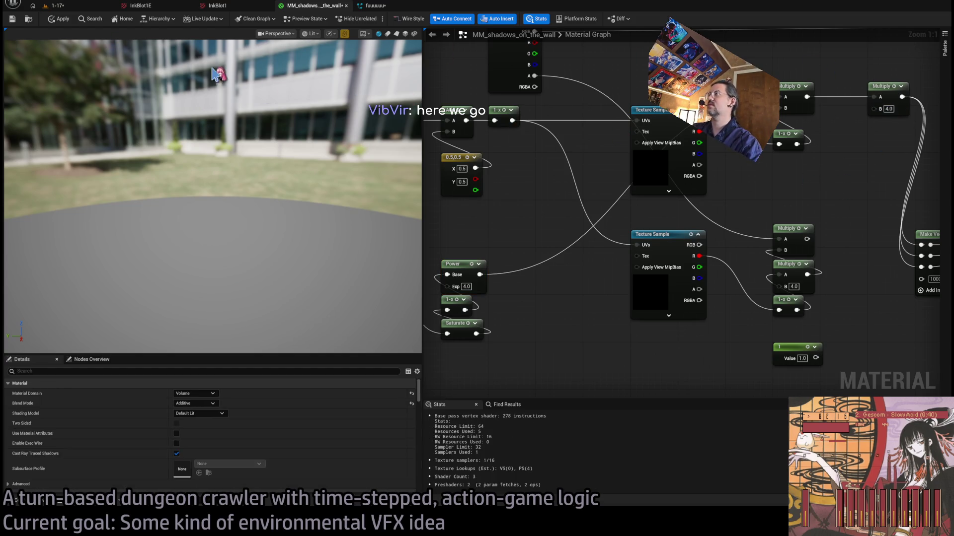
click(65, 6)
click(50, 304)
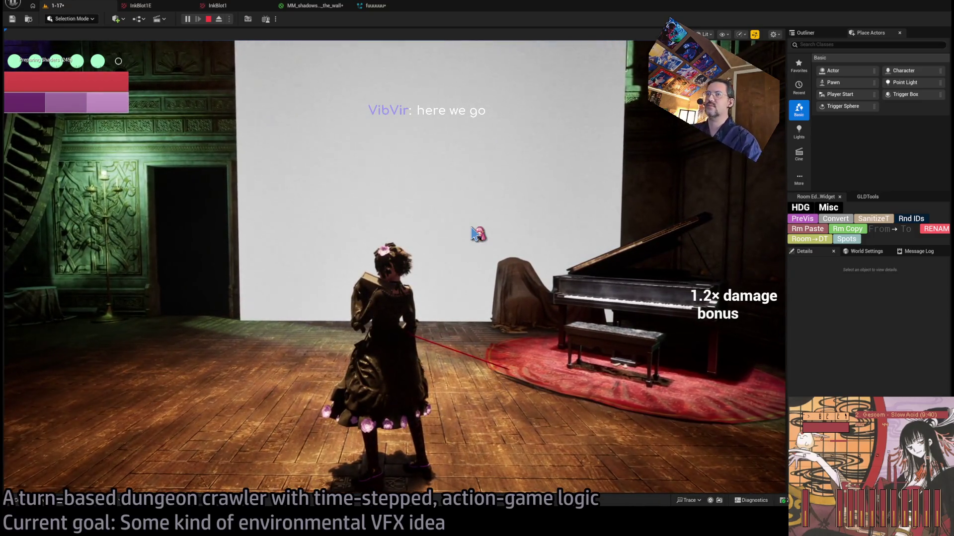
Play the level with the InkBlot1 texture applied and swing the camera with Q to face the wall shadow.
click(487, 260)
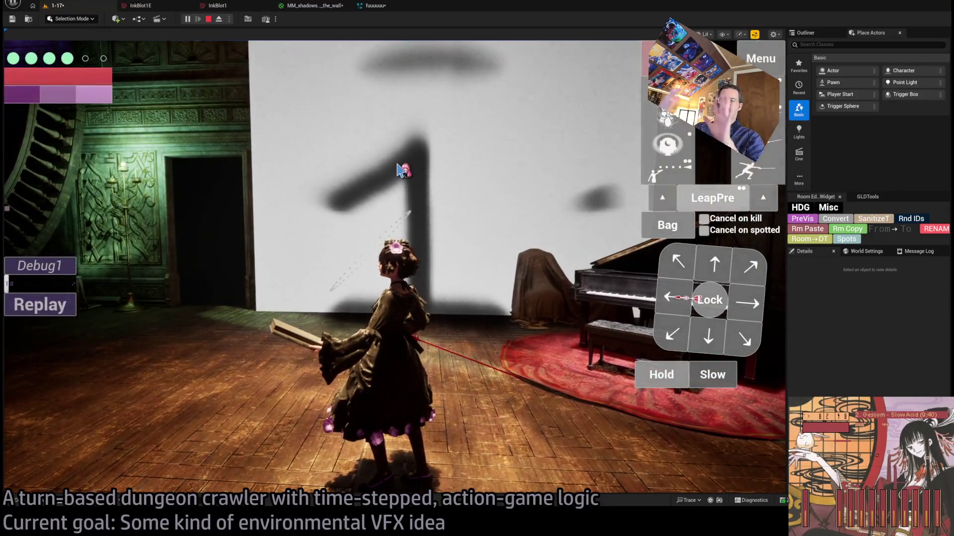
click(313, 6)
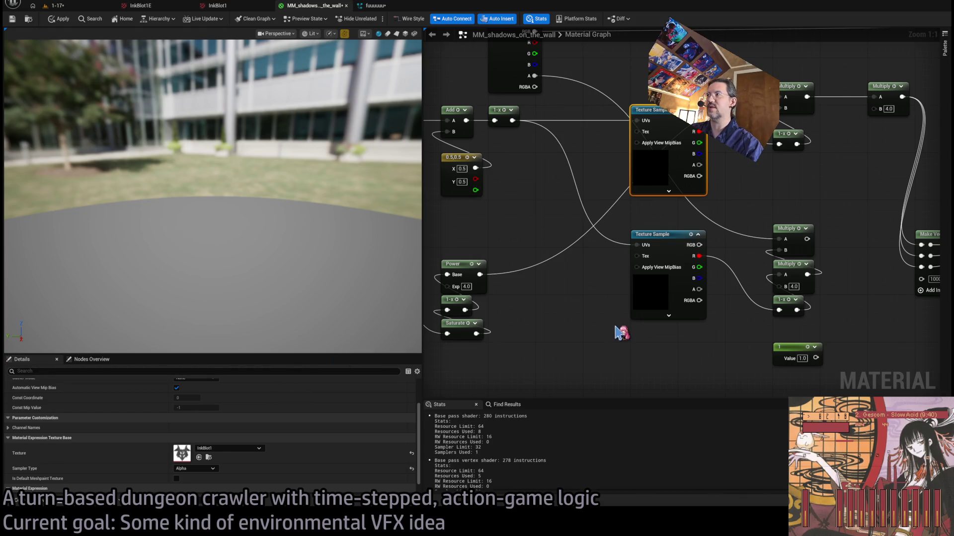
click(65, 5)
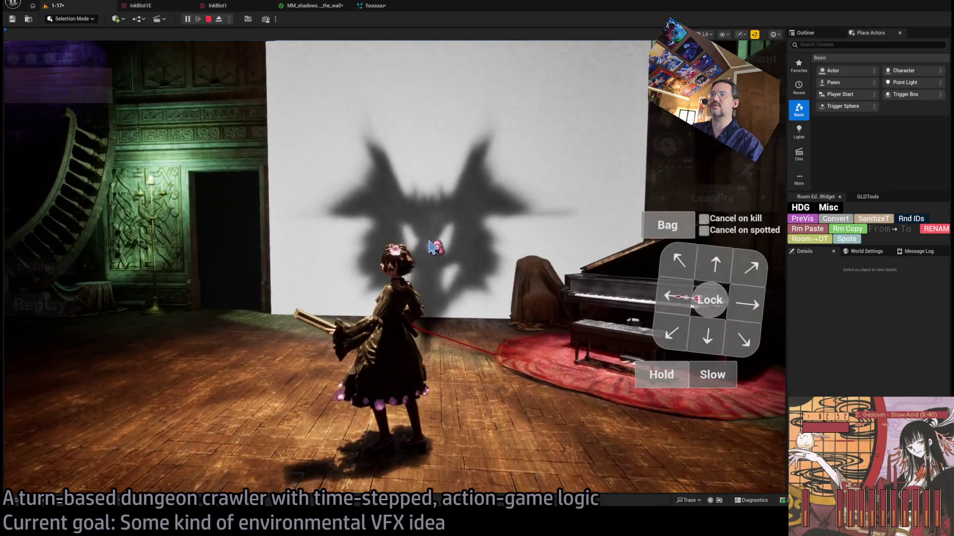
key(q)
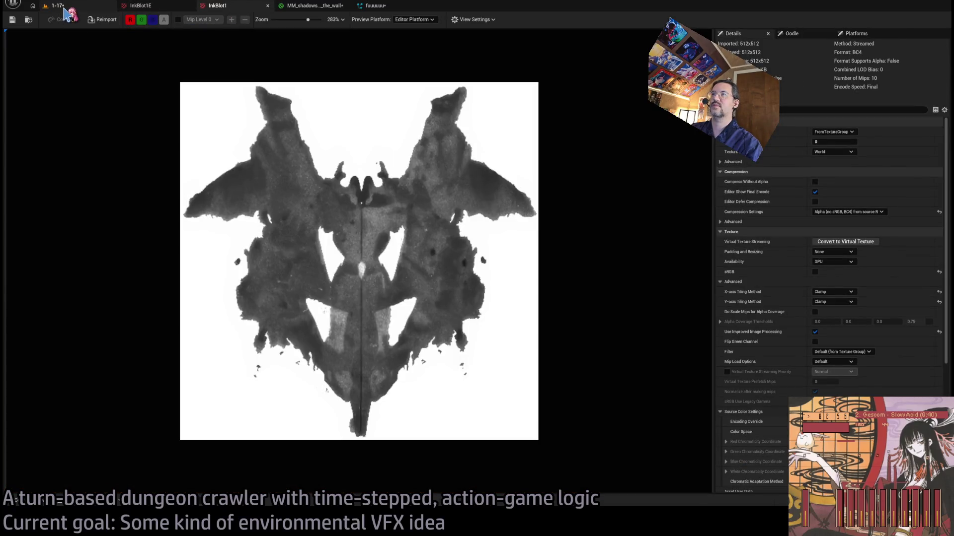
Compare the InkBlot1 texture against the inkblot-shaped wall shadow, ending on the running 1-17 level.
click(59, 6)
click(219, 6)
click(59, 6)
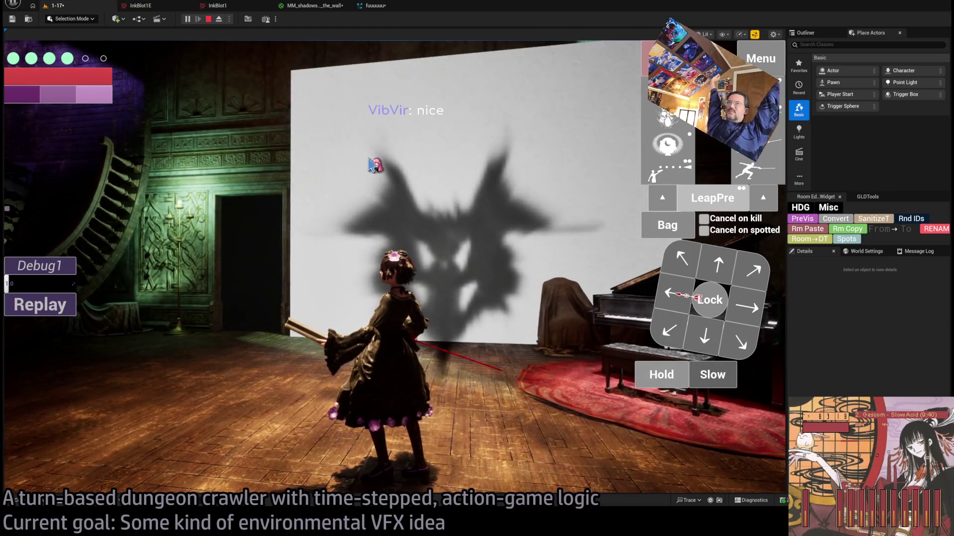
click(217, 5)
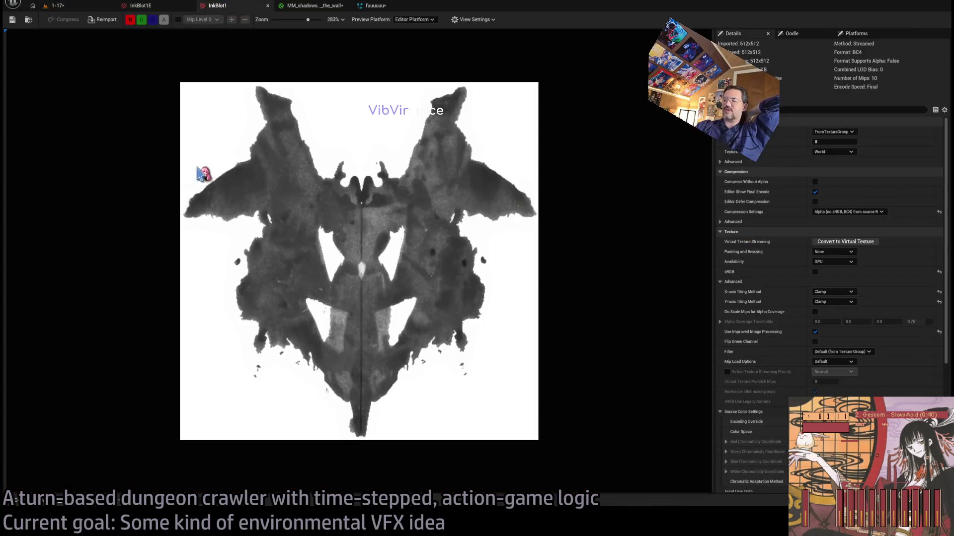
click(74, 6)
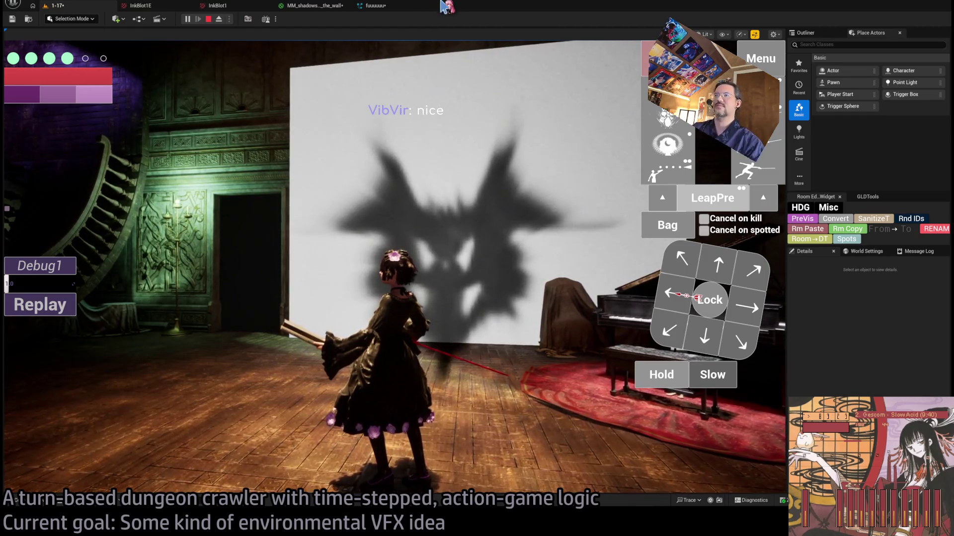
Open MM_shadows_on_the_wall and frame the two Texture Samples feeding Make Vector4 near the output node.
click(310, 6)
scroll(516, 137, down, 2)
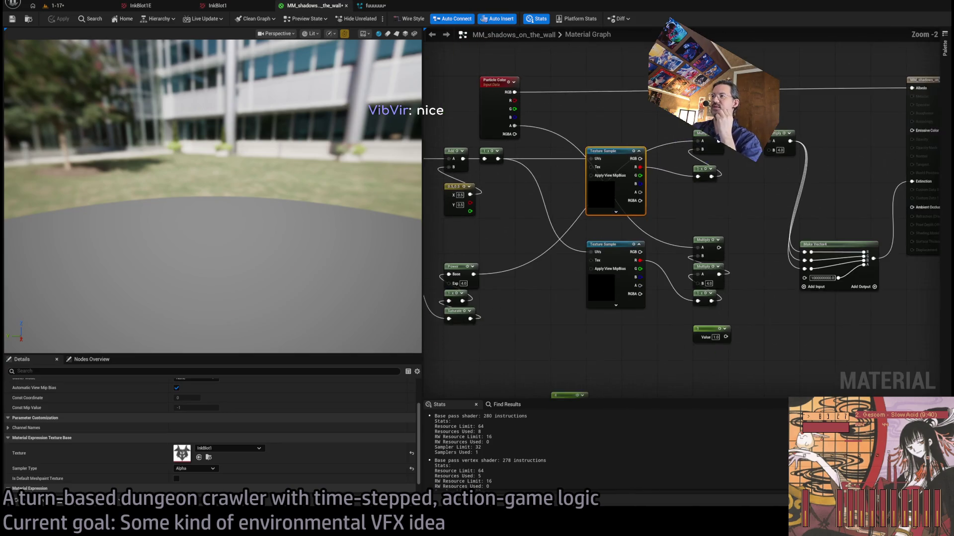
mouse_move(631, 209)
mouse_down()
mouse_move(599, 220)
mouse_move(641, 204)
mouse_move(639, 263)
mouse_move(755, 237)
mouse_move(734, 236)
mouse_up()
scroll(681, 251, up, 1)
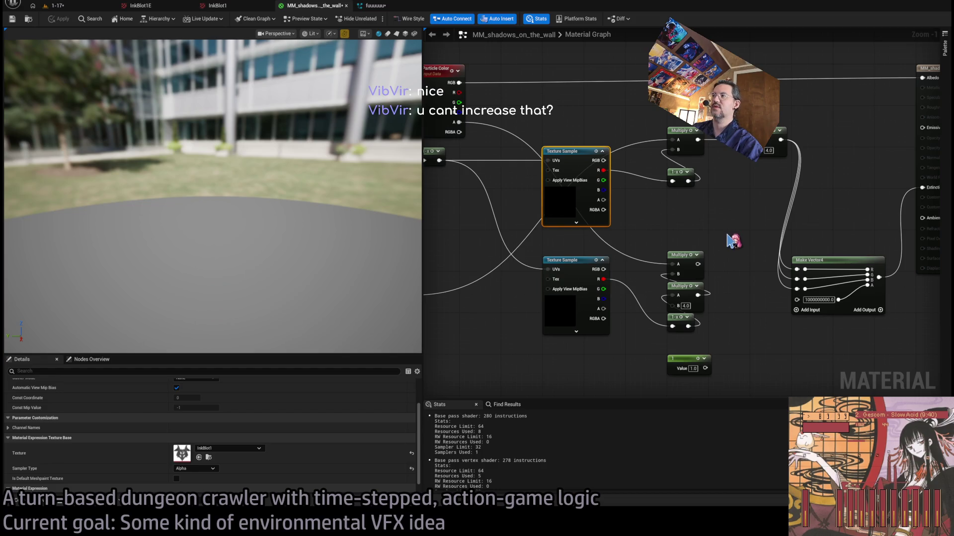
scroll(730, 328, up, 1)
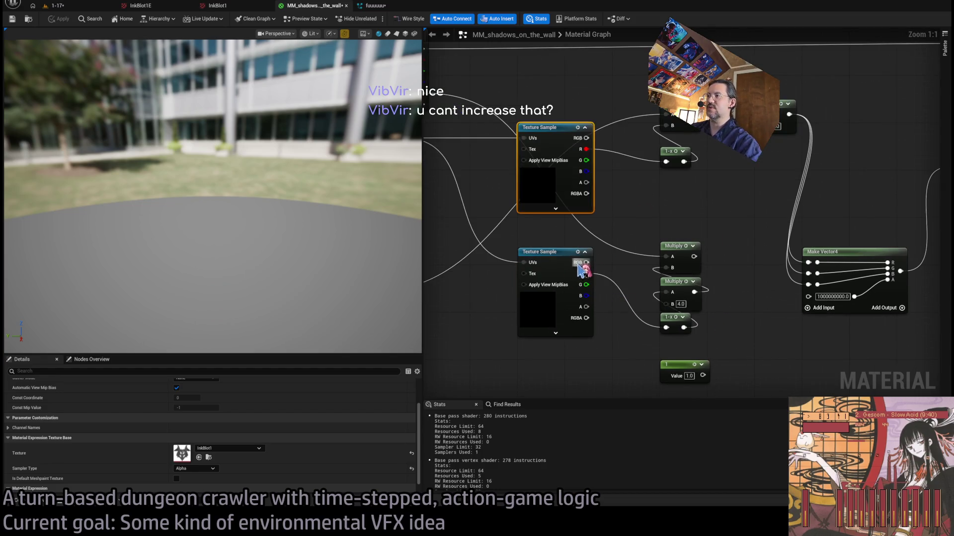
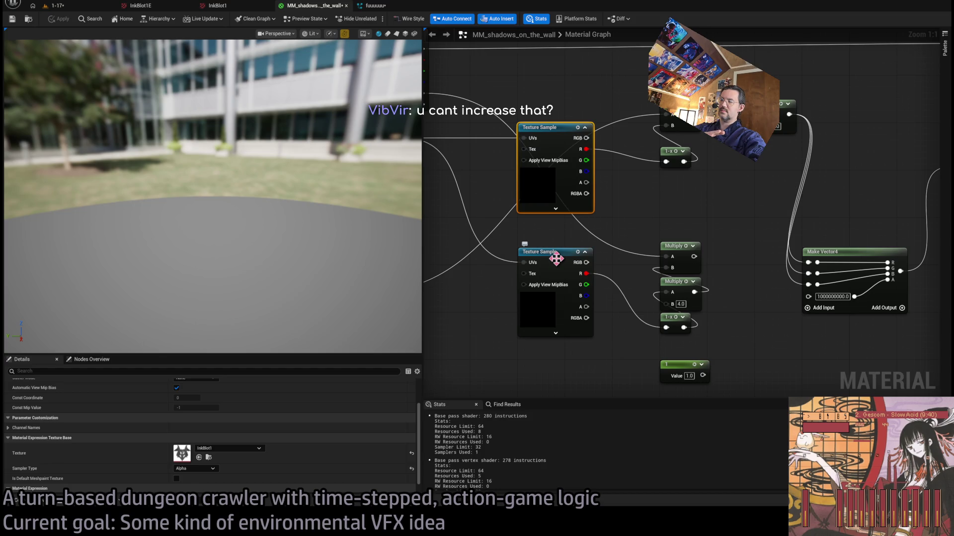
Duplicate the top ×4 Multiply node and chain the copy after the original.
drag(757, 217, 639, 214)
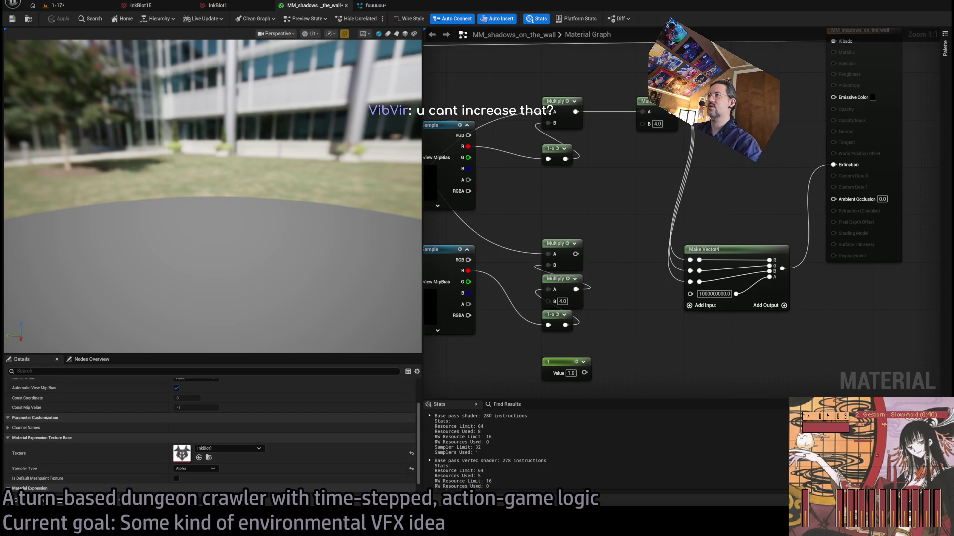
mouse_move(615, 149)
mouse_down()
mouse_move(590, 131)
mouse_move(642, 107)
mouse_move(631, 107)
mouse_move(592, 251)
mouse_move(577, 254)
mouse_up()
key(ctrl+d)
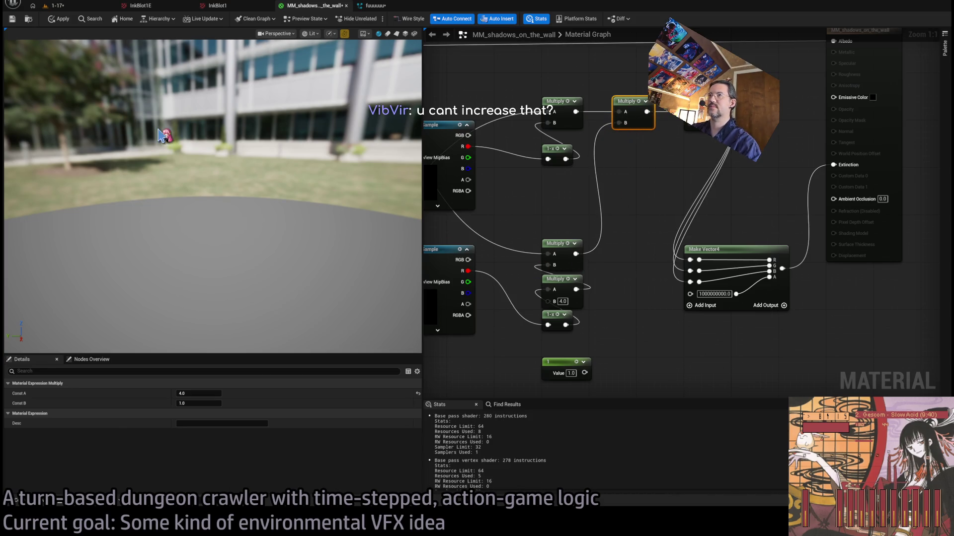
scroll(719, 233, down, 2)
scroll(718, 232, up, 2)
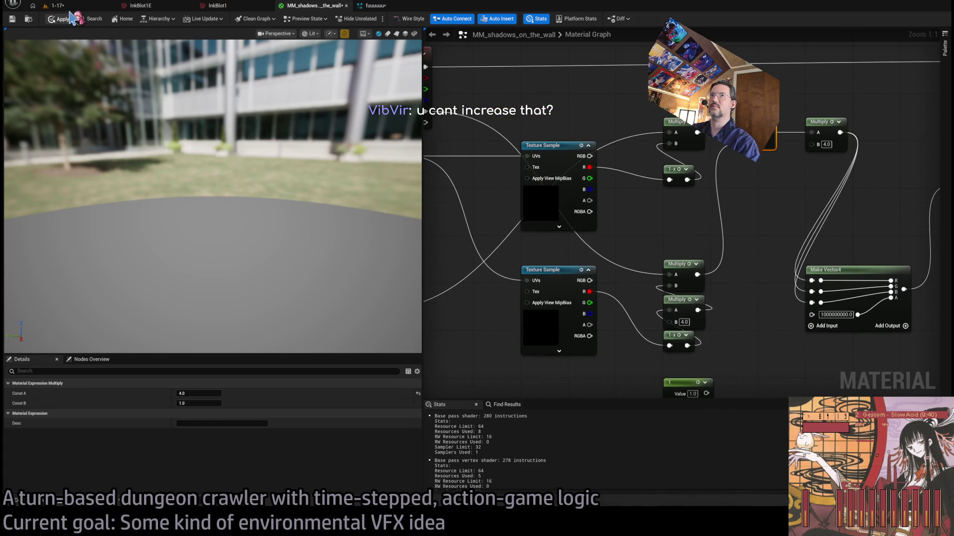
Apply the shadow material and return to the running game level.
click(62, 18)
click(57, 5)
click(47, 308)
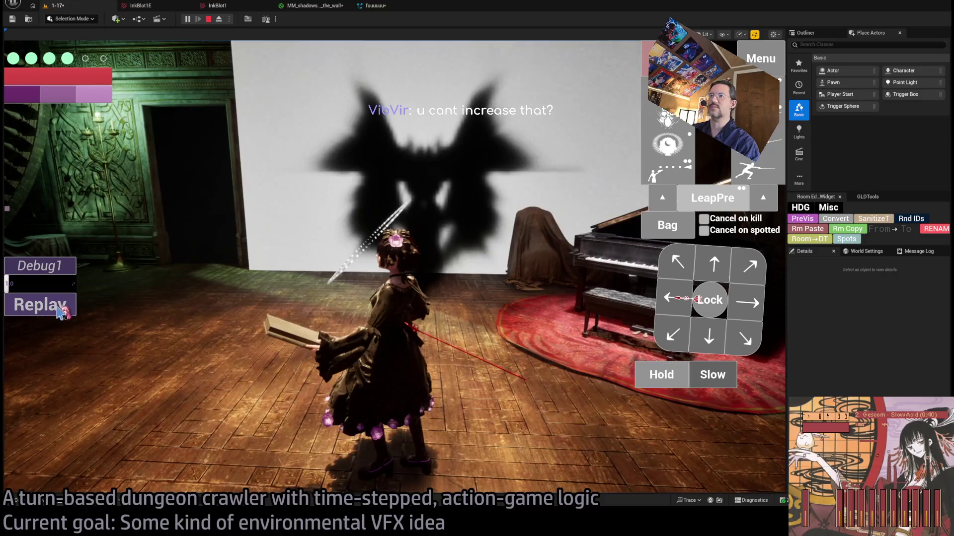
Replay the game to watch the wall's inkblot shadow, then return to the MM_shadows_on_the_wall graph.
click(60, 304)
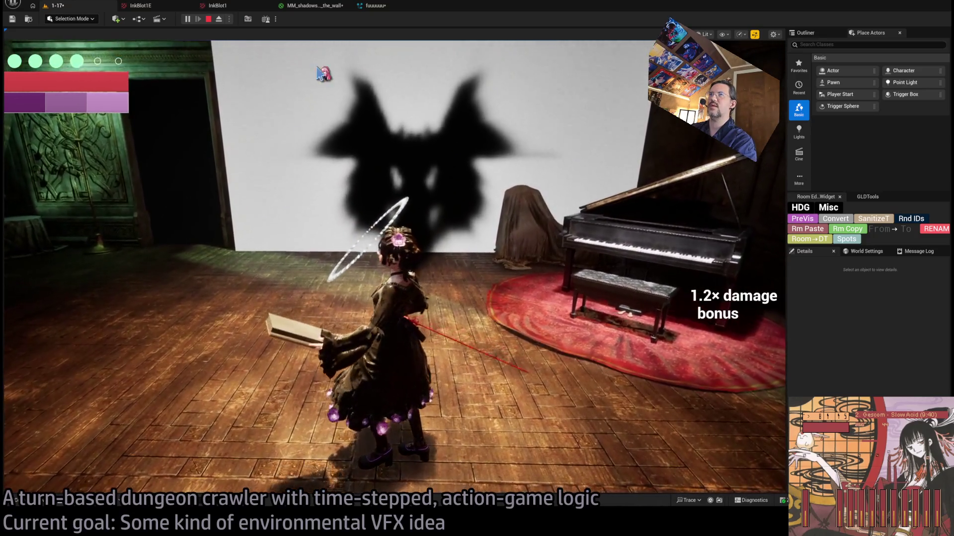
click(310, 5)
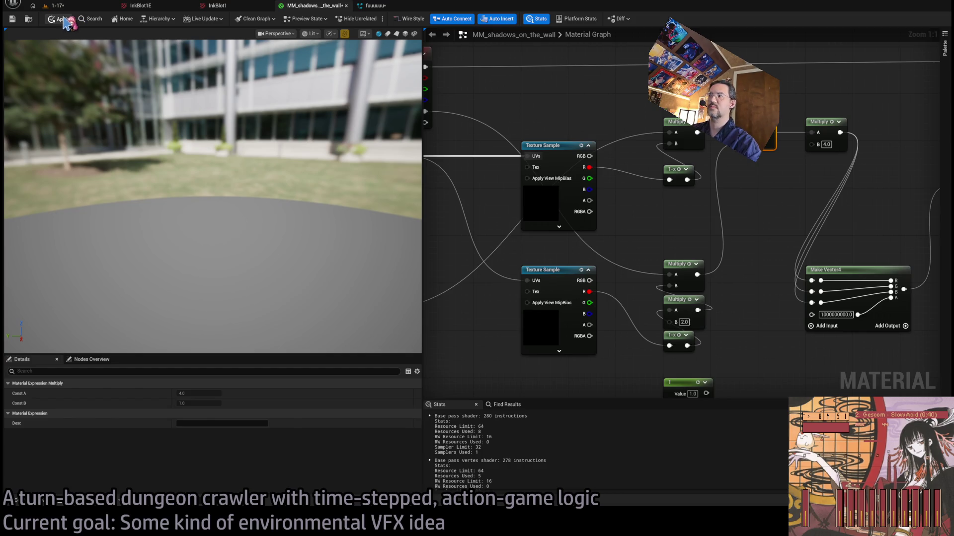
Switch to the running 1-17 level and re-angle the camera toward the wall shadow.
click(69, 5)
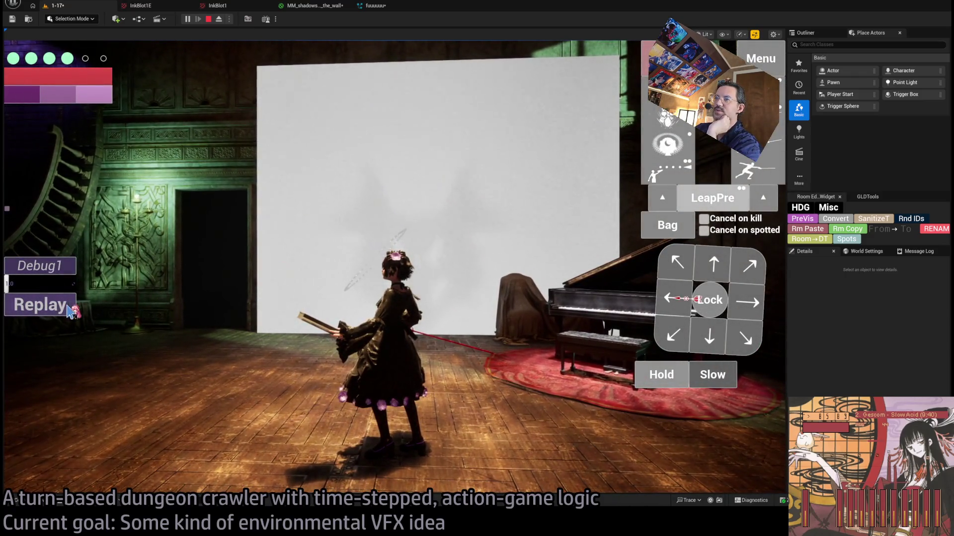
click(317, 284)
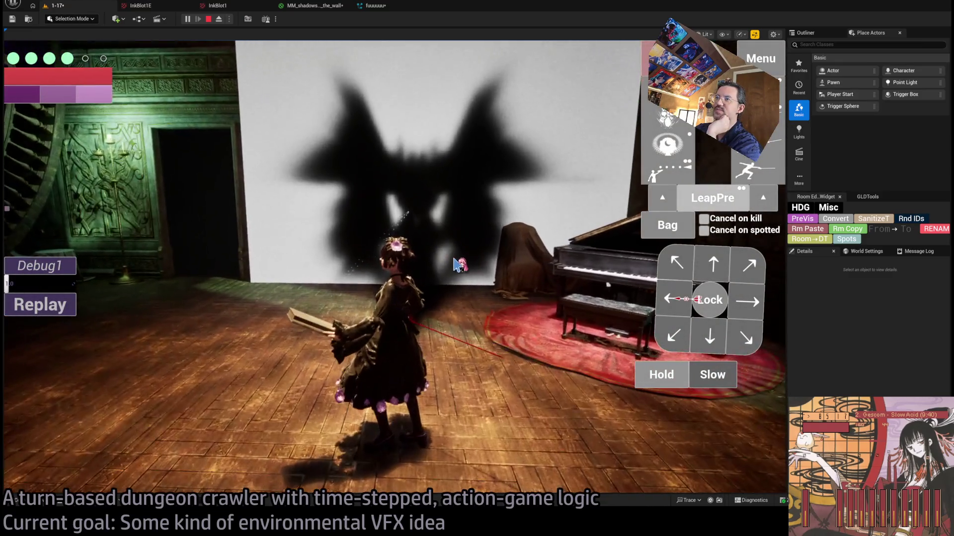
Re-angle the game camera onto the inkblot shadow beside the piano, then return to the material graph.
click(441, 252)
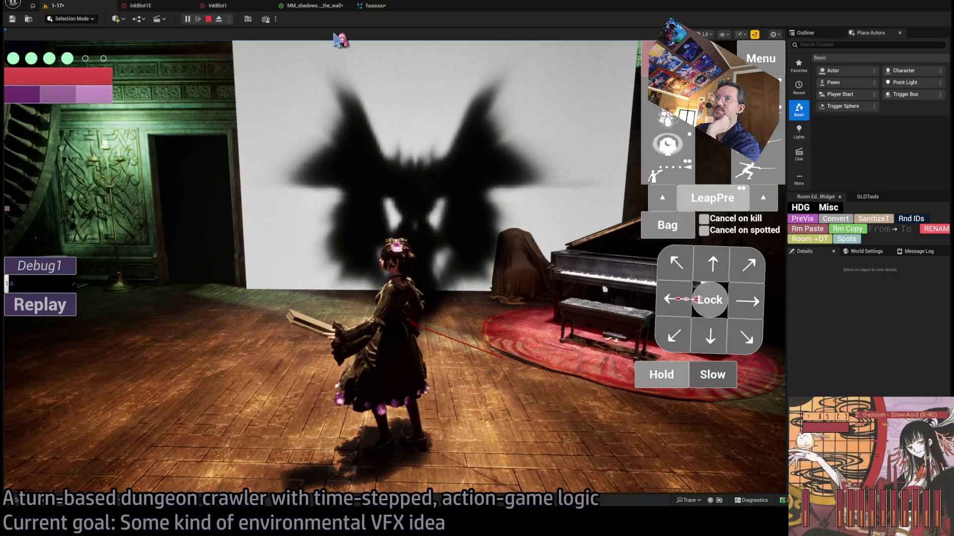
click(318, 7)
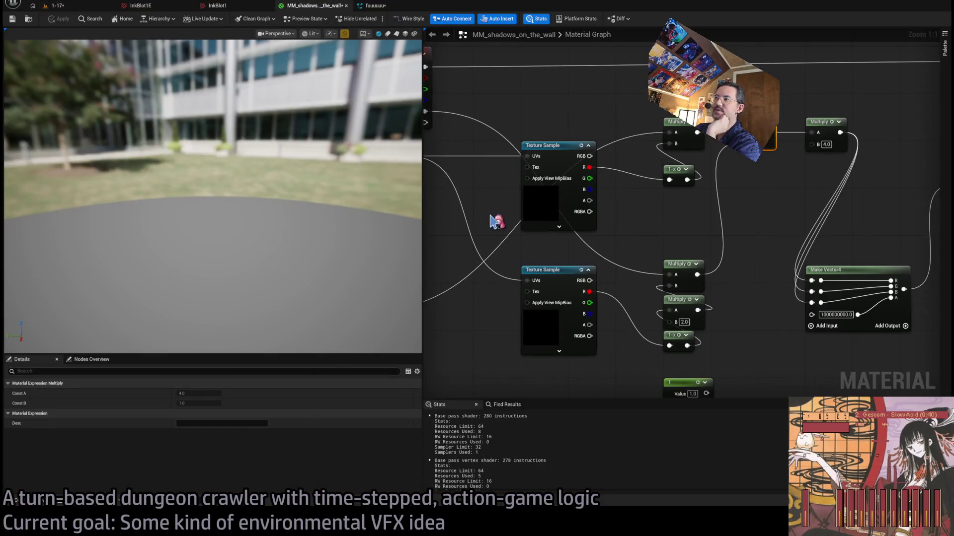
Delete the second Texture Sample along with its Multiply and 1-x nodes.
scroll(740, 250, up, 1)
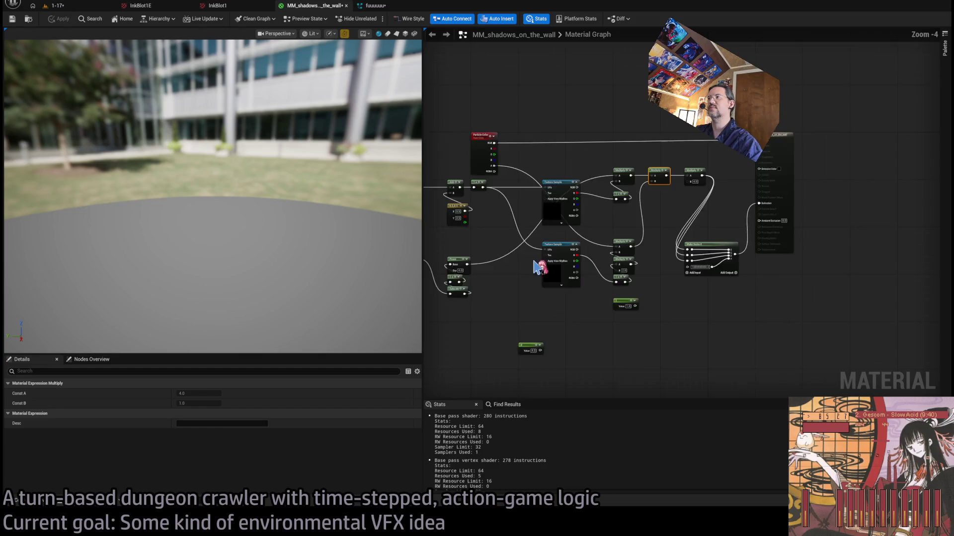
key(Delete)
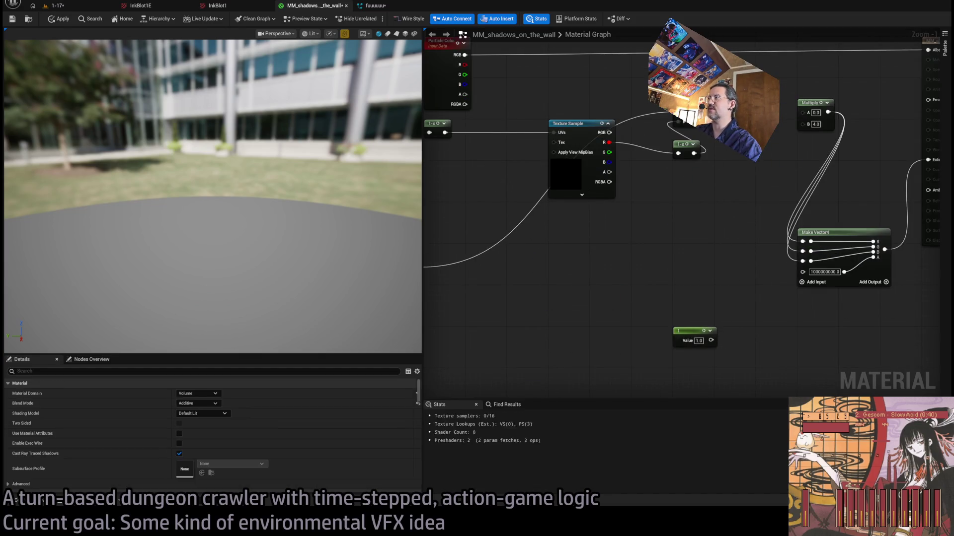
scroll(780, 278, down, 1)
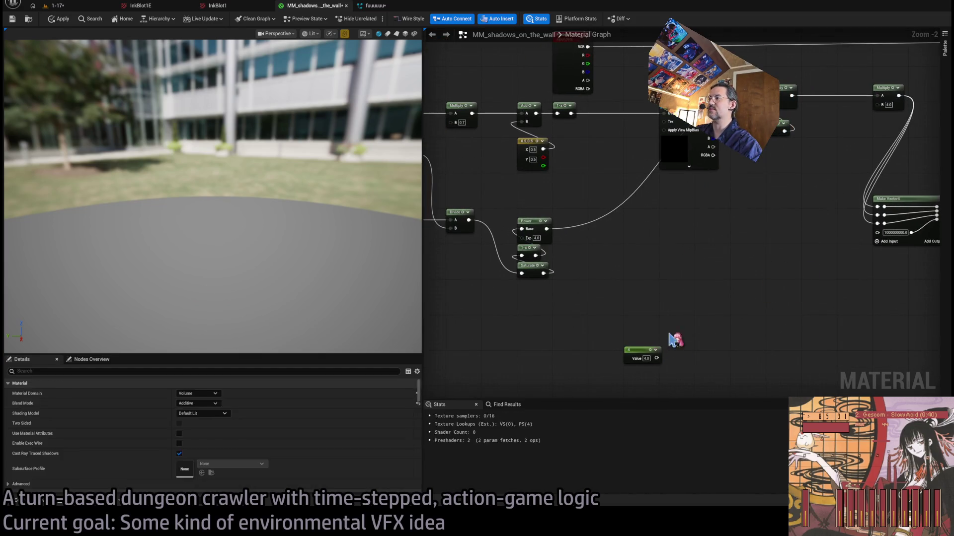
Review the remaining Power, 1-x and Saturate chain up to the output node, then switch to Photoshop.
drag(674, 341, 739, 301)
scroll(739, 301, up, 1)
scroll(749, 319, up, 1)
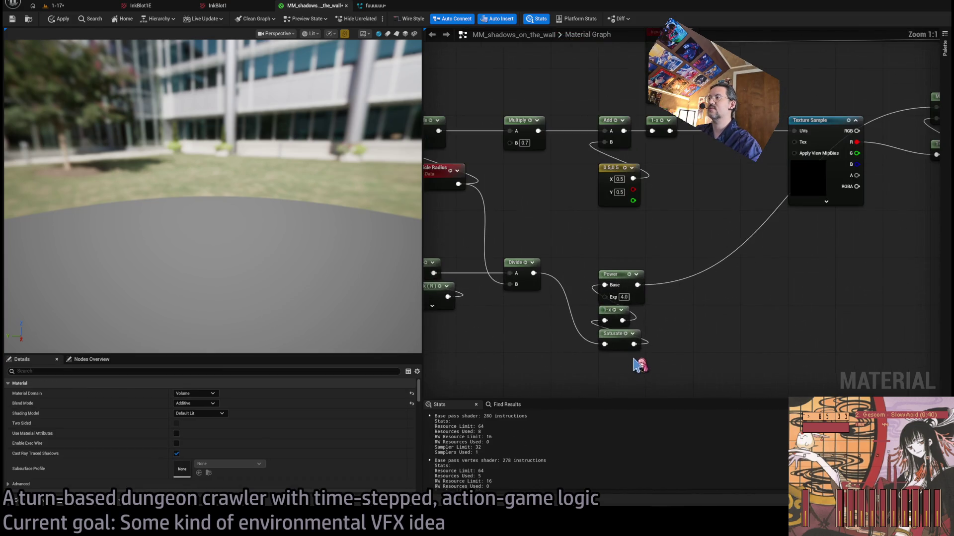
drag(639, 362, 623, 271)
click(695, 271)
mouse_move(820, 298)
mouse_down()
mouse_move(692, 298)
mouse_move(653, 324)
mouse_up()
drag(730, 298, 665, 249)
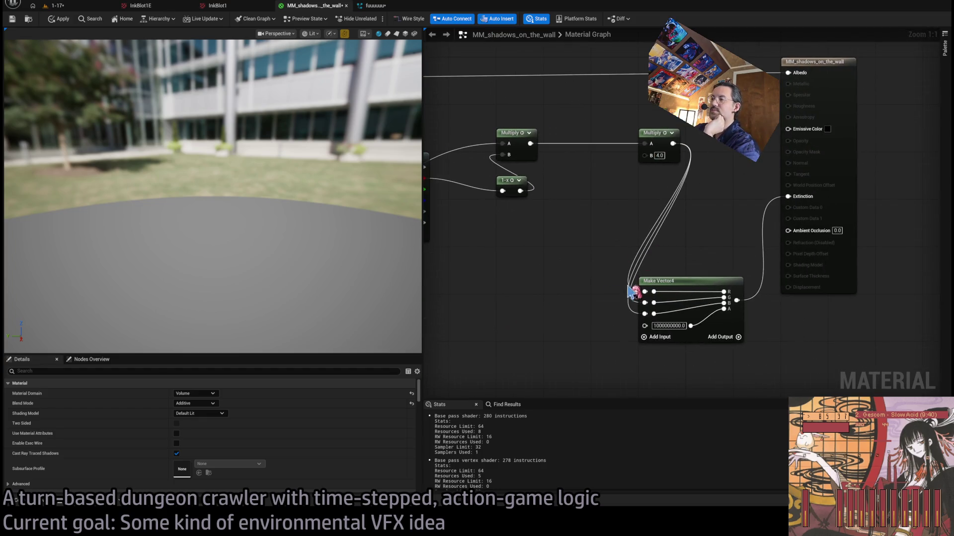
key(alt+Tab)
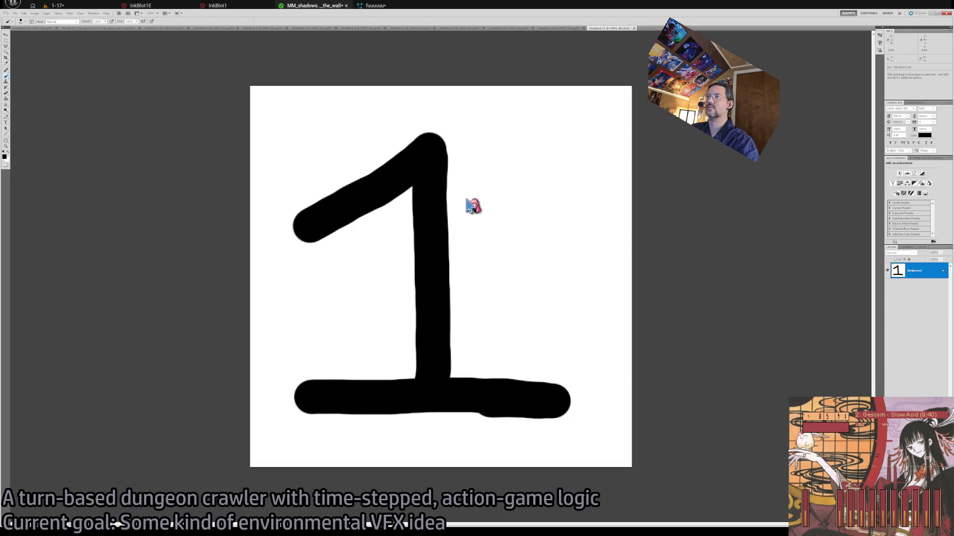
Close the hand-drawn '1' document (Untitled-11) to view the inkblot image, then go back to Unreal.
key(ctrl+w)
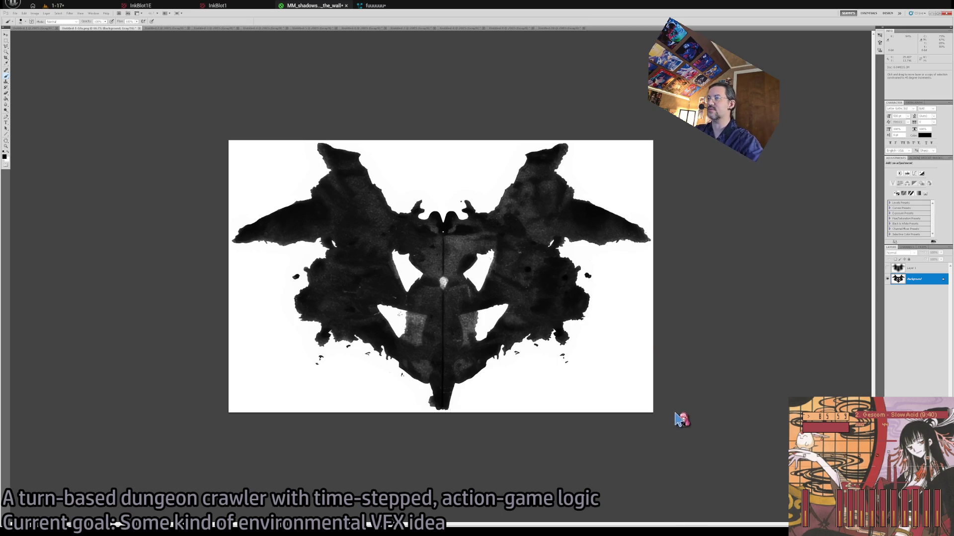
key(alt+Tab)
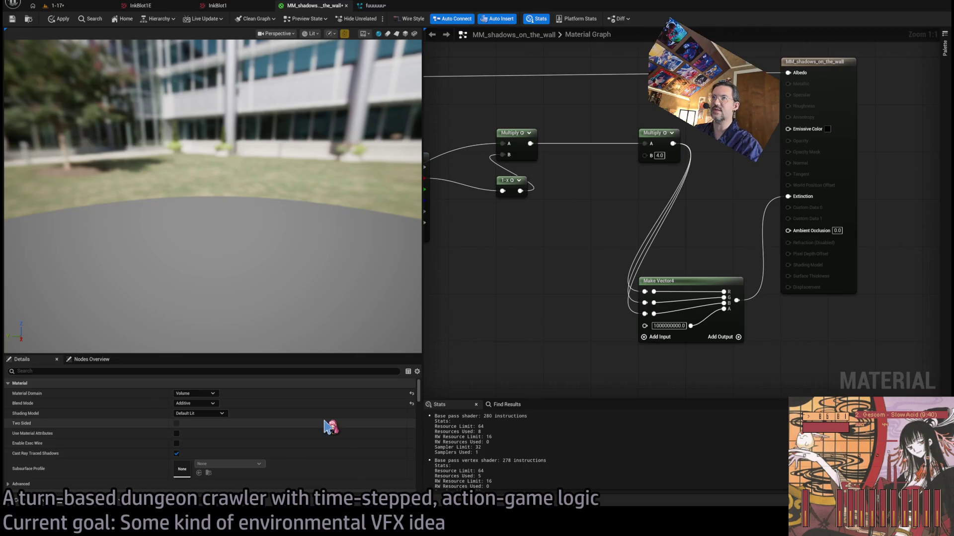
Open the InkBlot1E texture from the Shadows_on_the_wall folder in the Content Browser.
click(154, 7)
click(214, 6)
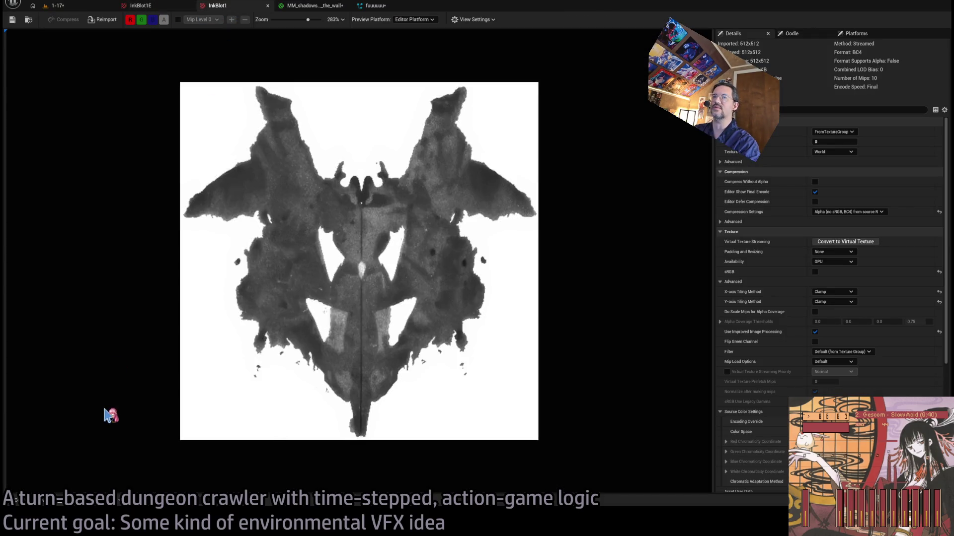
click(31, 506)
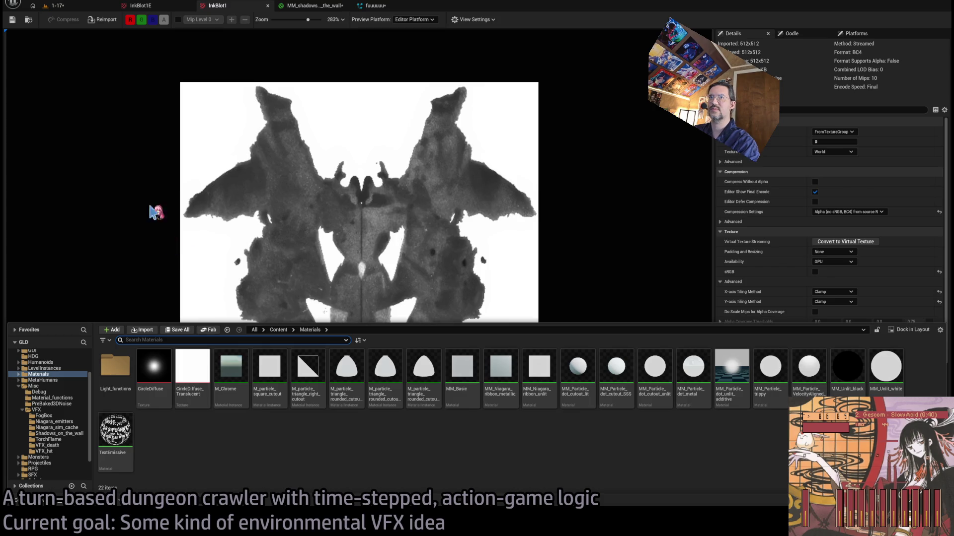
click(226, 359)
click(45, 507)
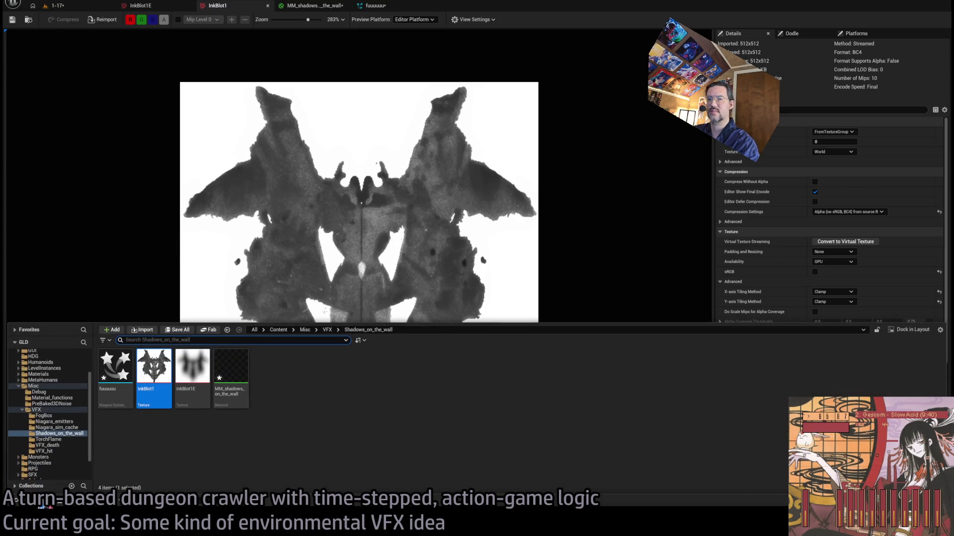
click(197, 372)
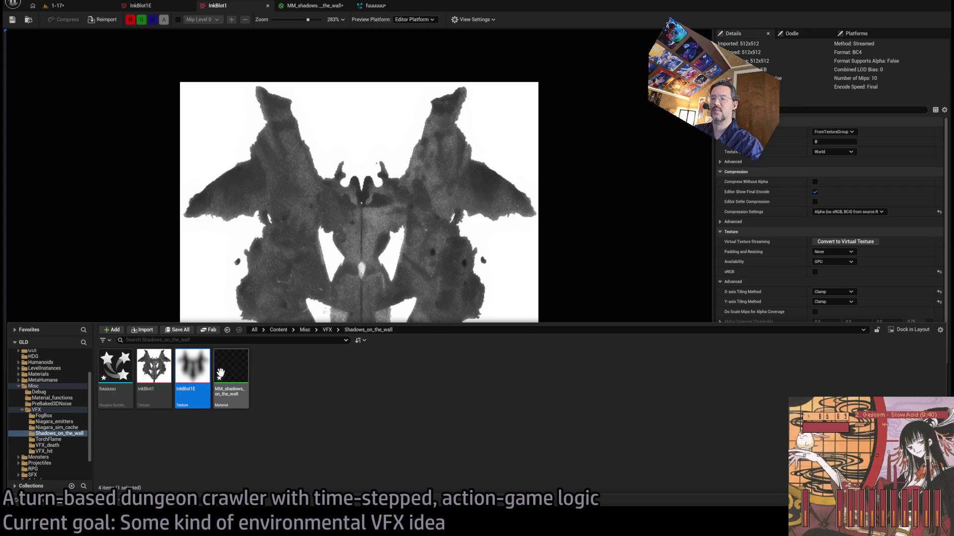
click(542, 263)
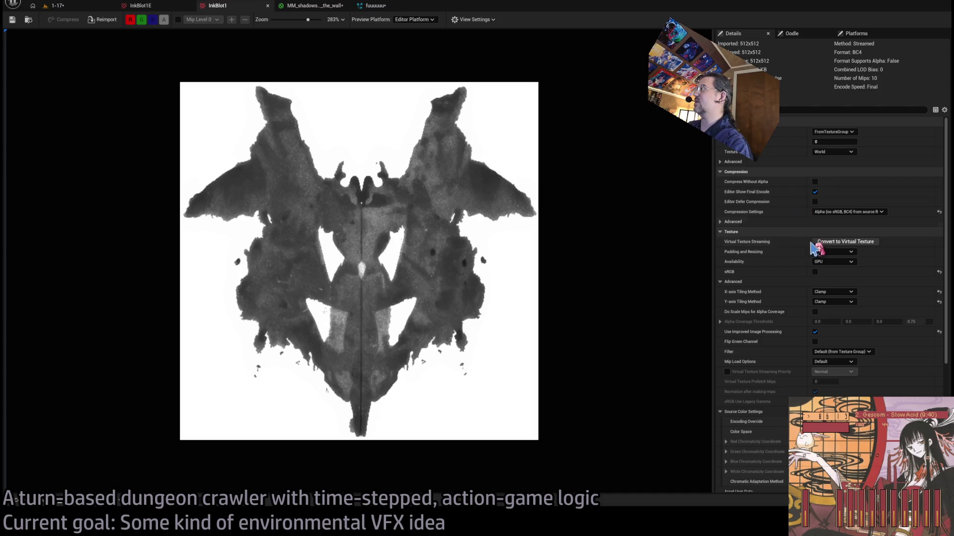
scroll(850, 281, down, 3)
scroll(851, 370, up, 5)
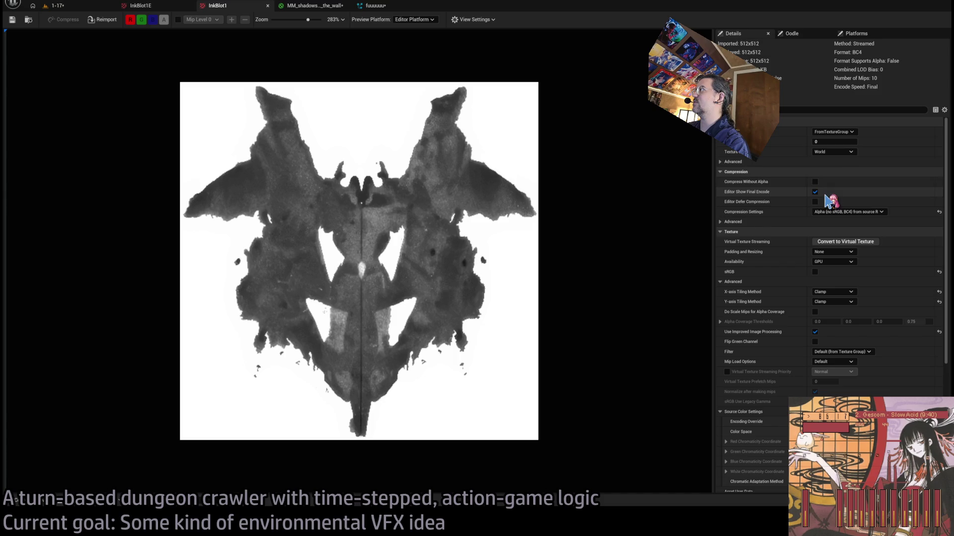
Try Downscale values of 1.0 and 2.0 in the texture's advanced settings.
click(835, 142)
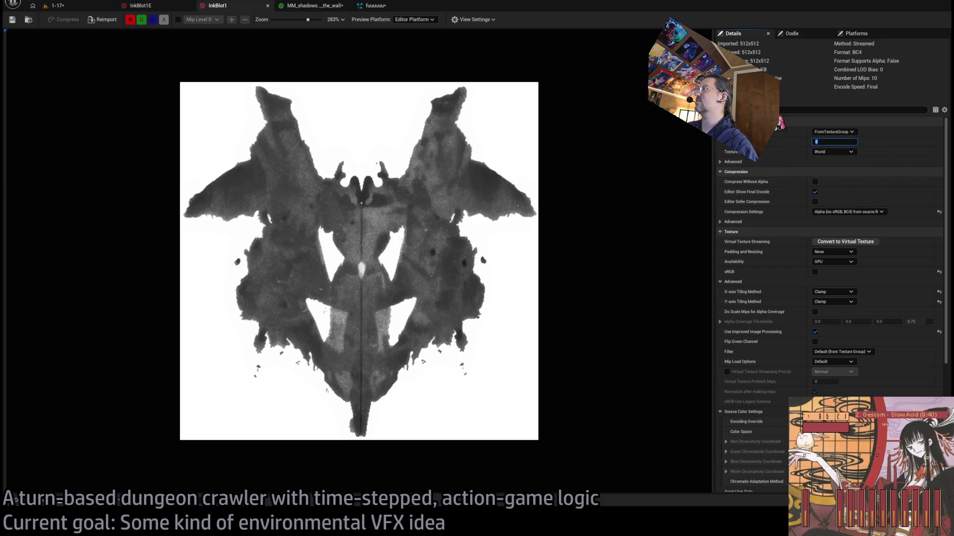
click(720, 163)
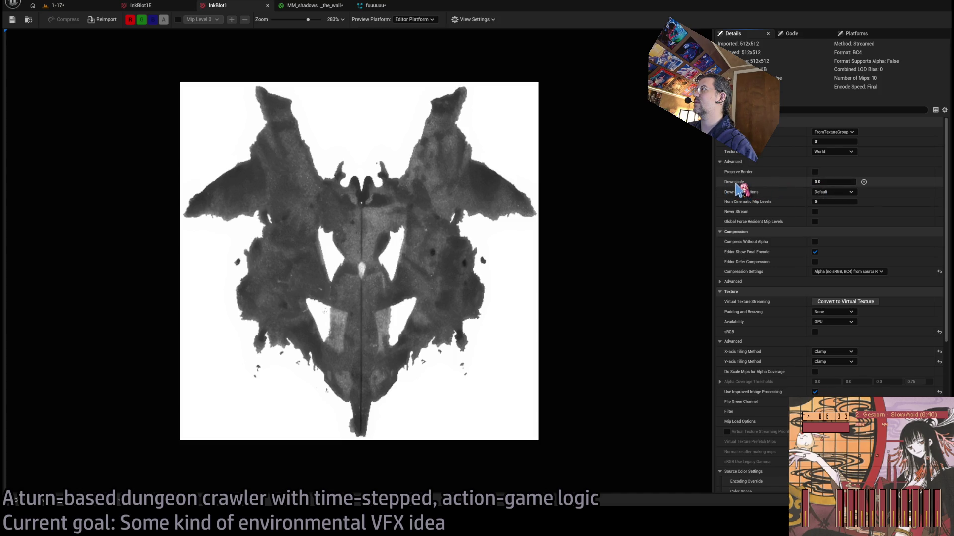
text(1)
key(Return)
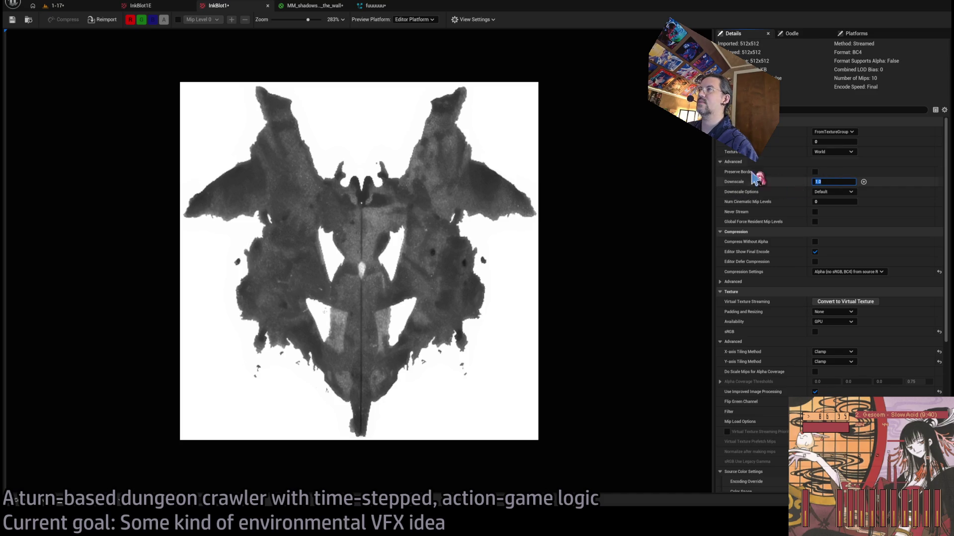
text(2)
key(Return)
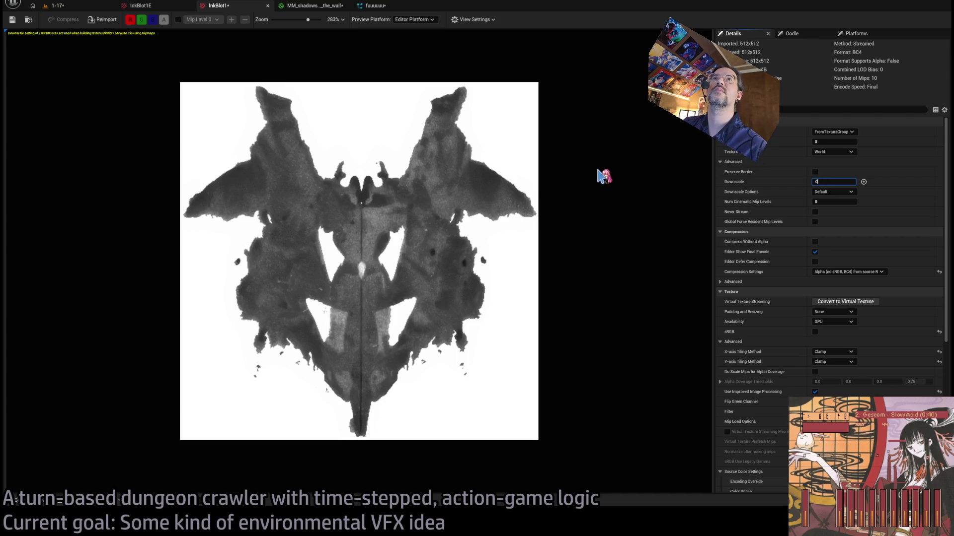
click(732, 170)
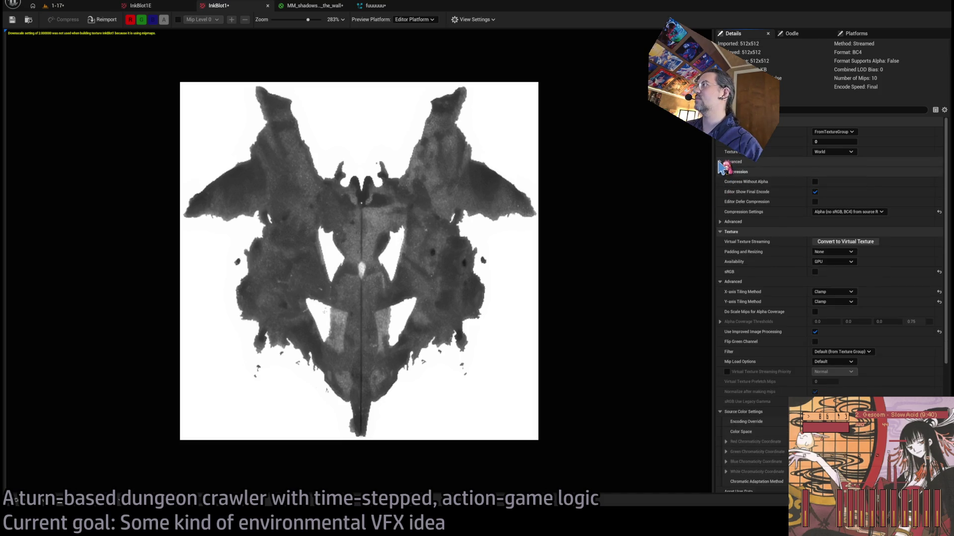
click(719, 162)
click(720, 162)
click(720, 162)
Filter properties for 'virtual', set LOD Bias to 0 after trying 1, and save the texture.
click(844, 109)
text(virtual)
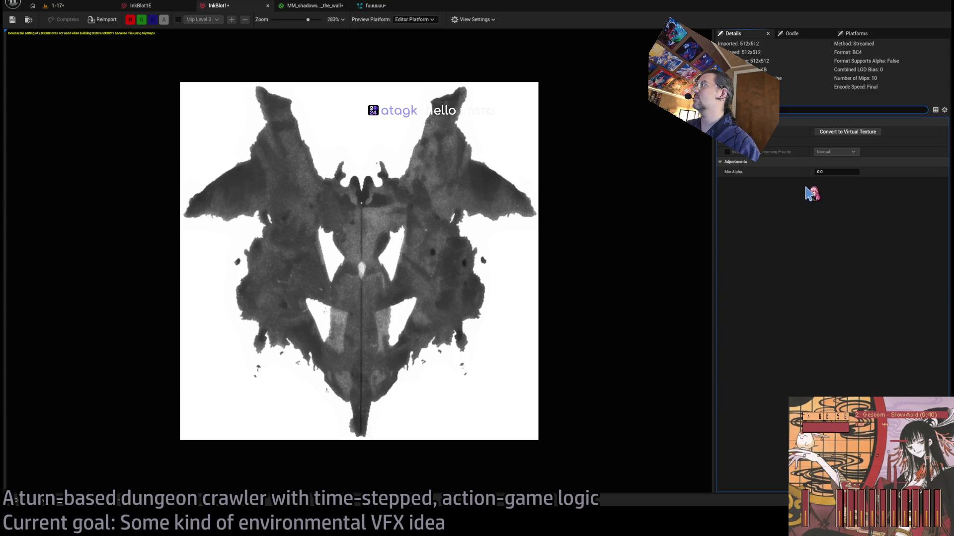
key(Escape)
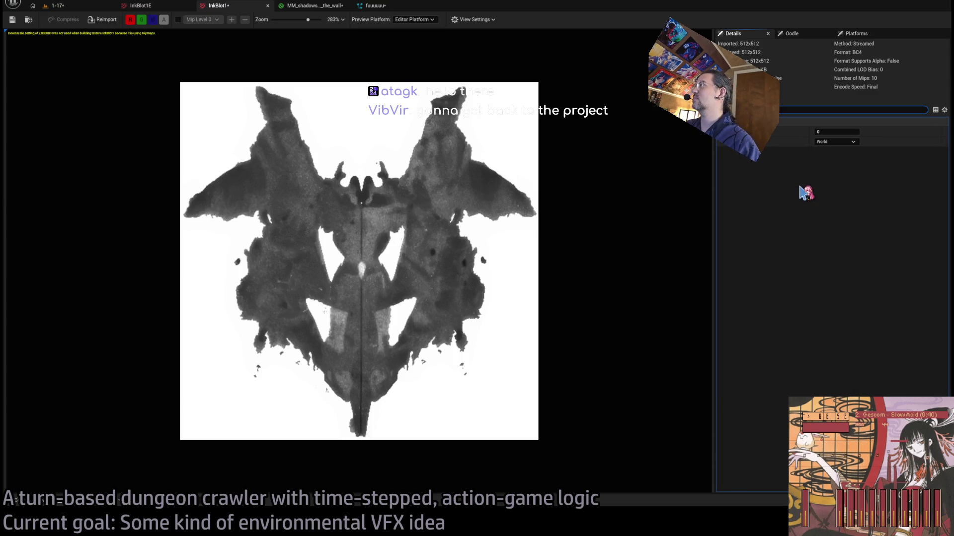
click(829, 142)
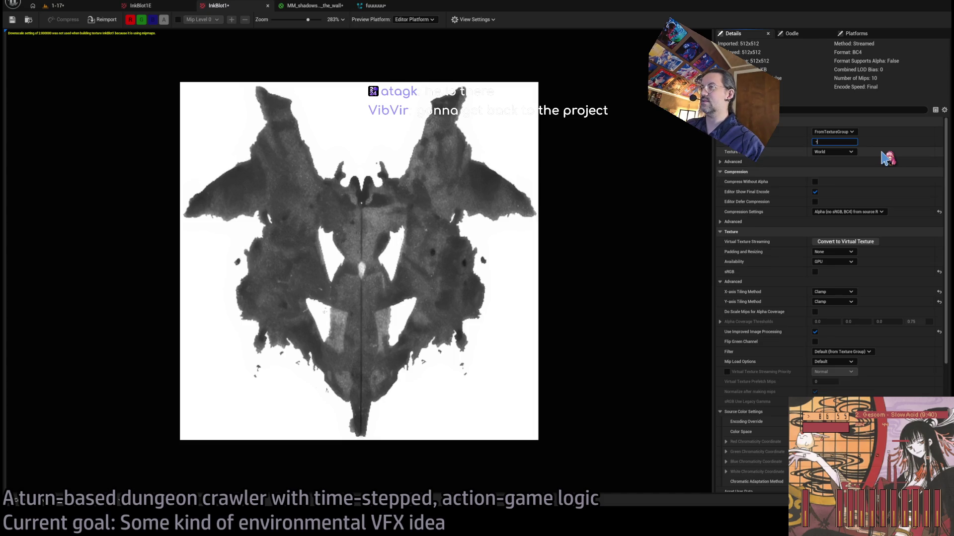
text(0)
key(Return)
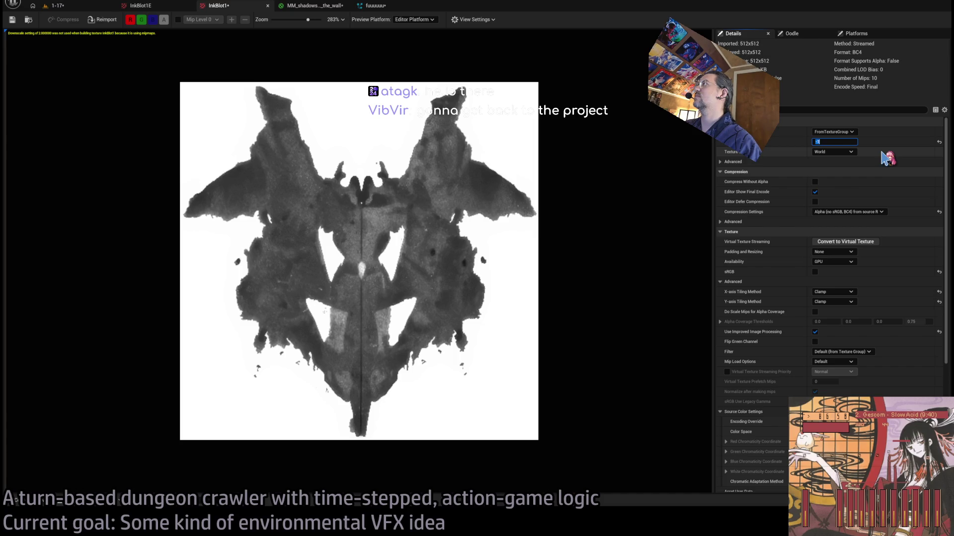
text(1)
key(Return)
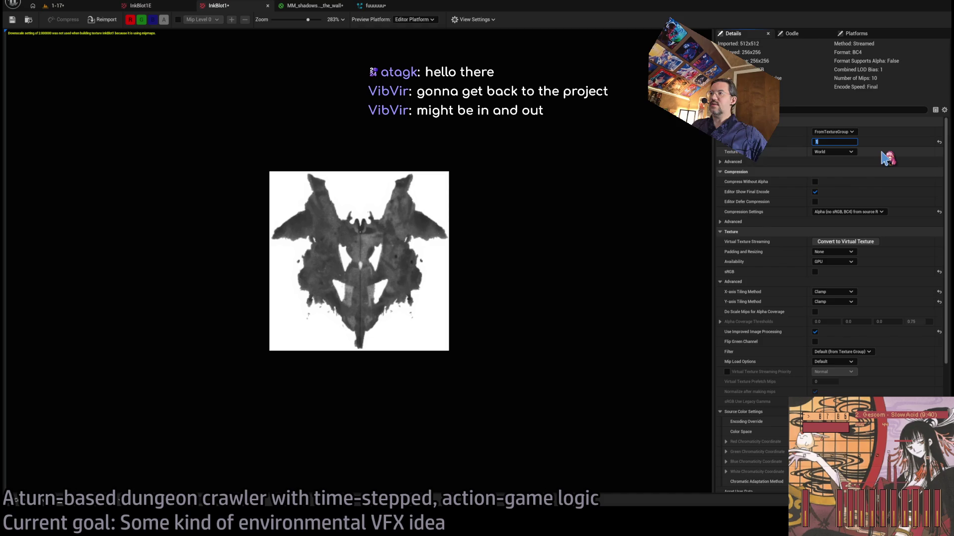
key(Return)
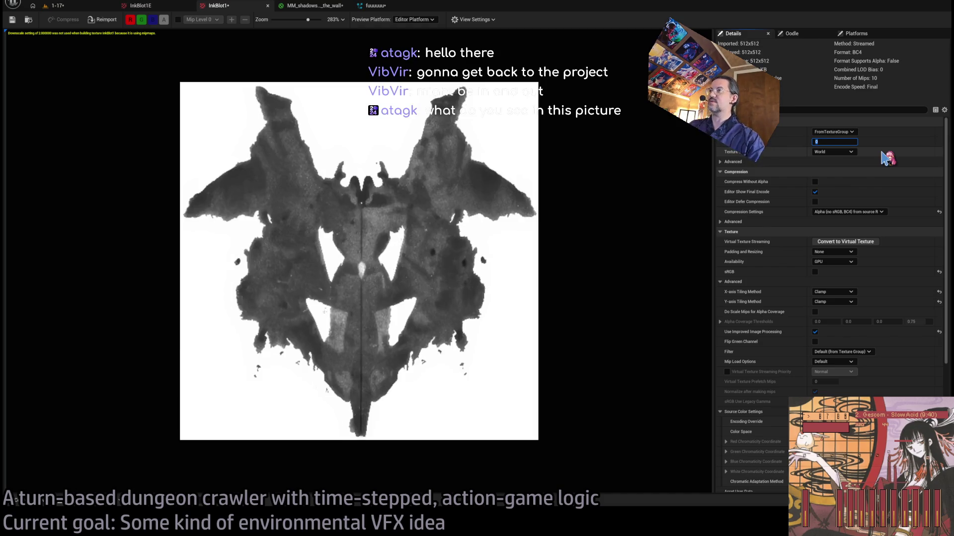
click(12, 20)
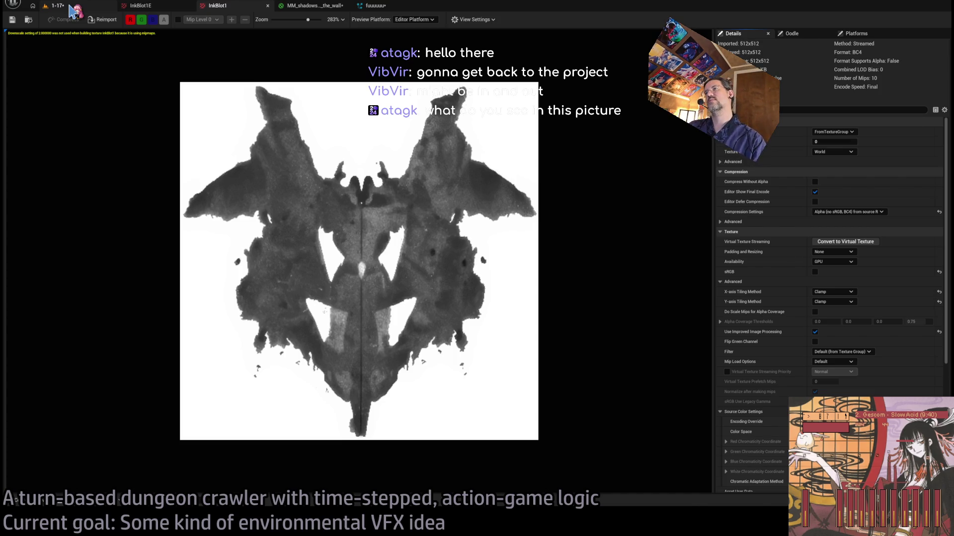
click(74, 10)
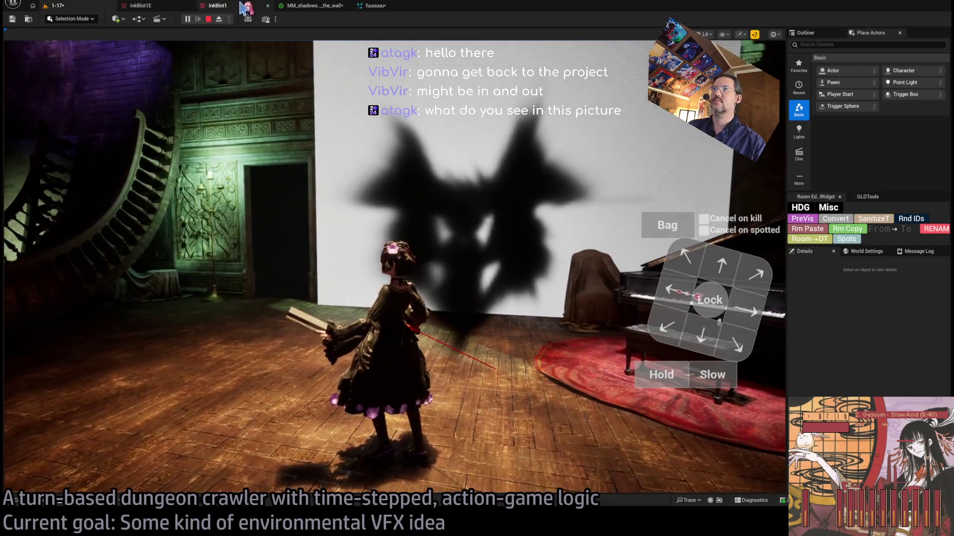
click(244, 8)
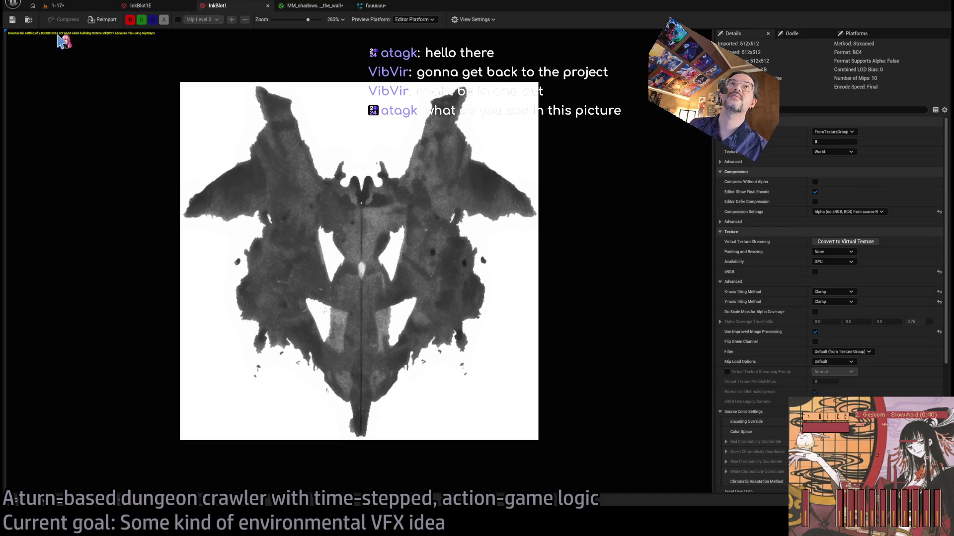
click(52, 5)
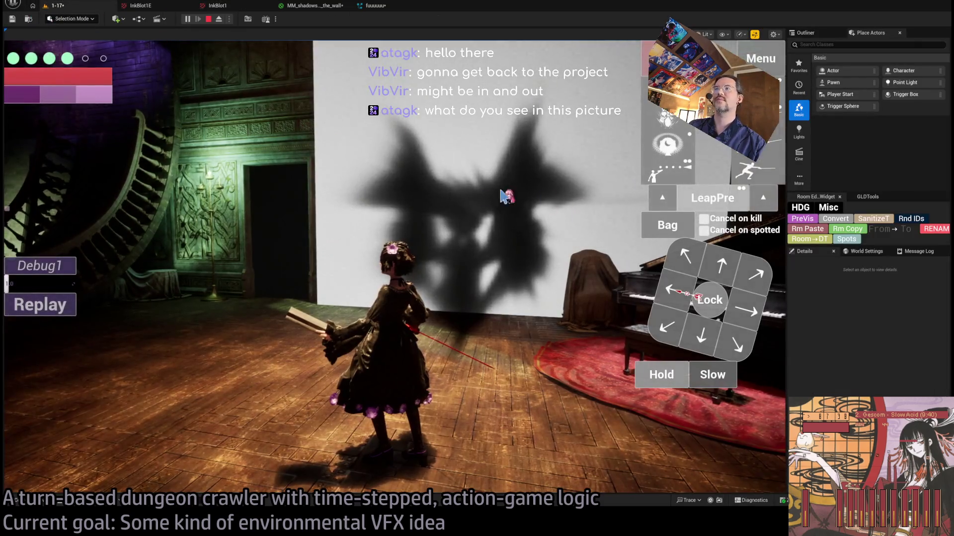
click(500, 190)
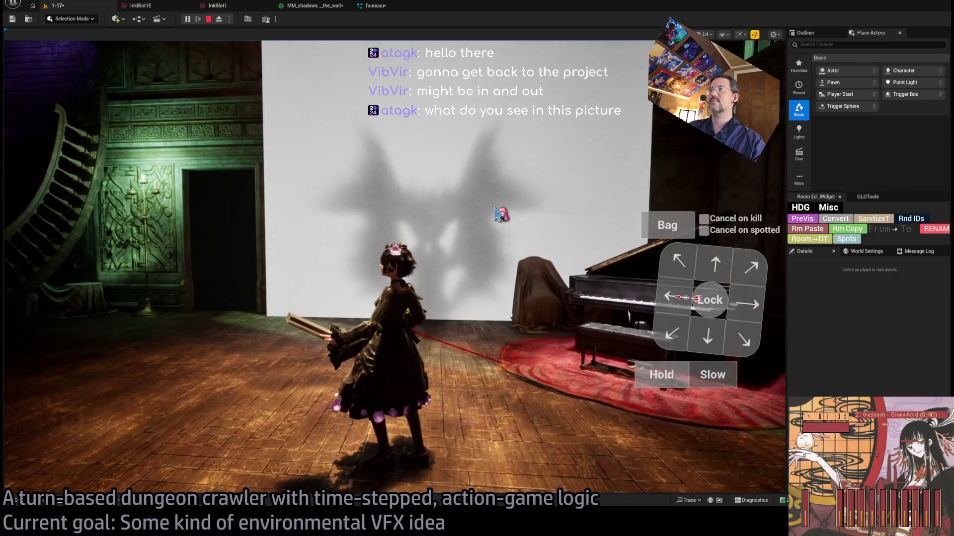
click(445, 237)
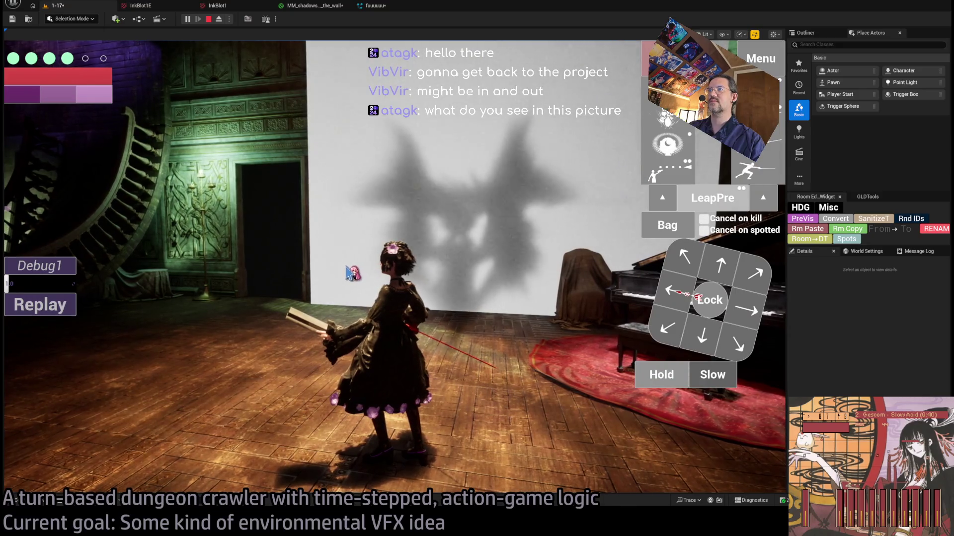
click(399, 268)
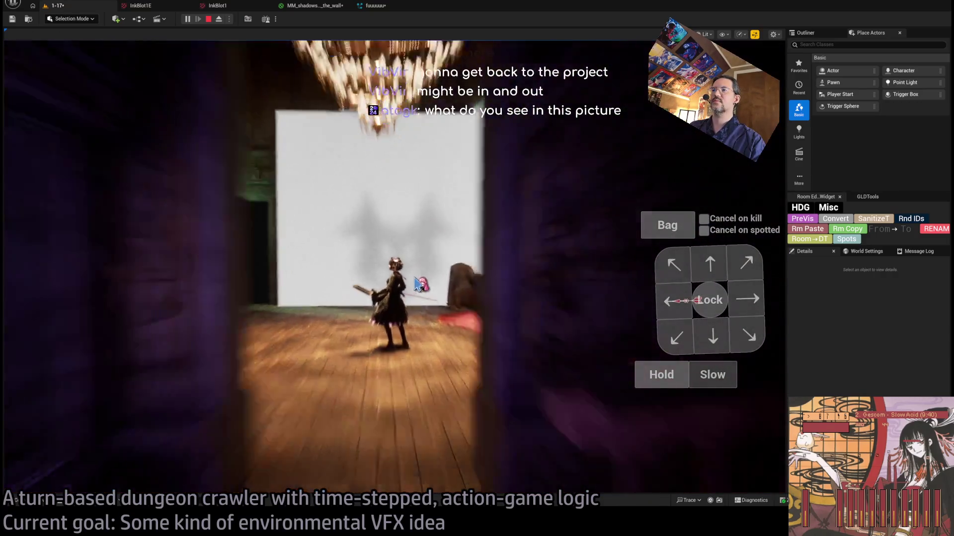
click(417, 284)
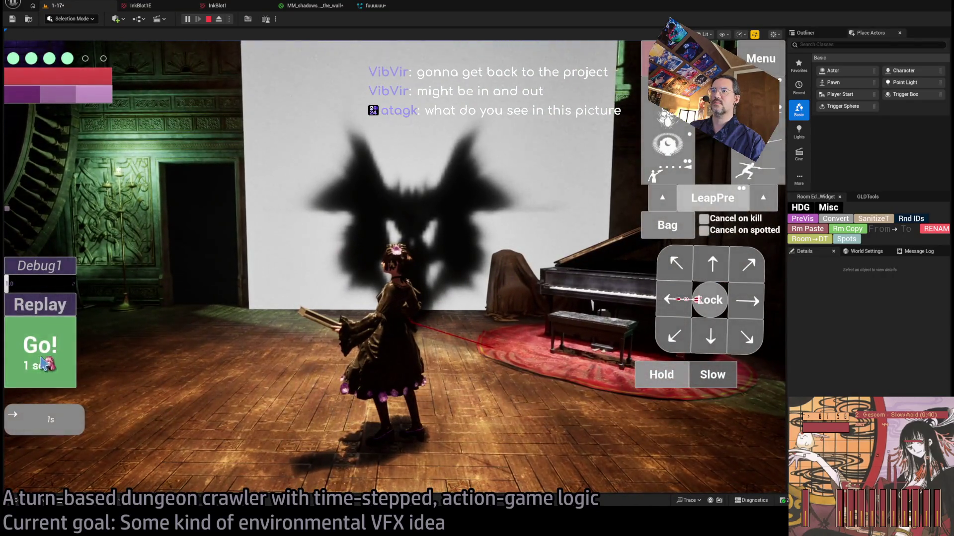
click(43, 364)
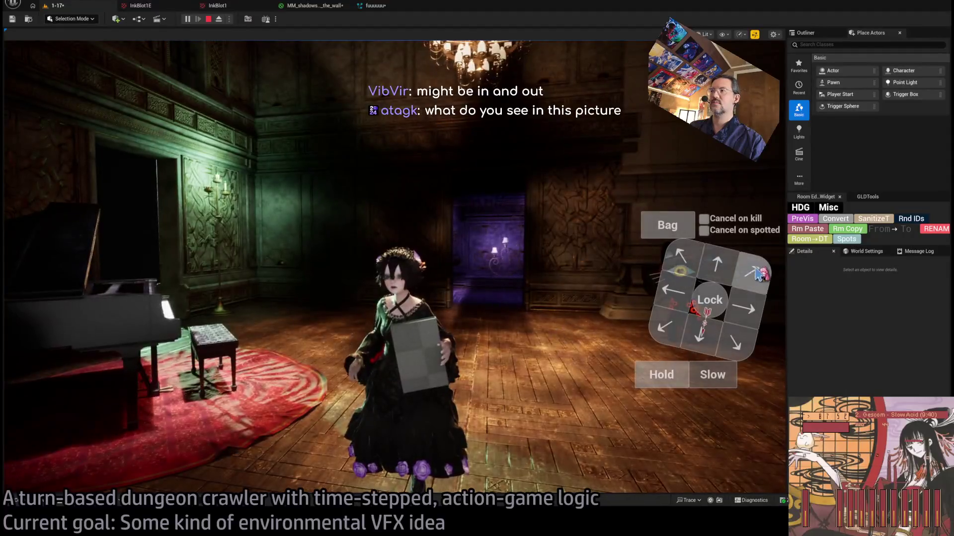
click(37, 348)
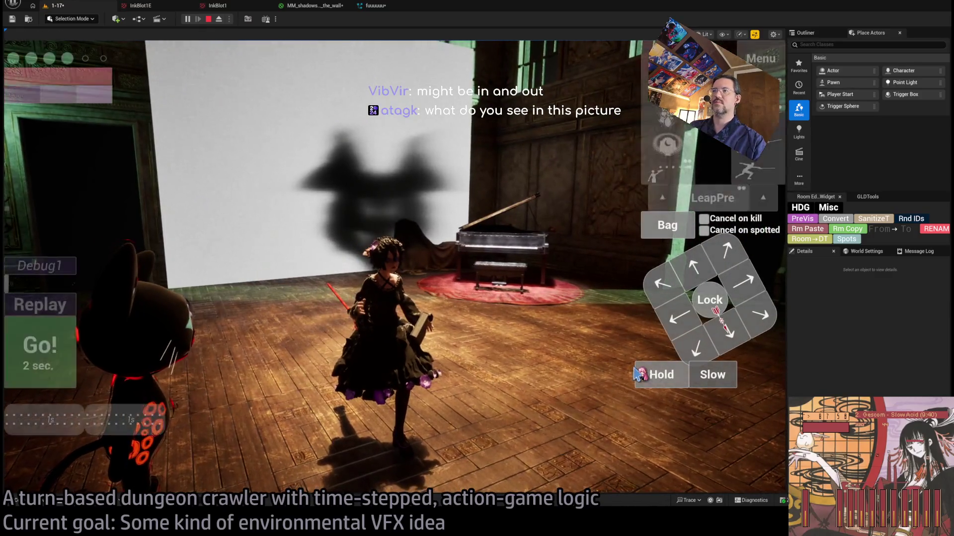
click(42, 362)
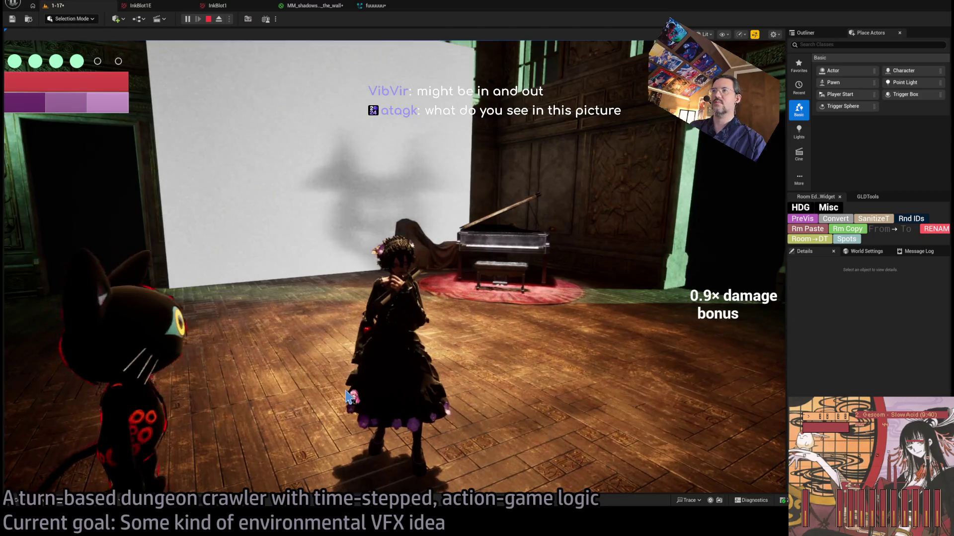
click(743, 282)
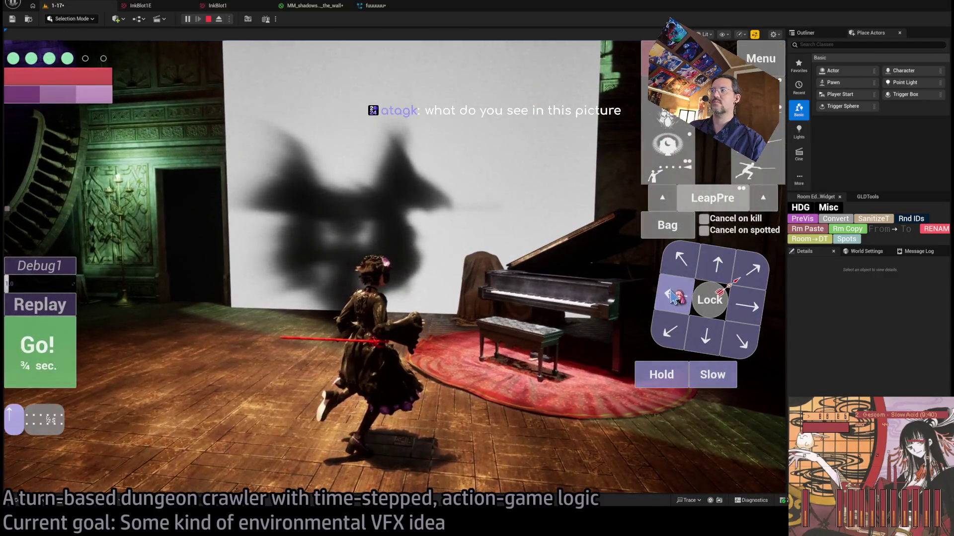
key(space)
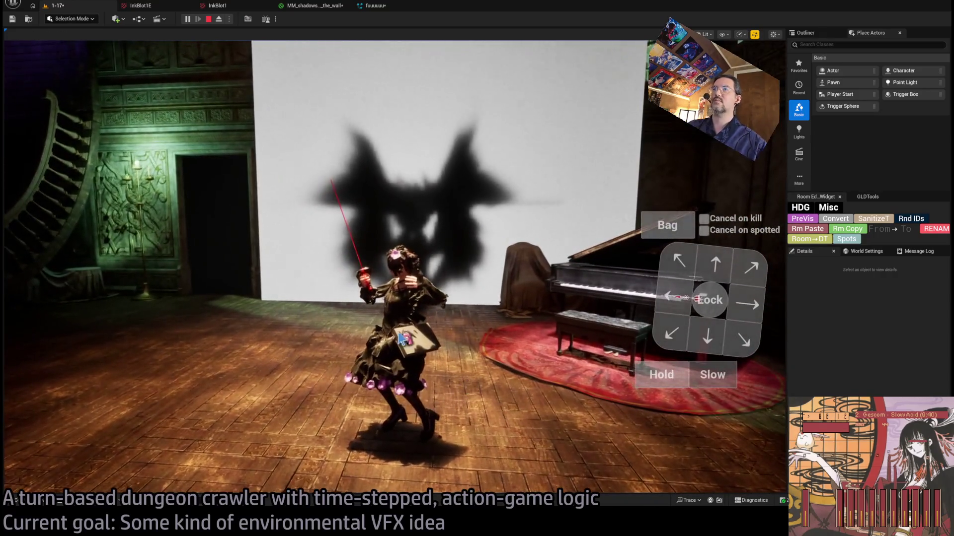
click(219, 5)
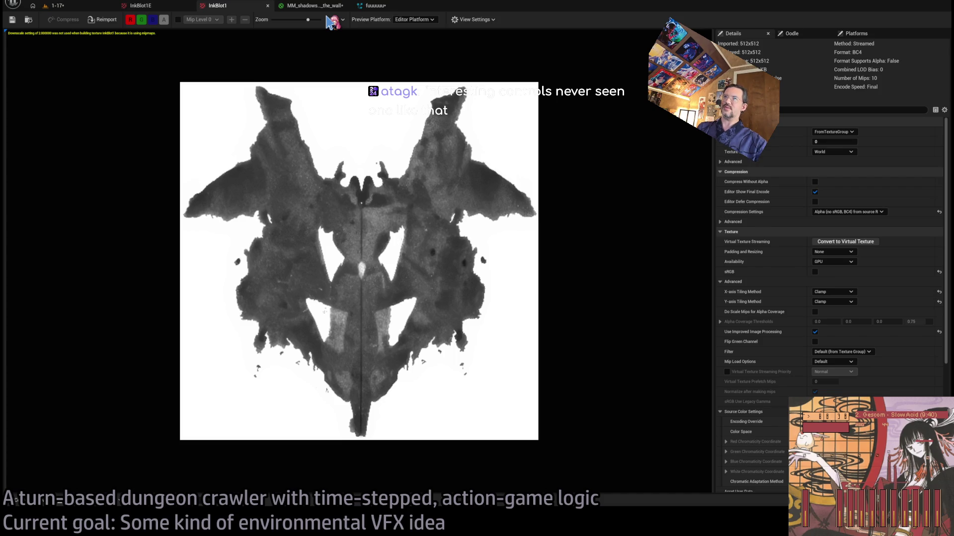
Inspect the fuuuuuu system's GLD_Burst sprite renderer and open the MM_shadows_on_the_wall material.
click(373, 6)
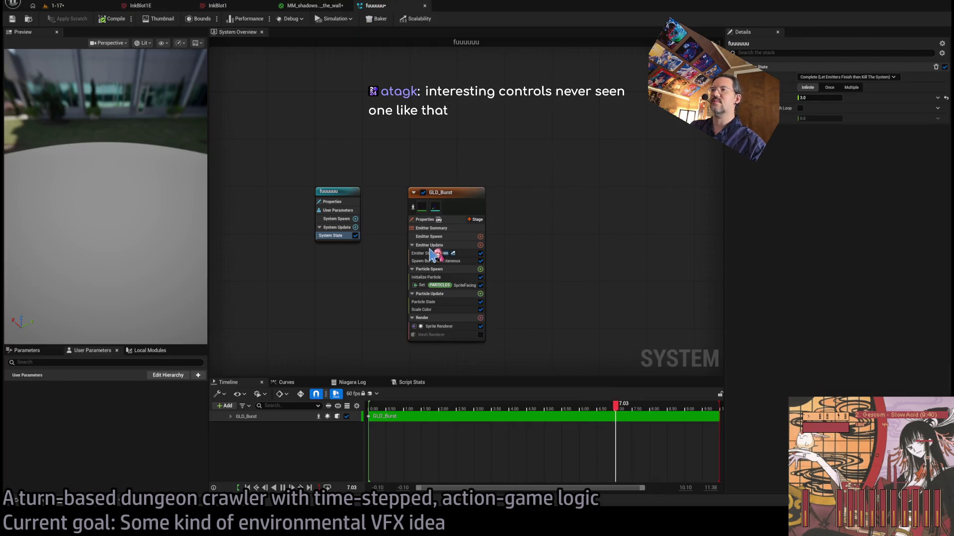
click(428, 336)
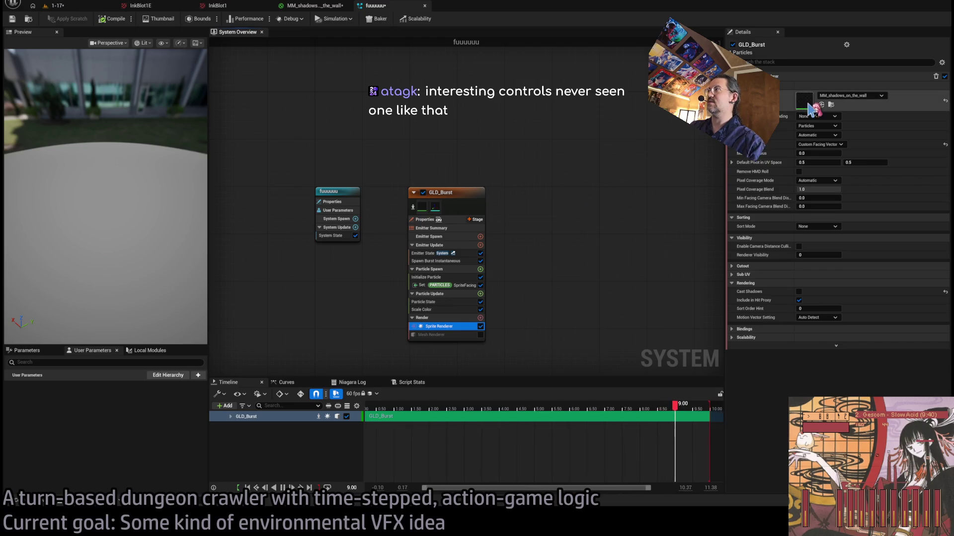
double_click(812, 108)
scroll(558, 262, down, 3)
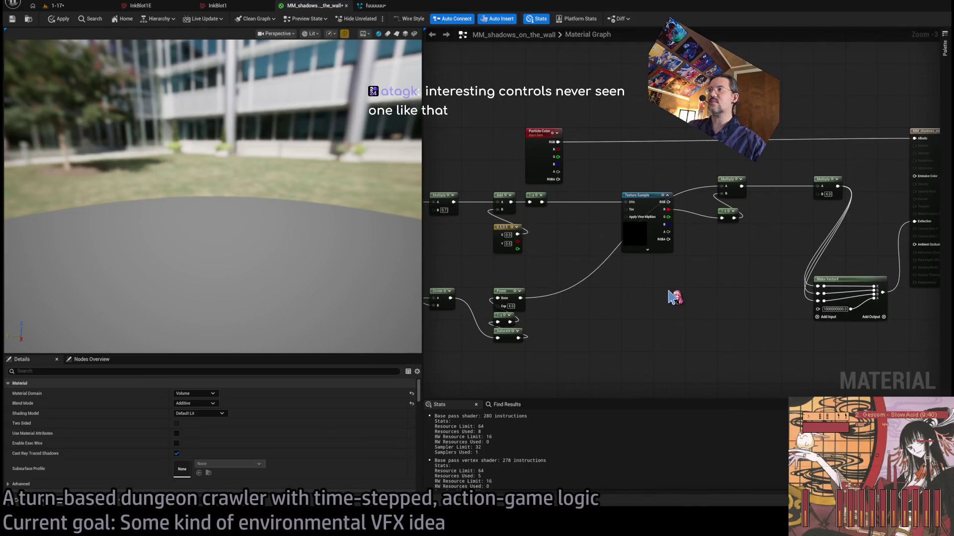
Duplicate the fuuuuuu Niagara system in the Content Drawer and name the copy InkBlotSprite.
key(ctrl+space)
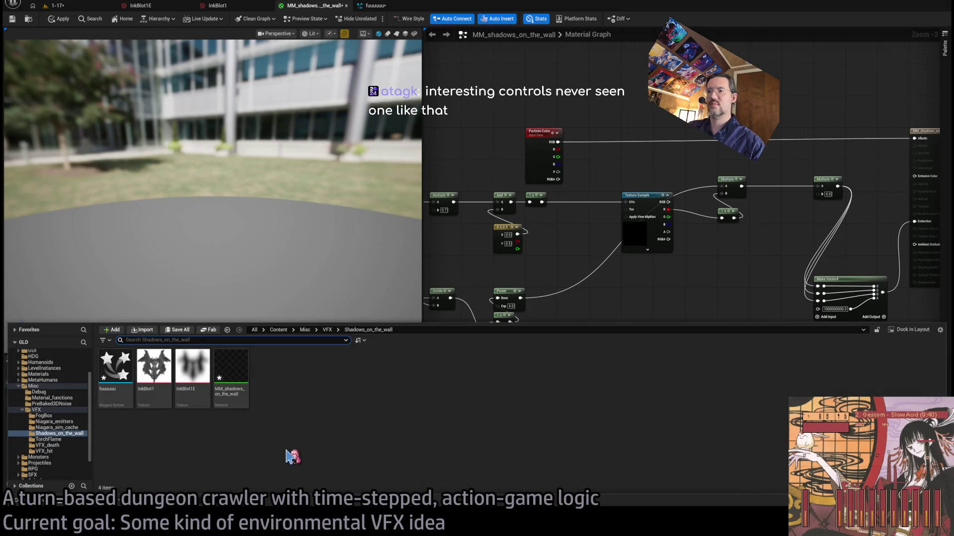
mouse_move(122, 374)
mouse_down()
mouse_move(174, 306)
mouse_move(292, 440)
mouse_move(176, 236)
mouse_move(169, 311)
mouse_move(174, 268)
mouse_move(161, 204)
mouse_up()
key(ctrl+d)
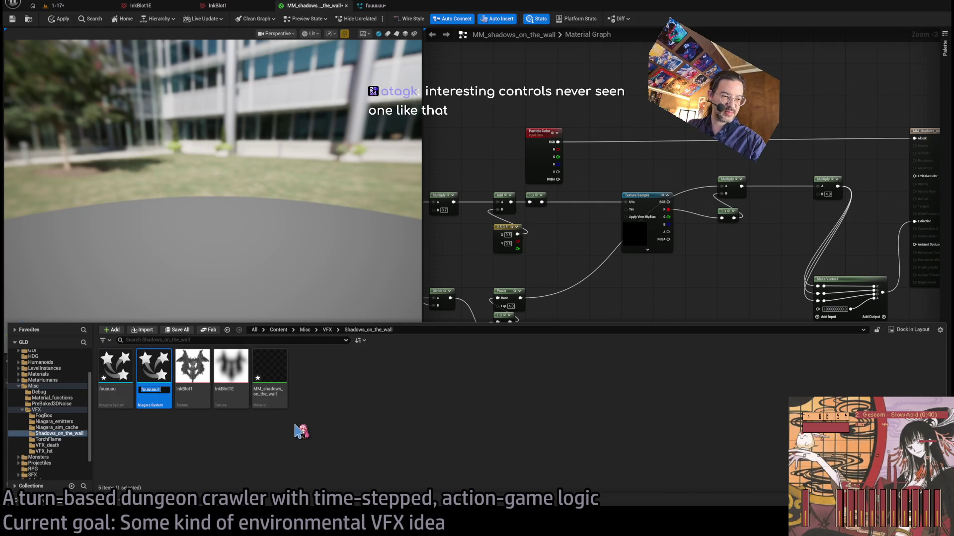
text(T)
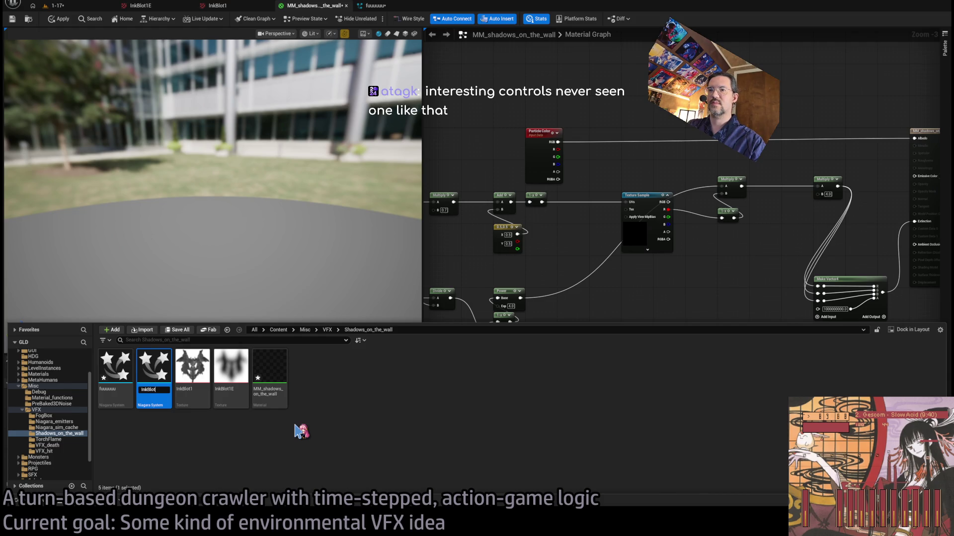
key(Return)
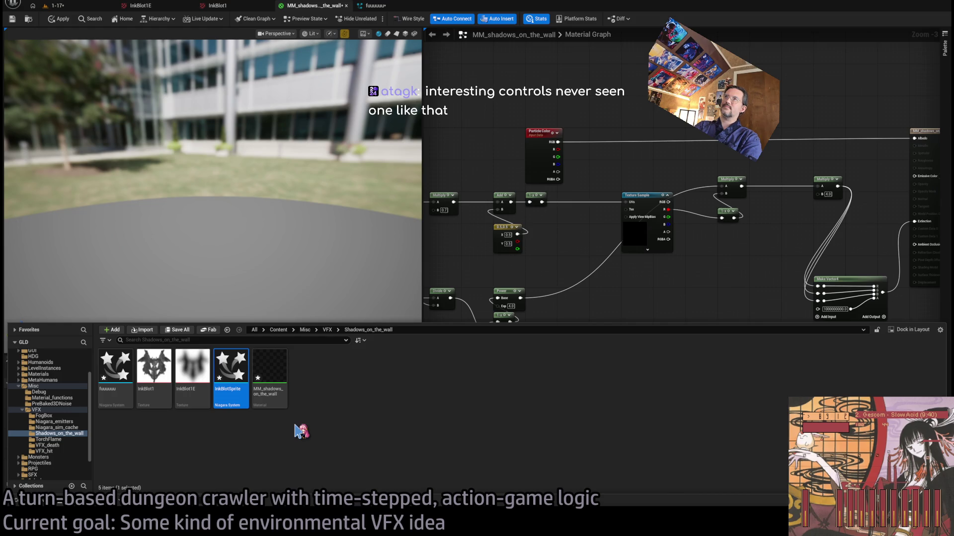
key(alt+Tab)
Google how to keep sprite particles from clipping into nearby geometry in Unreal Engine, then return.
mouse_move(556, 134)
key(ctrl+t)
text(in unreal eng)
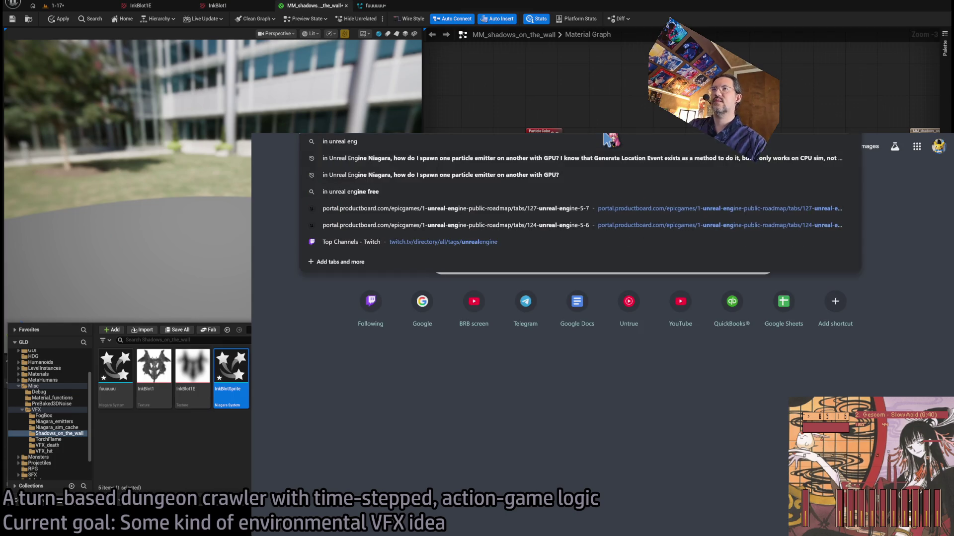
text(ine)
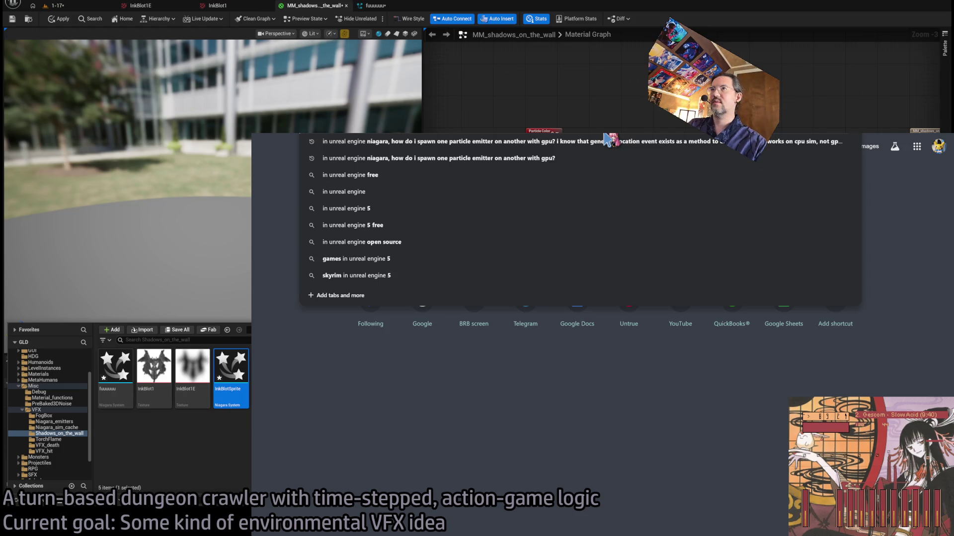
text(, how do i have spr)
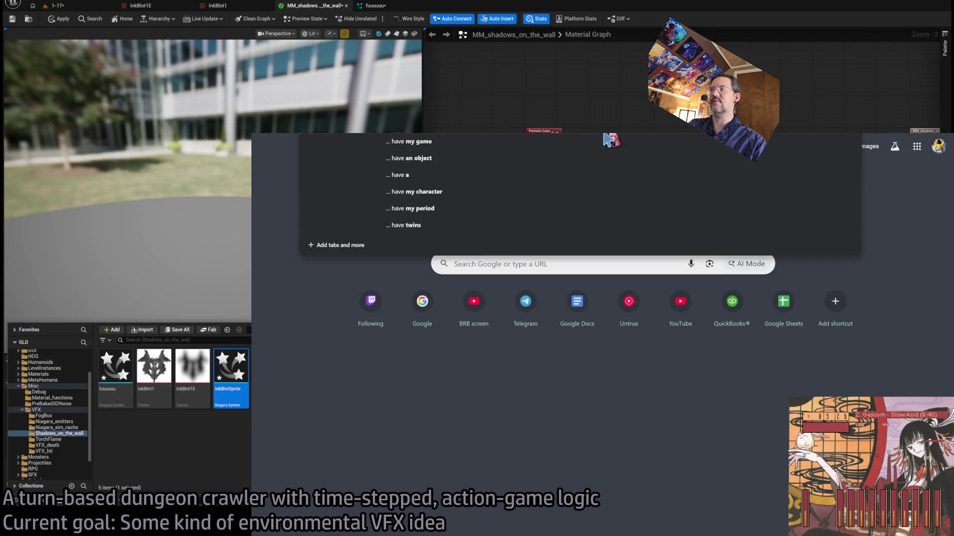
text(ite particles that)
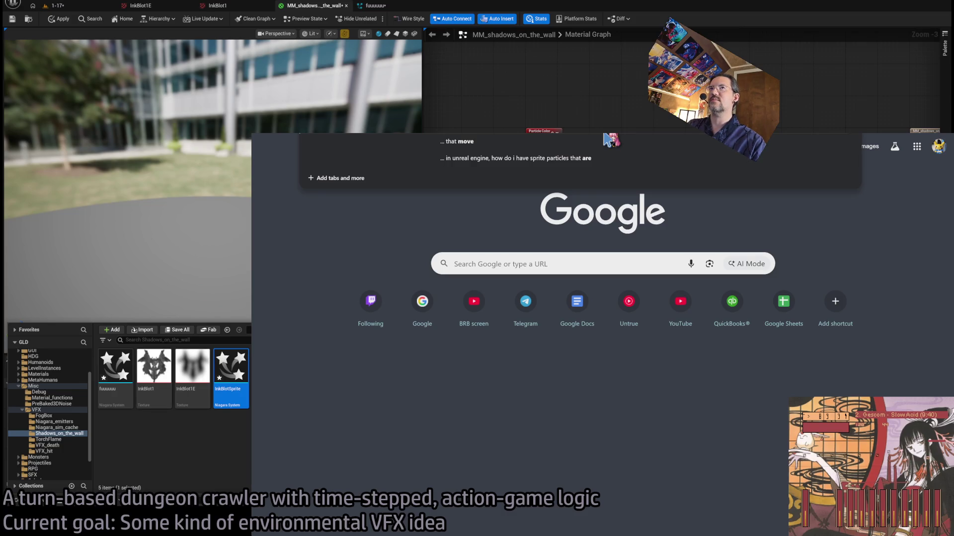
key(BackSpace)
key(BackSpace)
key(BackSpace)
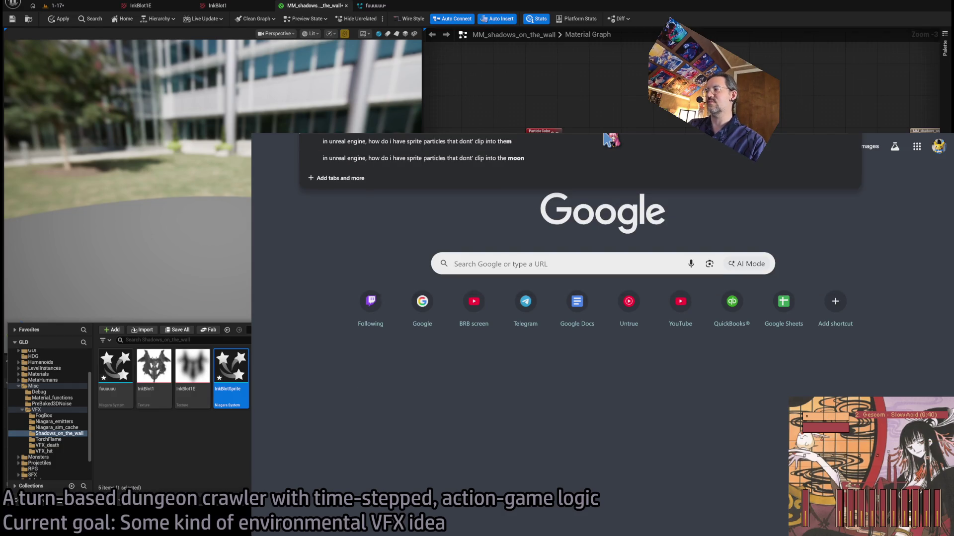
text(nearby g)
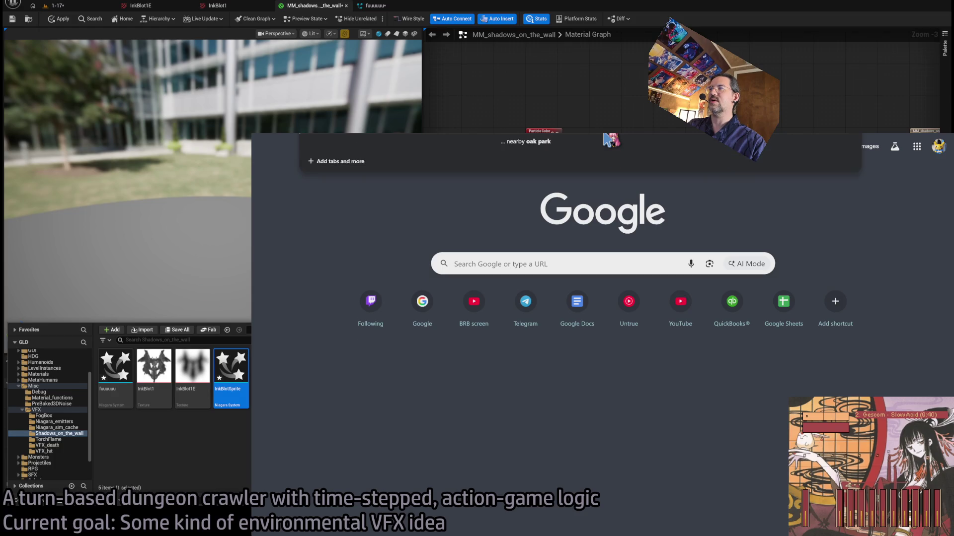
key(BackSpace)
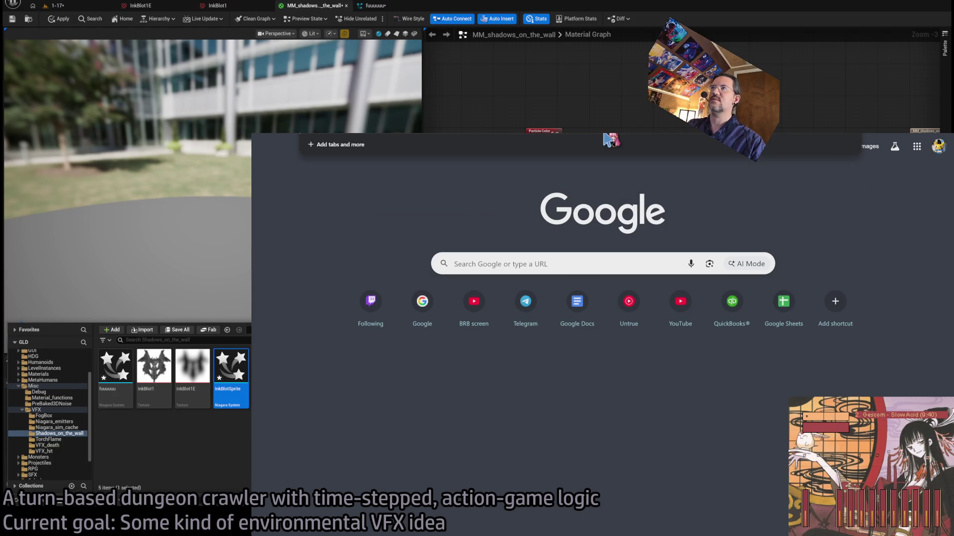
text(in a turb)
key(Escape)
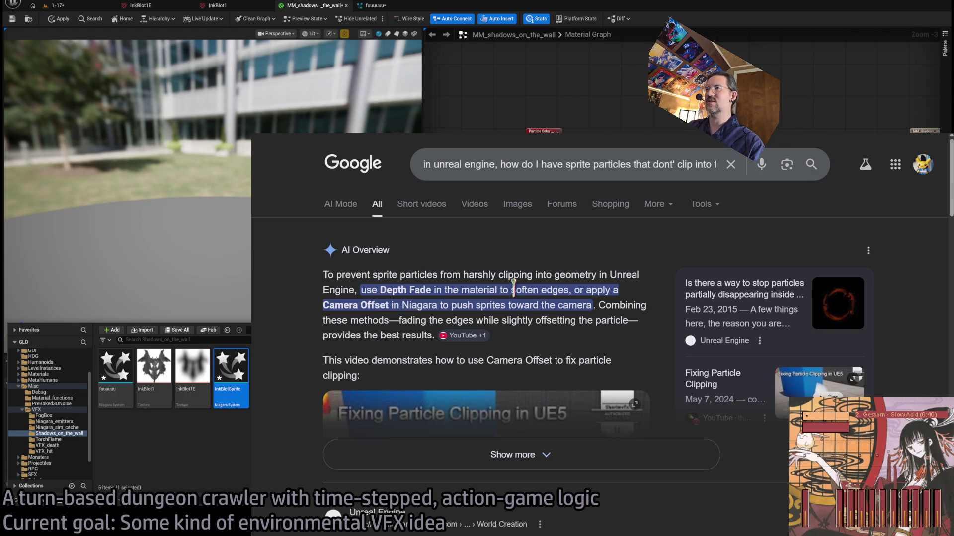
key(alt+Tab)
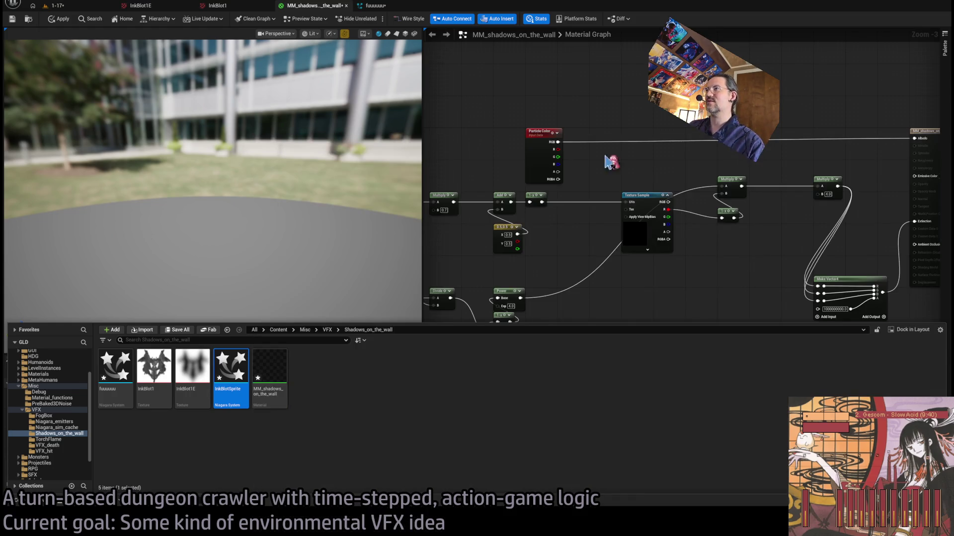
Select MM_shadows_on_the_wall in the Content Drawer, then switch to the 1-17 level and stop the preview.
scroll(474, 110, down, 2)
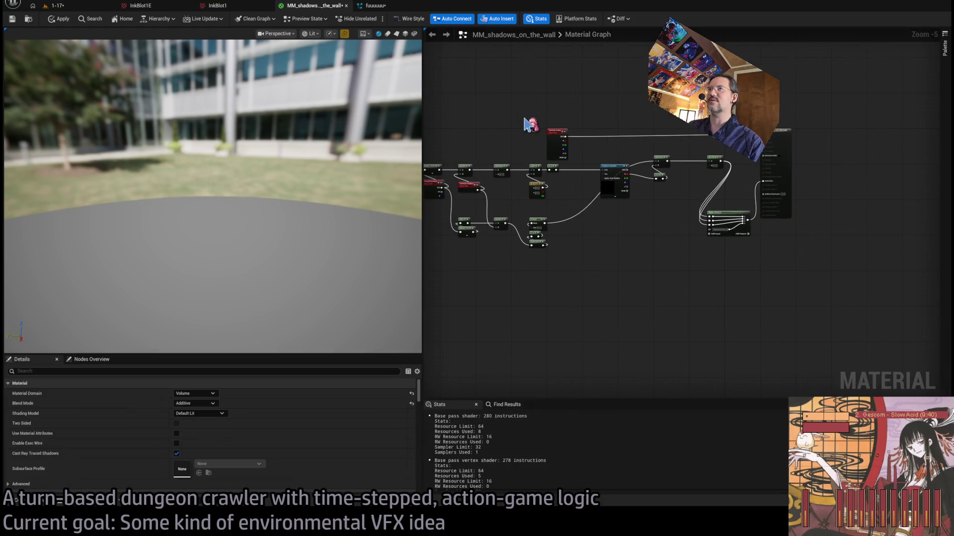
click(25, 507)
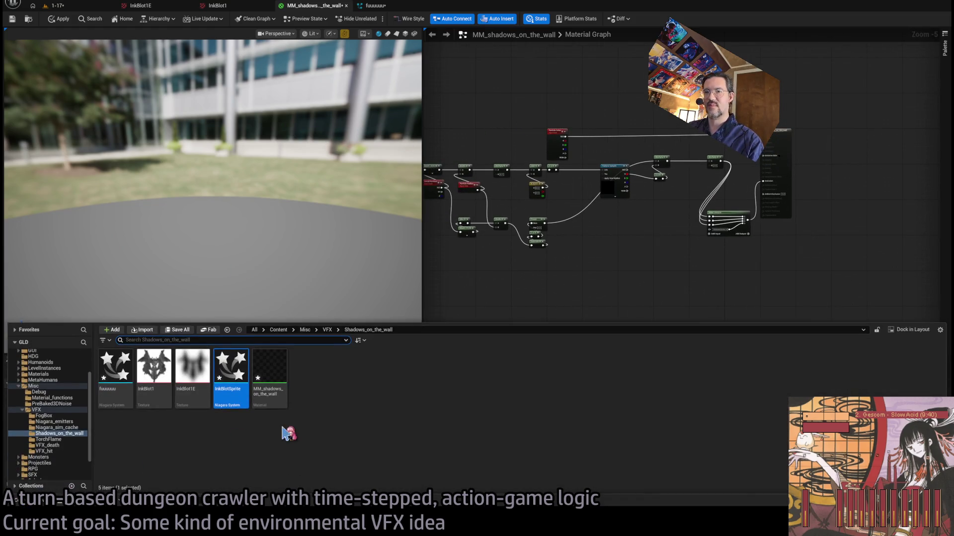
click(269, 393)
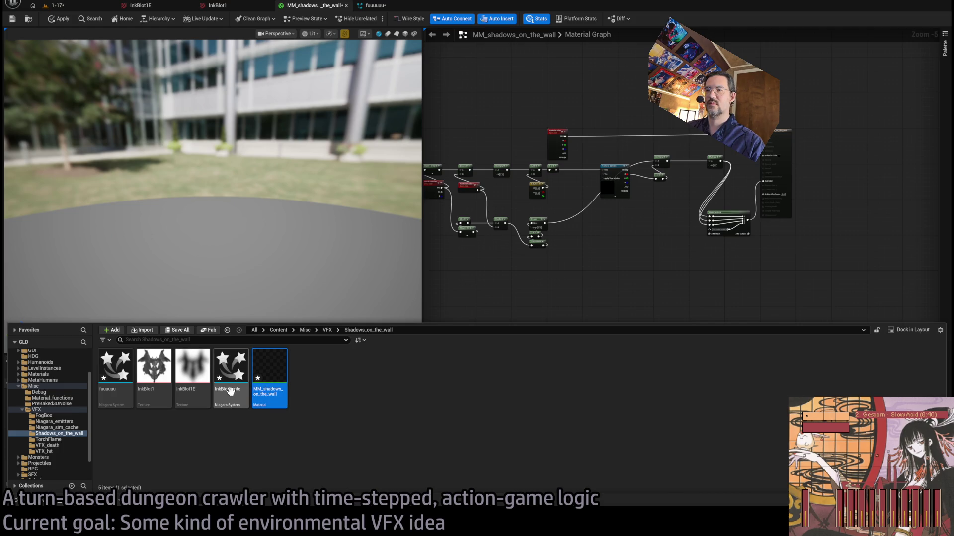
drag(230, 392, 256, 409)
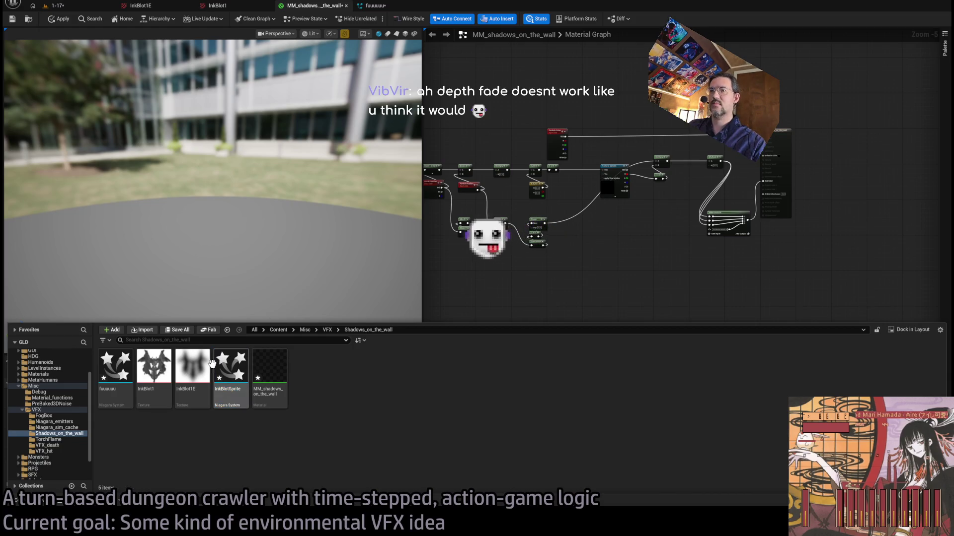
click(258, 369)
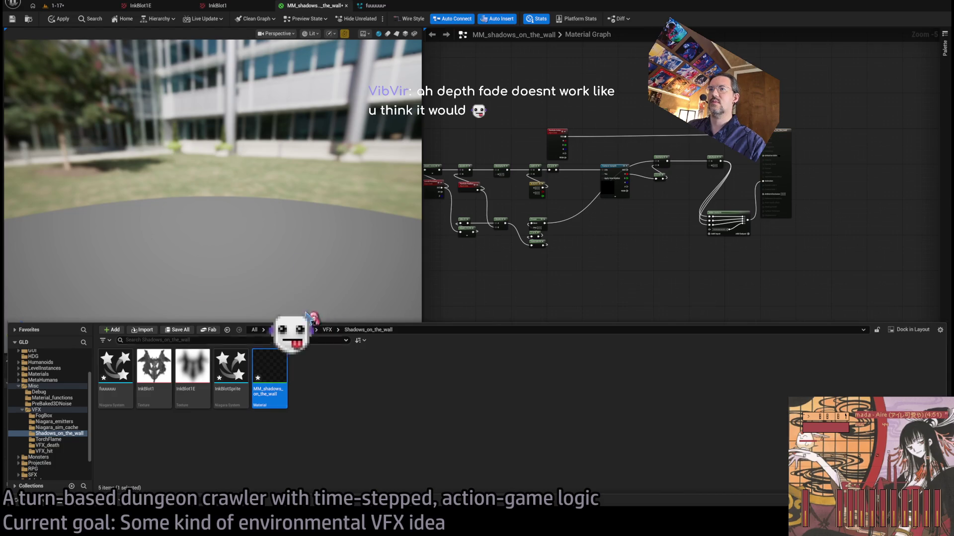
click(57, 6)
click(208, 19)
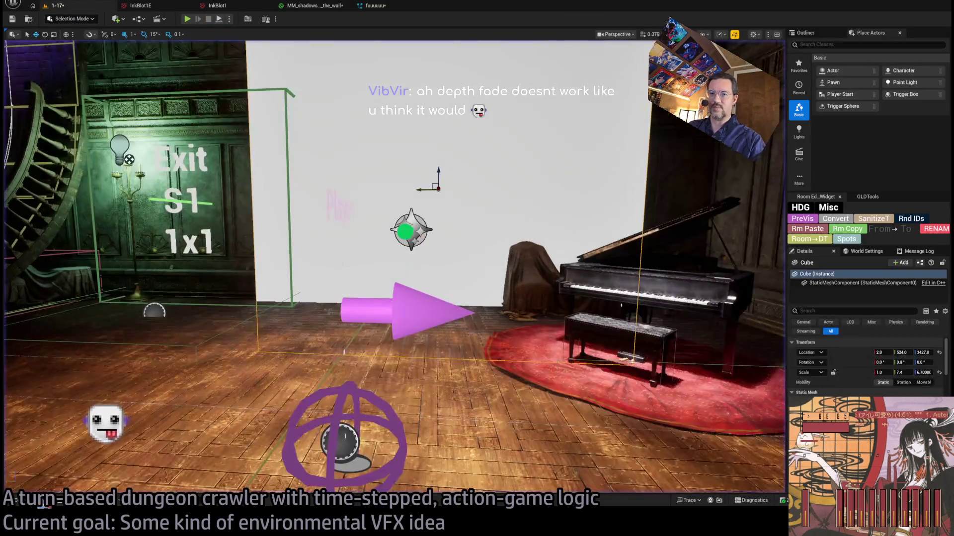
Delete the InkBlotSprite particle system from the content folder.
key(ctrl+space)
click(228, 339)
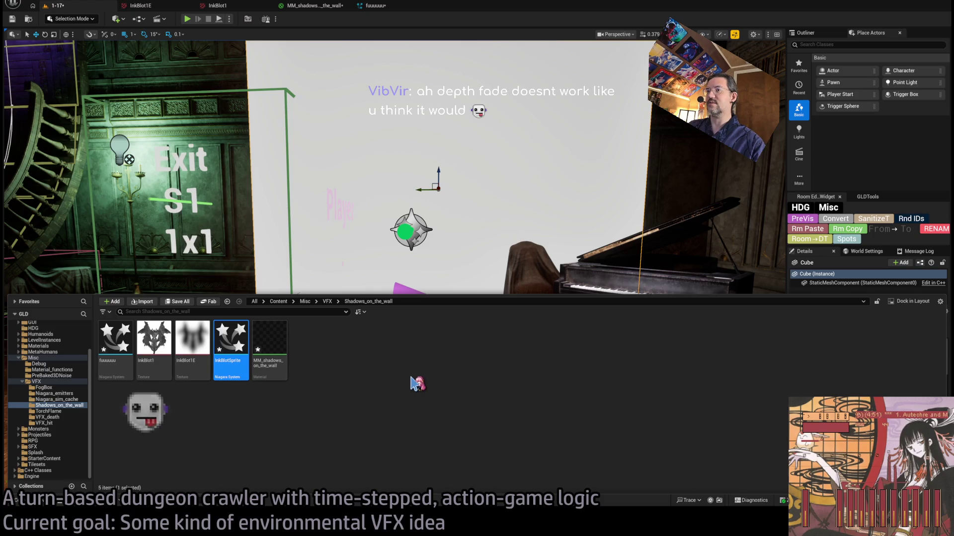
key(Delete)
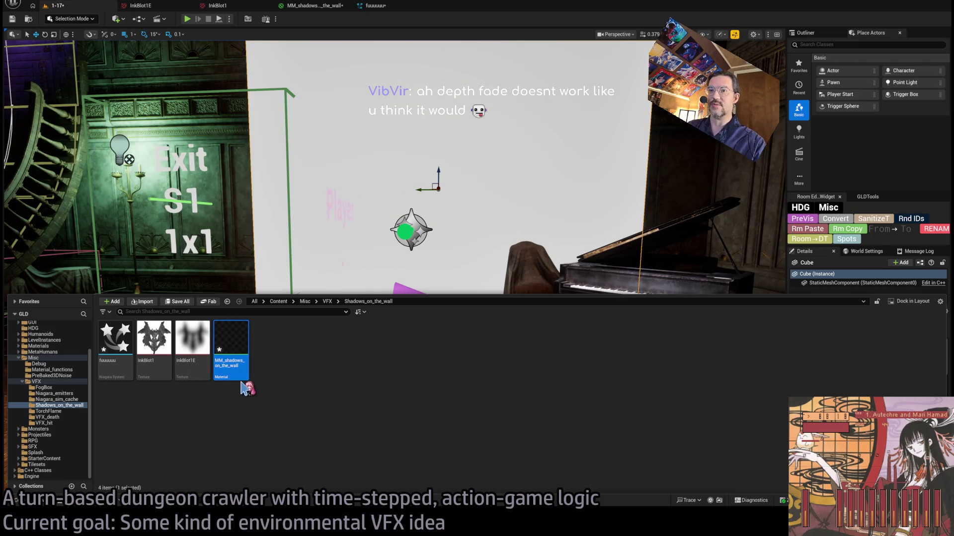
Rename the material to MM_shadows_on_the_wallFOG.
key(ctrl+space)
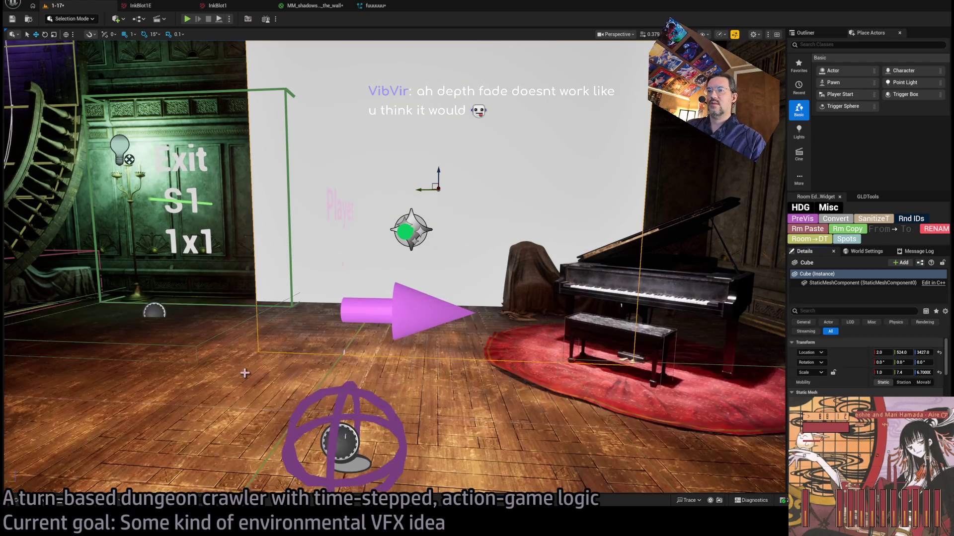
key(ctrl+space)
key(F2)
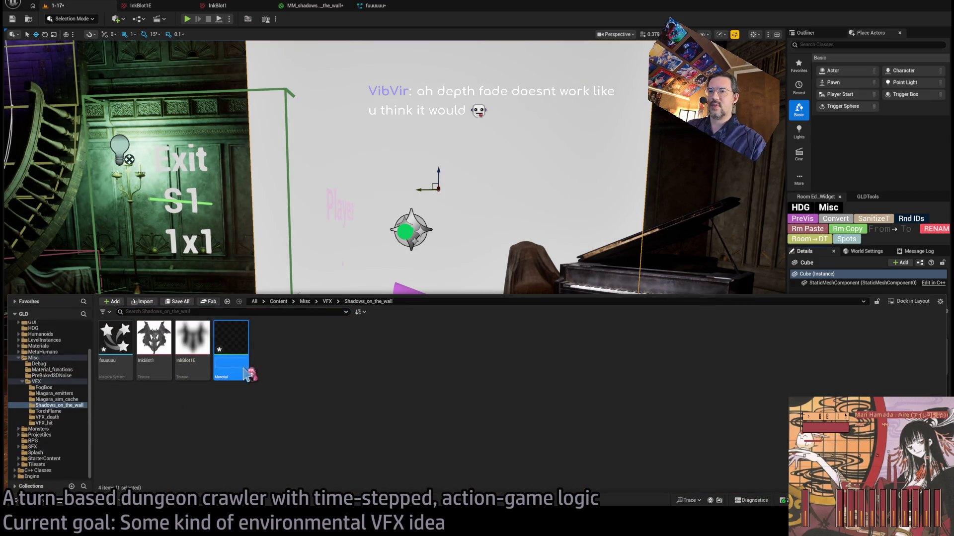
text(v)
key(Escape)
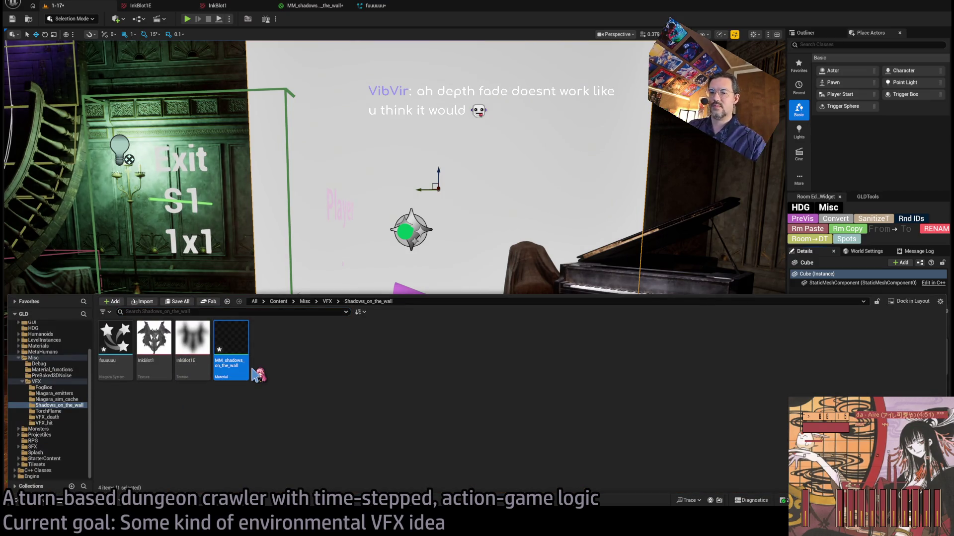
text(FOG)
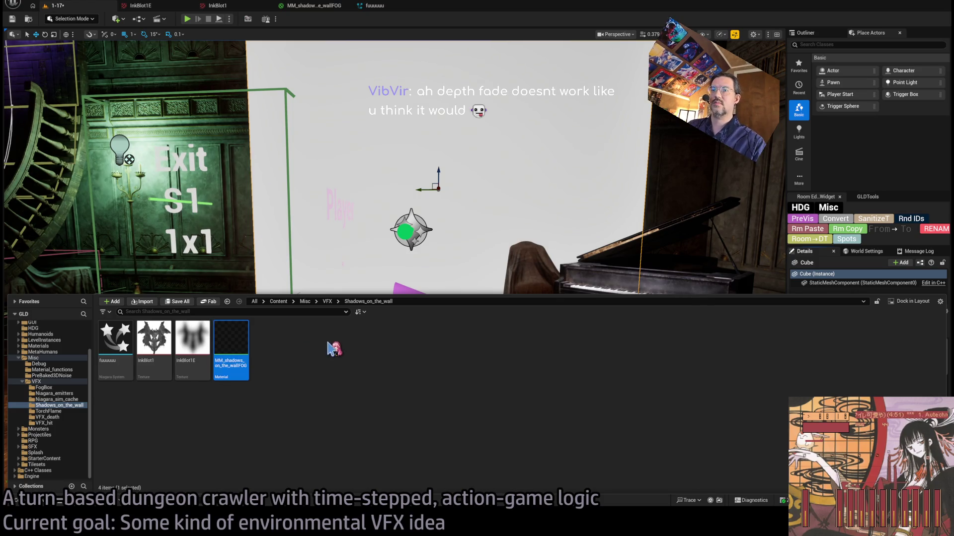
click(234, 341)
key(Escape)
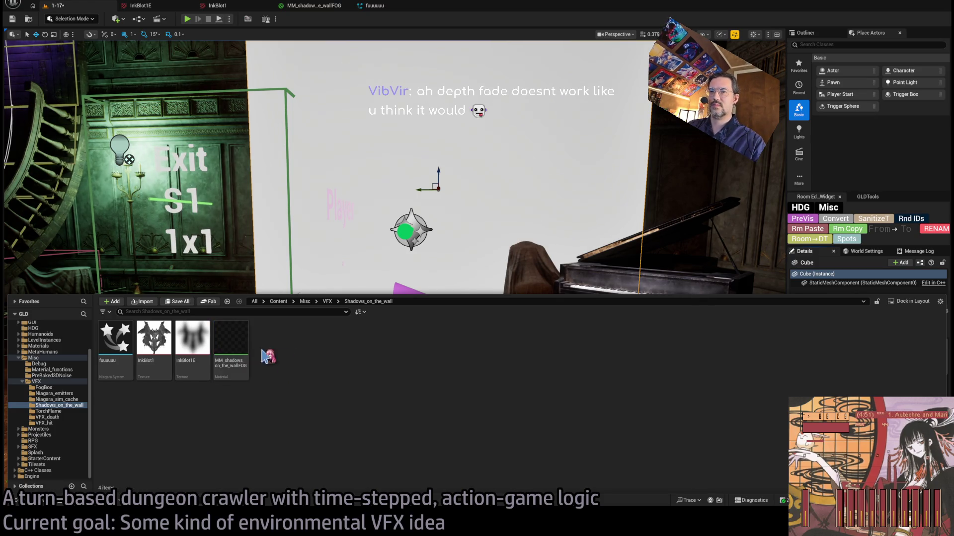
Duplicate it as MM_shadows_on_the_wall and open the copy's material graph.
key(ctrl+d)
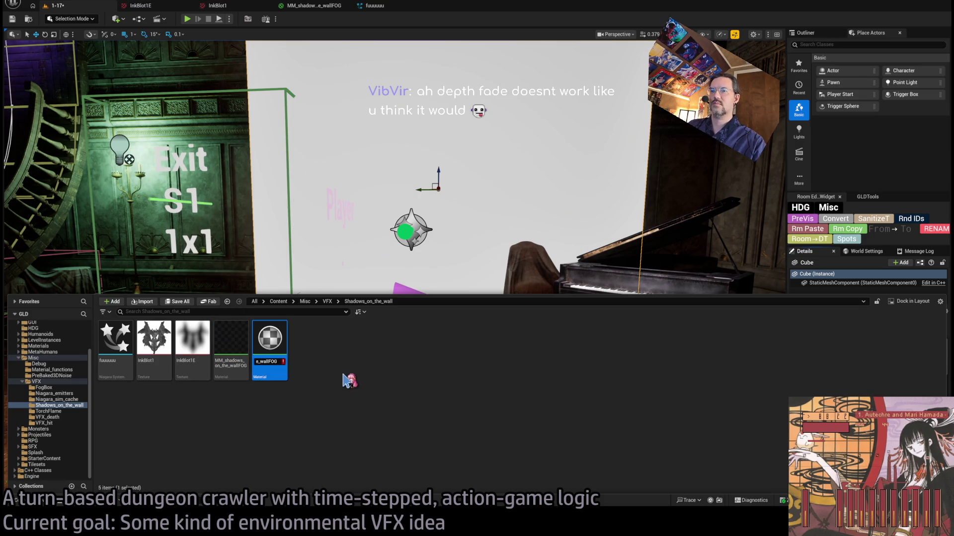
key(BackSpace)
key(Return)
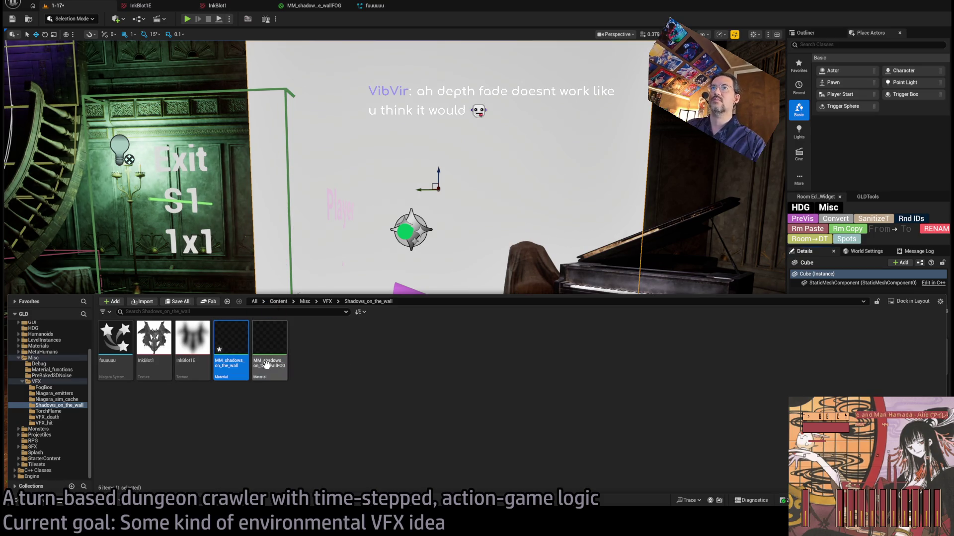
double_click(224, 339)
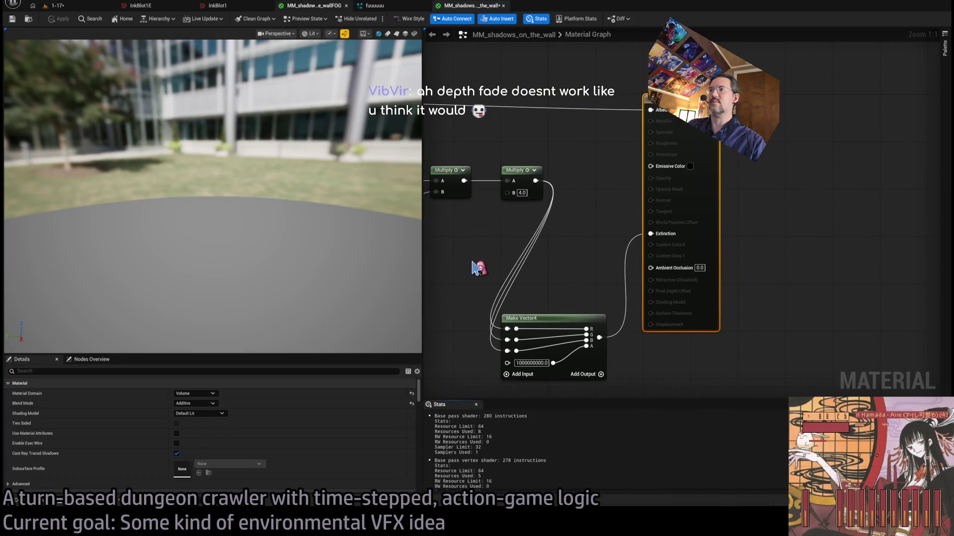
Delete the math nodes and the lower Texture Sample, leaving Particle Color and one Texture Sample.
scroll(483, 272, down, 4)
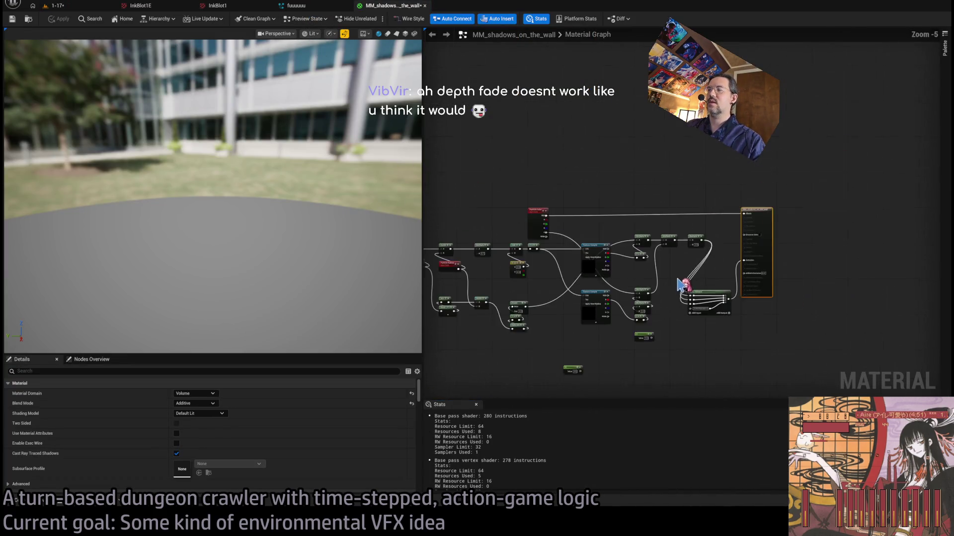
drag(775, 308, 646, 183)
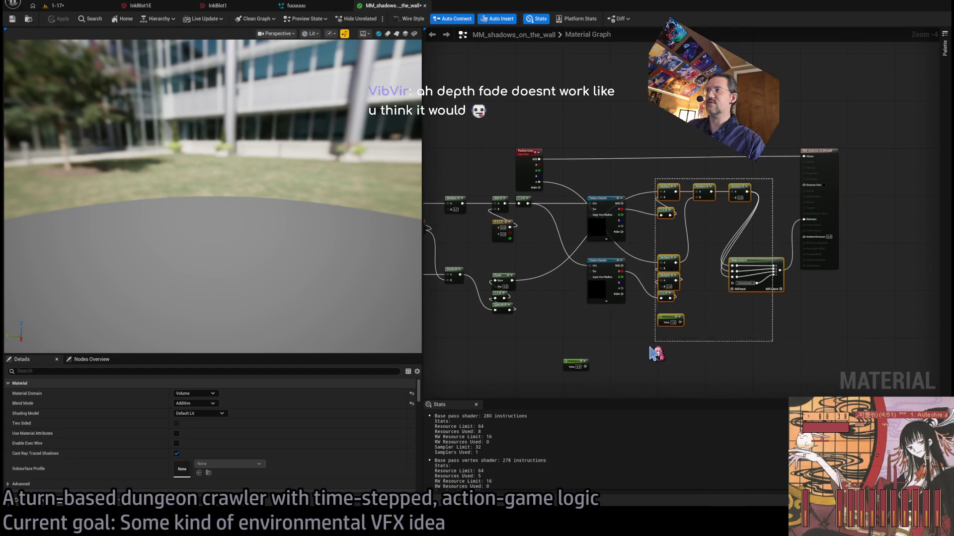
key(Delete)
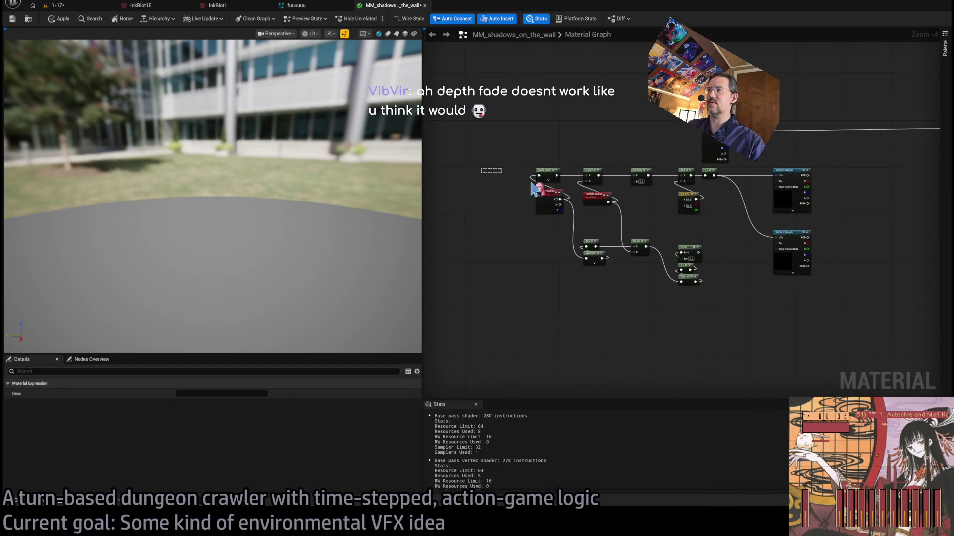
key(Delete)
click(554, 298)
key(Delete)
Set the material's Domain to Surface and Blend Mode to Masked.
click(477, 192)
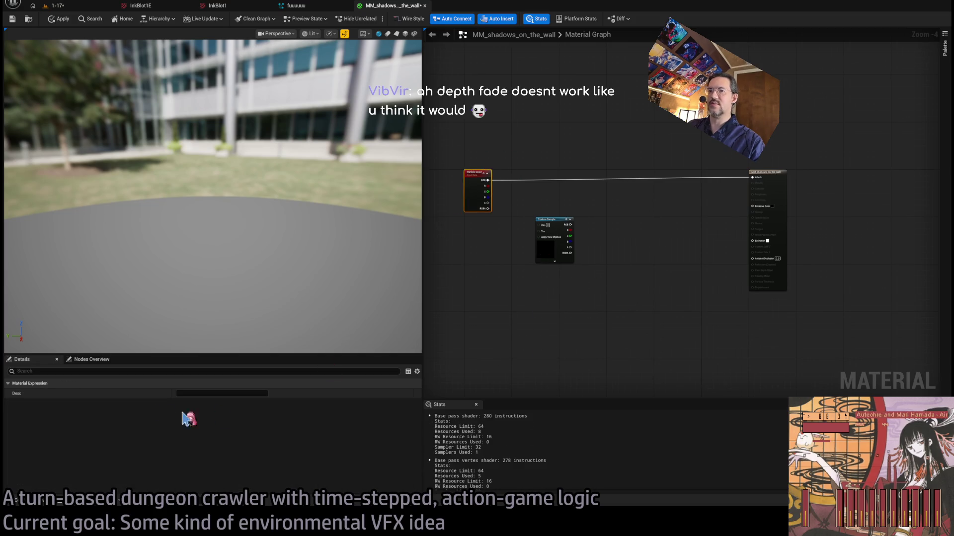
click(768, 224)
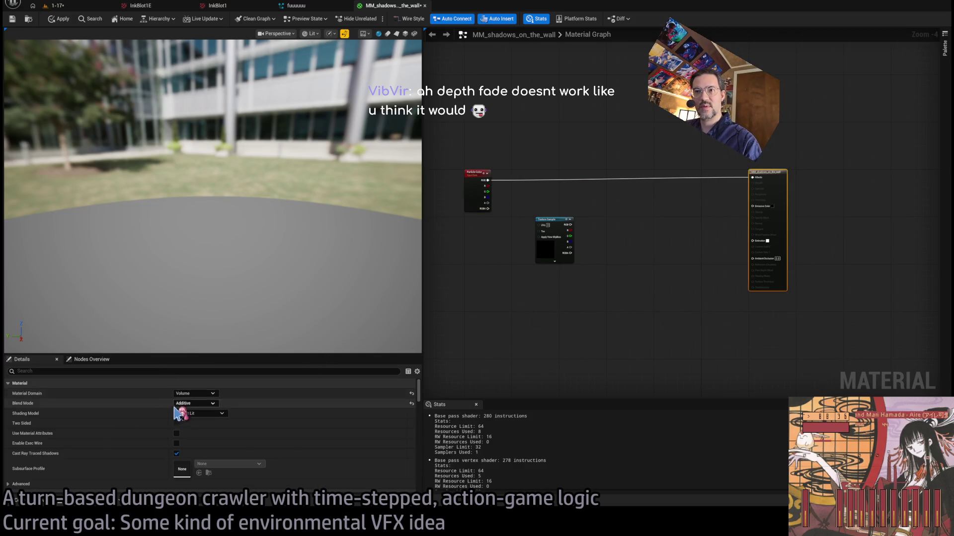
key(ctrl+z)
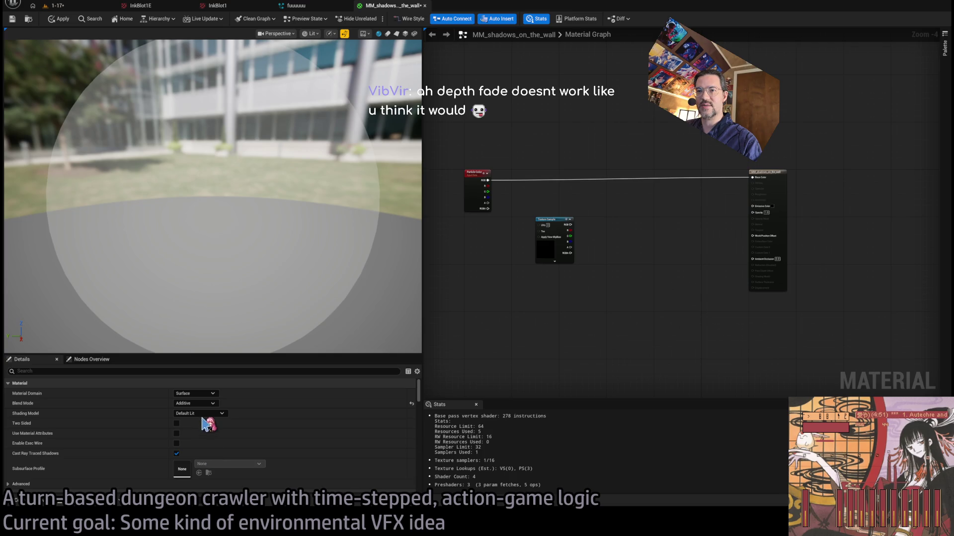
key(ctrl+z)
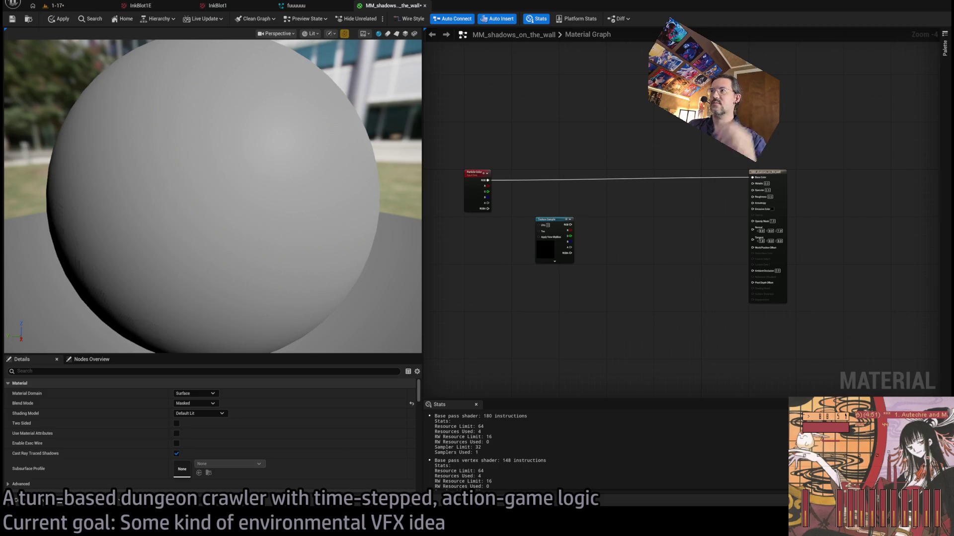
Select the material output and filter its Details for 'depth'.
click(701, 156)
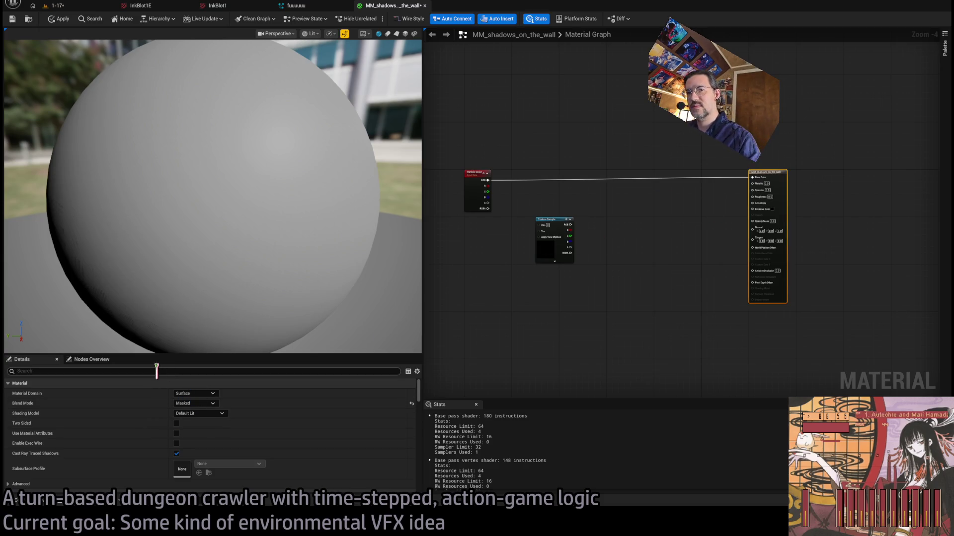
text(depth)
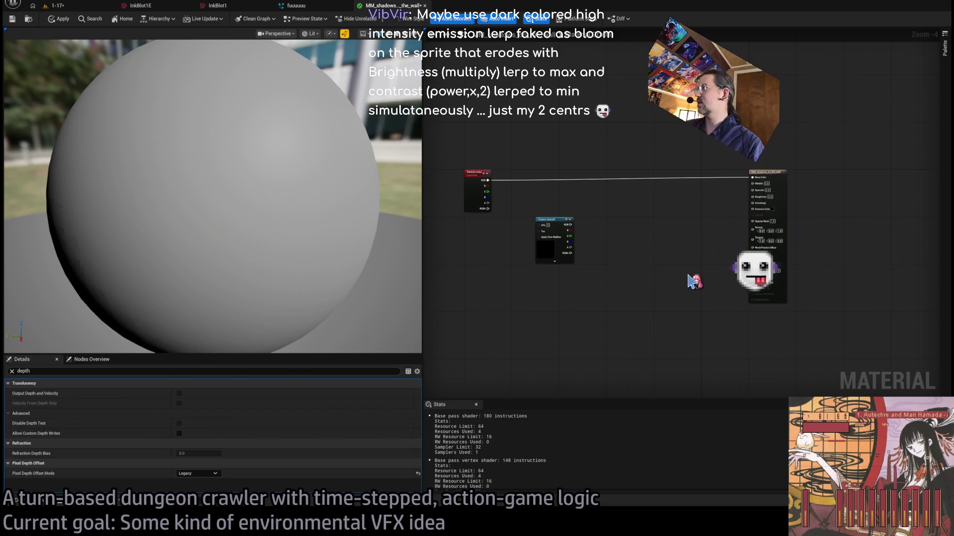
scroll(739, 279, up, 4)
mouse_move(585, 313)
mouse_down()
mouse_move(668, 334)
mouse_move(651, 321)
mouse_move(790, 313)
mouse_up()
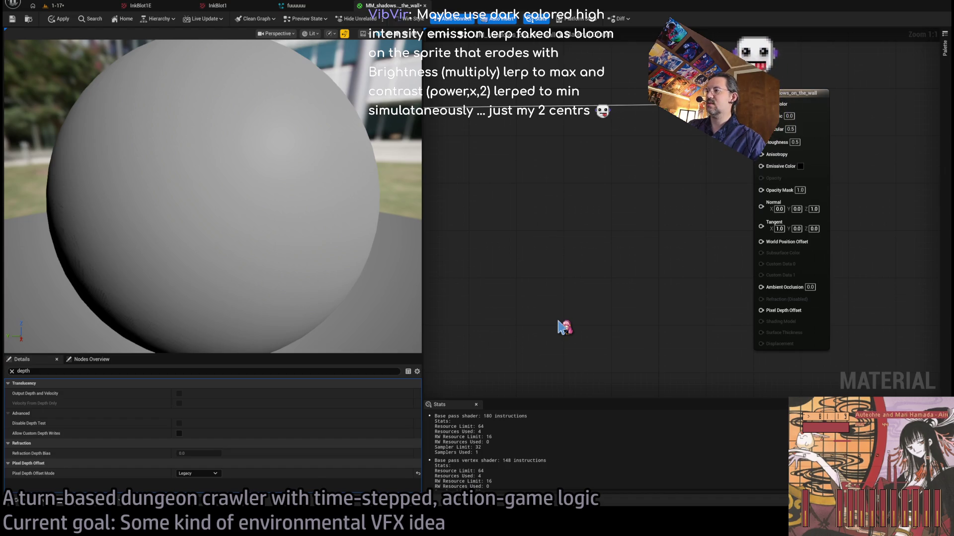
Add a DitherTemporalAA node and wire its Result into Opacity Mask.
key(ctrl+v)
mouse_move(591, 324)
mouse_down()
mouse_move(562, 283)
mouse_move(596, 282)
mouse_up()
scroll(601, 333, up, 7)
scroll(611, 318, down, 3)
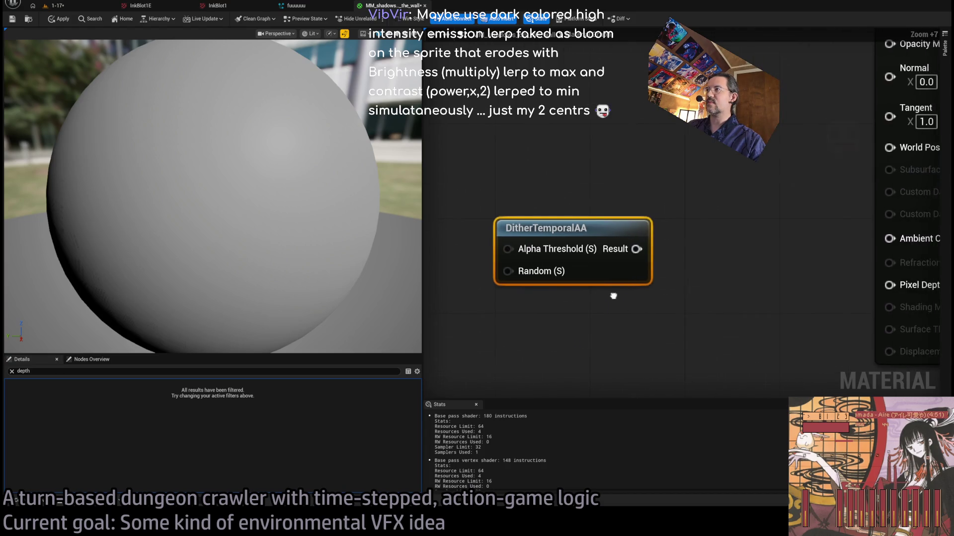
mouse_move(706, 266)
mouse_down()
mouse_move(720, 253)
mouse_move(660, 248)
mouse_up()
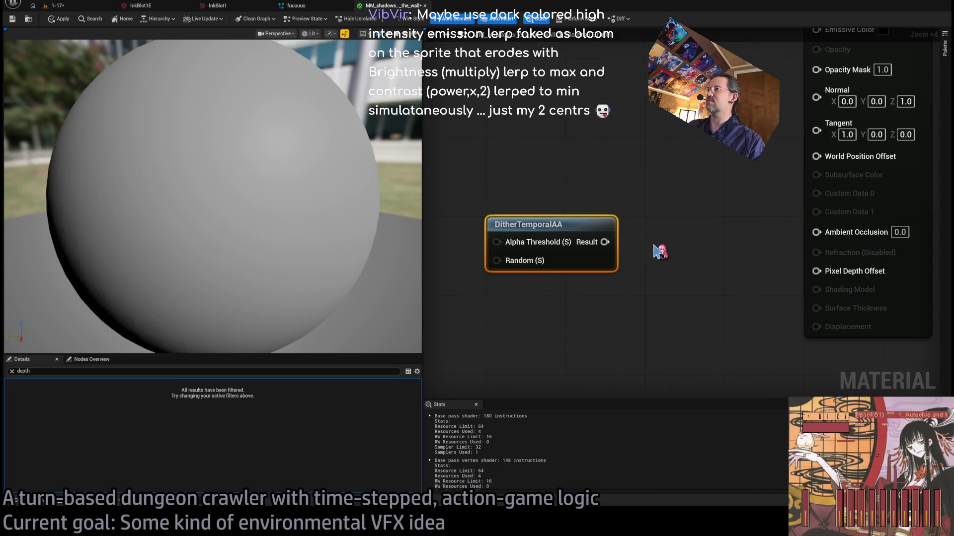
scroll(685, 257, down, 1)
mouse_move(725, 257)
mouse_down()
mouse_move(630, 278)
mouse_move(786, 265)
mouse_move(766, 191)
mouse_move(787, 119)
mouse_up()
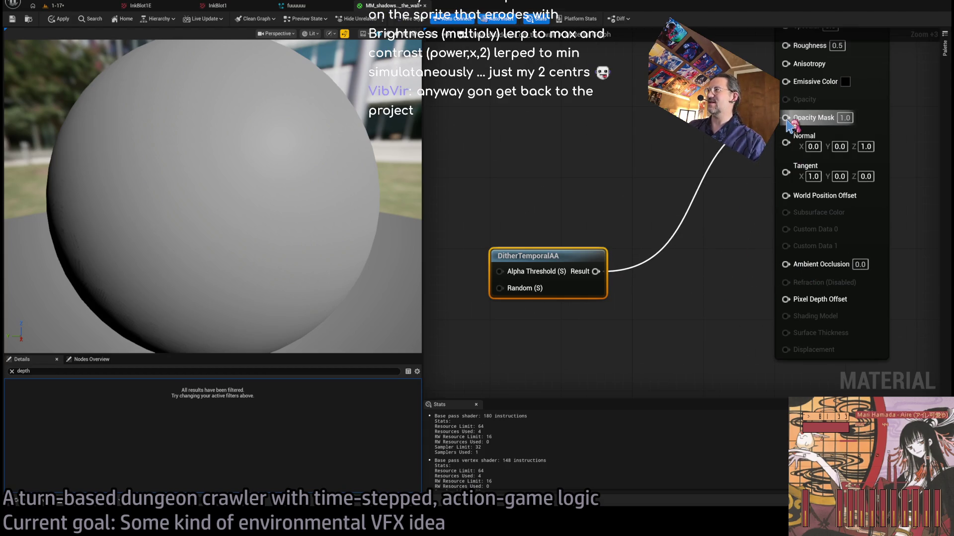
drag(600, 153, 630, 200)
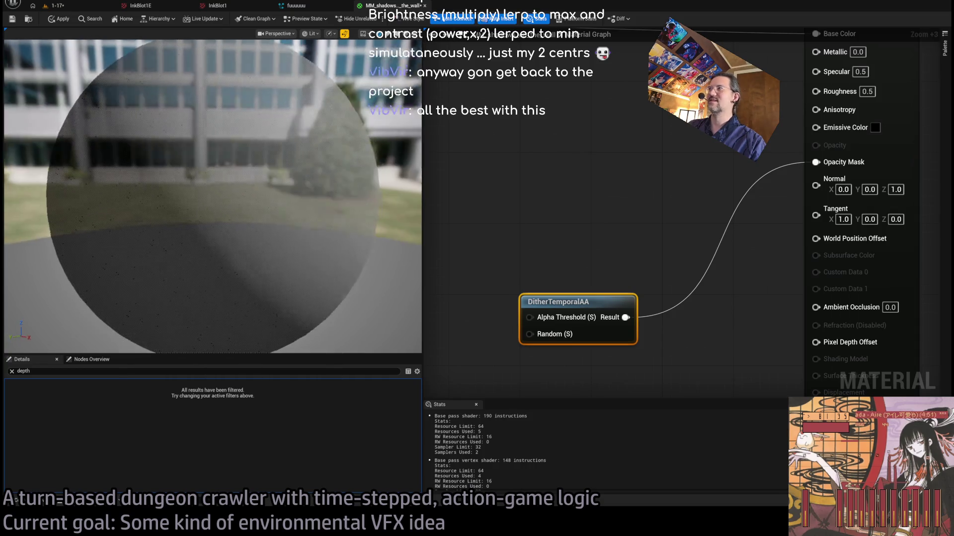
drag(271, 258, 417, 233)
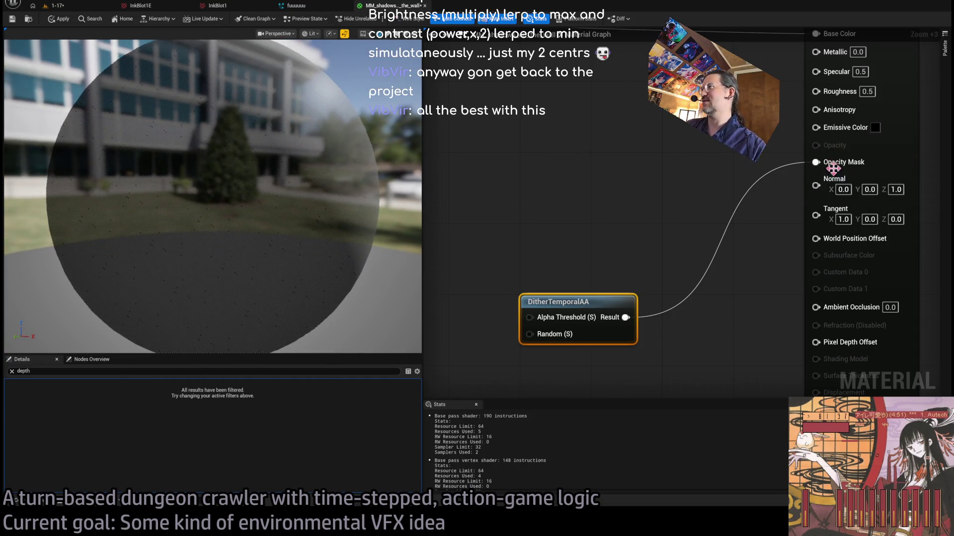
Disconnect the DitherTemporalAA node from Opacity Mask.
alt+click(833, 168)
click(625, 262)
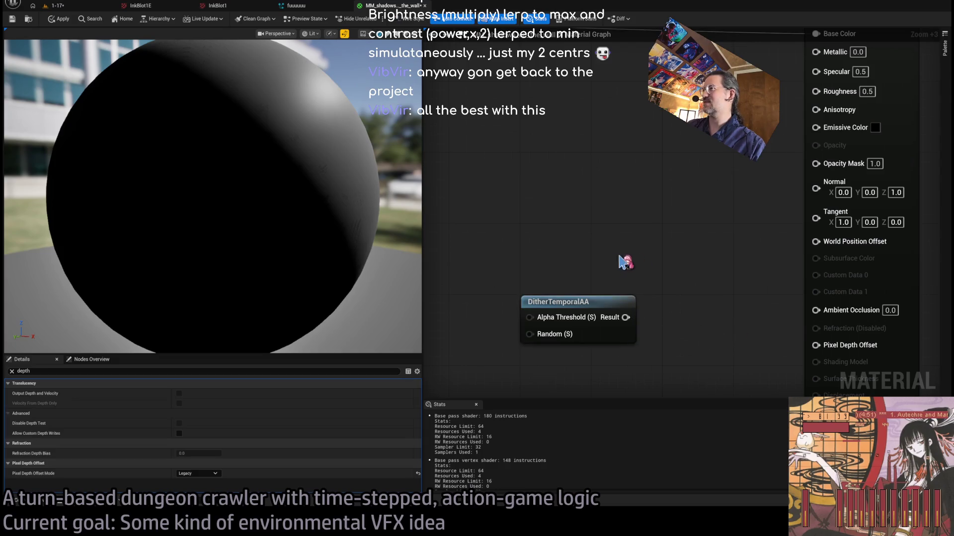
scroll(625, 262, down, 3)
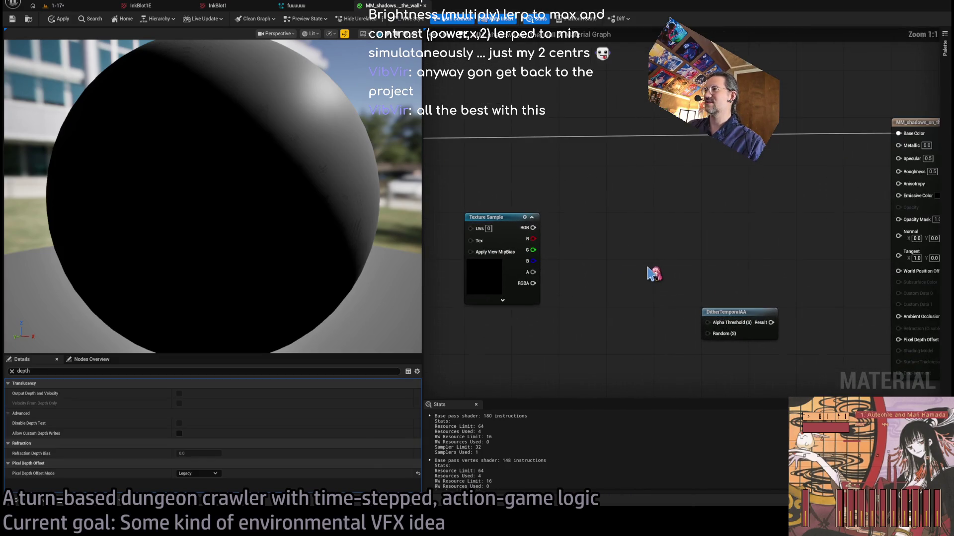
drag(737, 302, 703, 292)
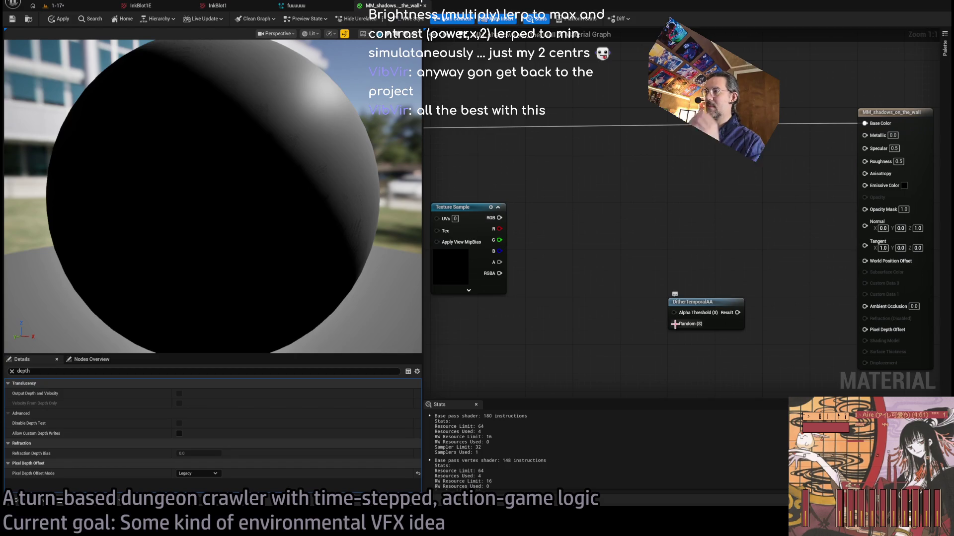
scroll(598, 285, down, 3)
mouse_move(673, 274)
mouse_down()
mouse_move(771, 279)
mouse_move(730, 292)
mouse_up()
scroll(701, 268, up, 1)
scroll(701, 267, up, 2)
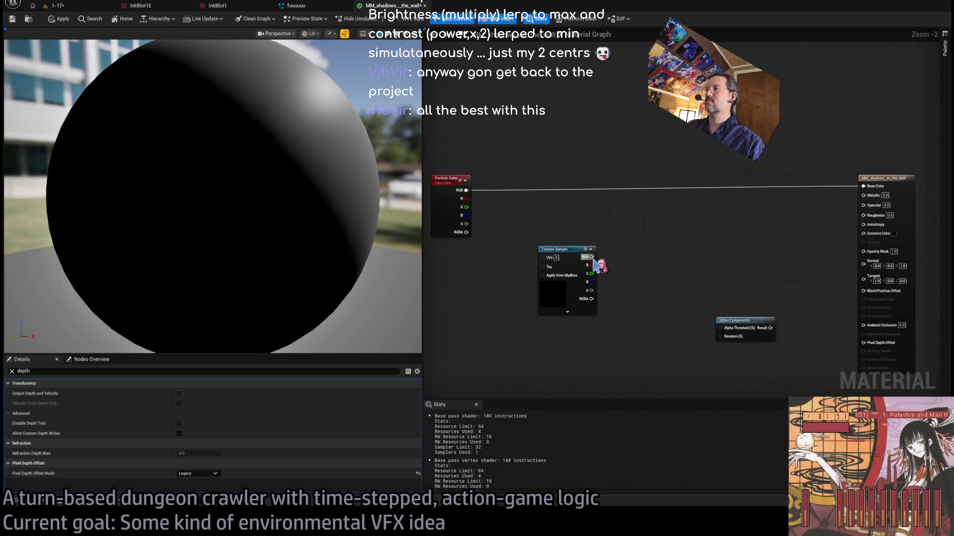
Convert the inkblot Texture Sample into a texture parameter named Texture.
click(543, 273)
drag(543, 273, 645, 276)
click(589, 256)
click(659, 245)
text(Textu)
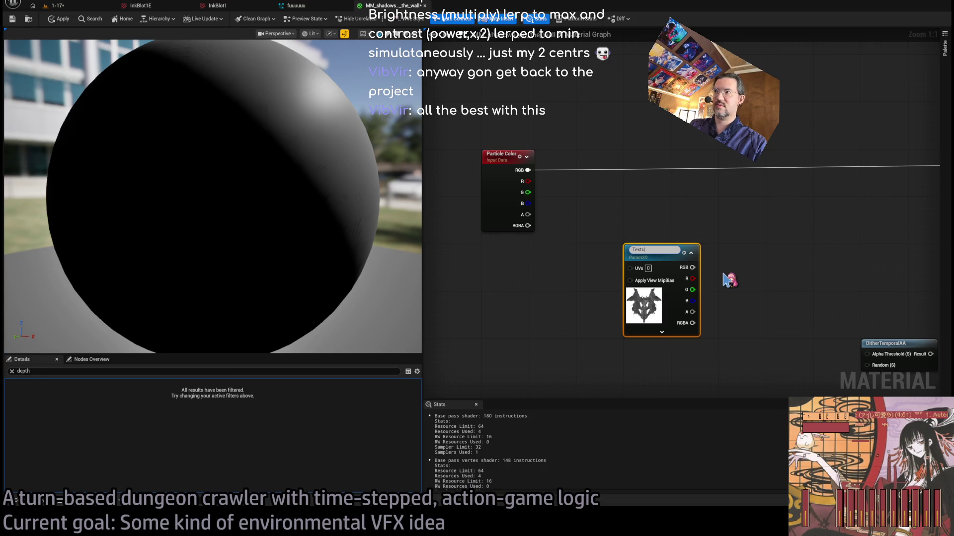
text(re)
key(Return)
Place the Texture parameter beside Particle Color and show the Shadows_on_the_wall assets.
scroll(728, 279, down, 1)
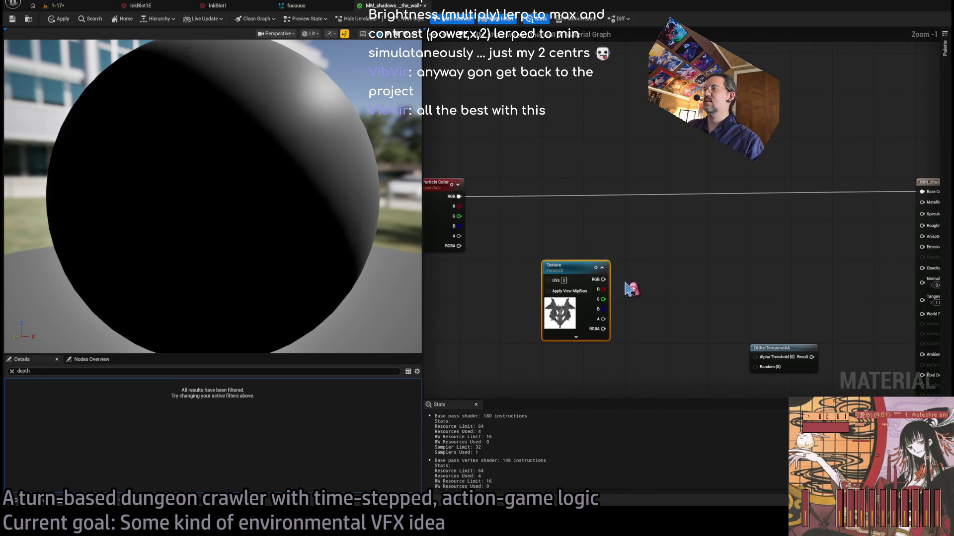
mouse_move(563, 273)
mouse_down()
mouse_move(447, 273)
mouse_move(515, 279)
mouse_move(506, 280)
mouse_up()
click(610, 288)
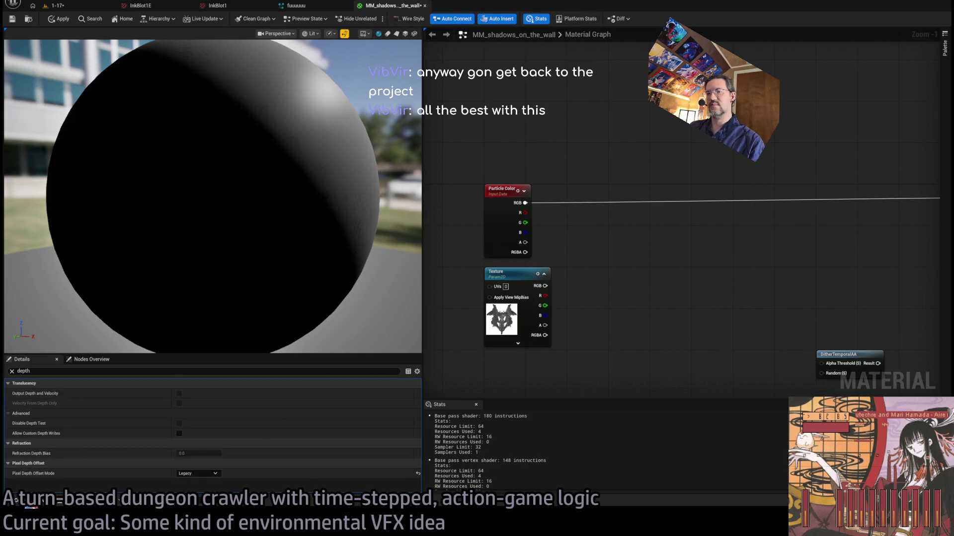
click(30, 504)
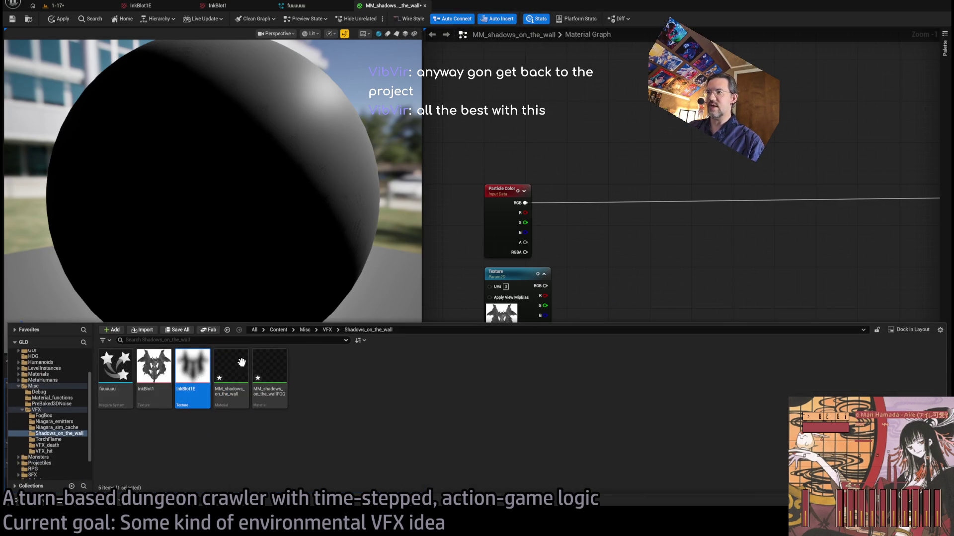
Add a Texture Sample with the blurred inkblot beneath the Texture parameter.
key(ctrl+space)
click(541, 360)
drag(585, 283, 526, 281)
Switch the preview mesh to a Plane and view it at an angle.
click(397, 34)
mouse_move(422, 185)
mouse_down()
mouse_move(348, 240)
mouse_move(392, 214)
mouse_move(377, 206)
mouse_up()
mouse_move(660, 218)
mouse_down()
mouse_move(632, 251)
mouse_move(623, 201)
mouse_move(624, 215)
mouse_move(725, 290)
mouse_move(732, 279)
mouse_move(700, 273)
mouse_move(718, 263)
mouse_move(688, 248)
mouse_up()
scroll(715, 261, down, 1)
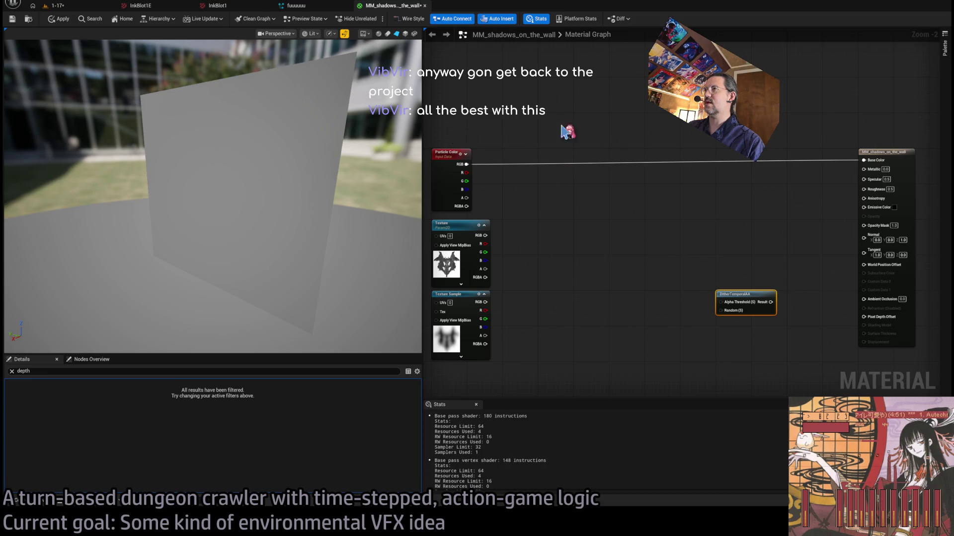
Clear the 'depth' filter from the output node's Details.
click(784, 244)
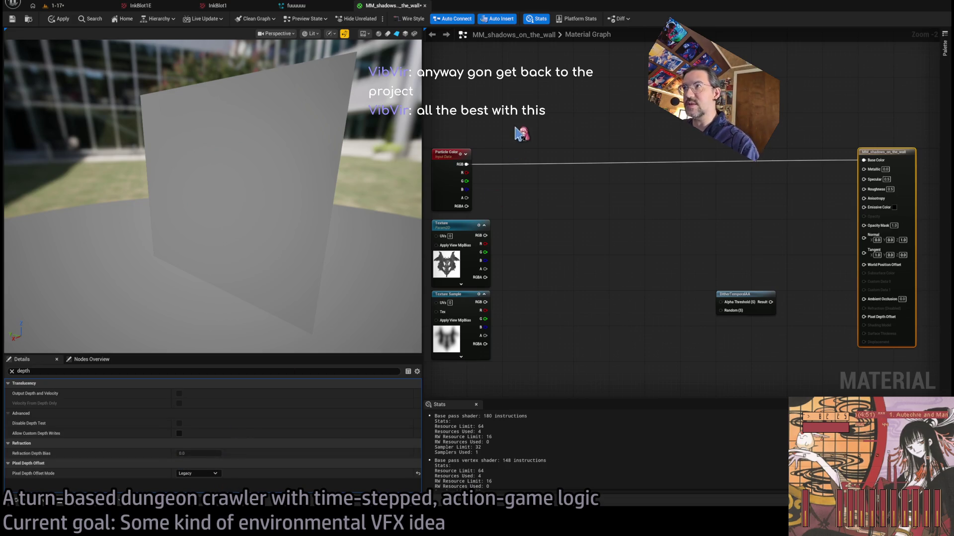
click(462, 199)
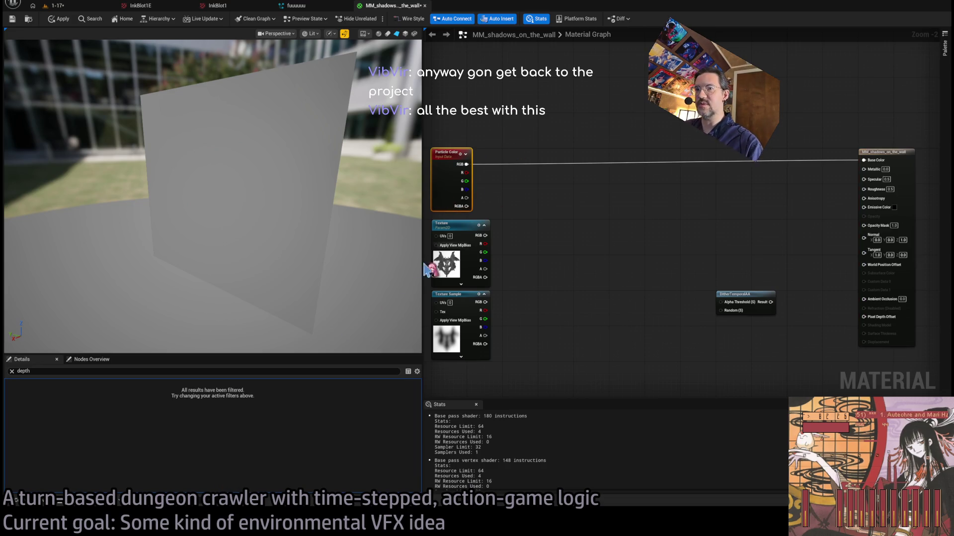
click(11, 372)
click(886, 206)
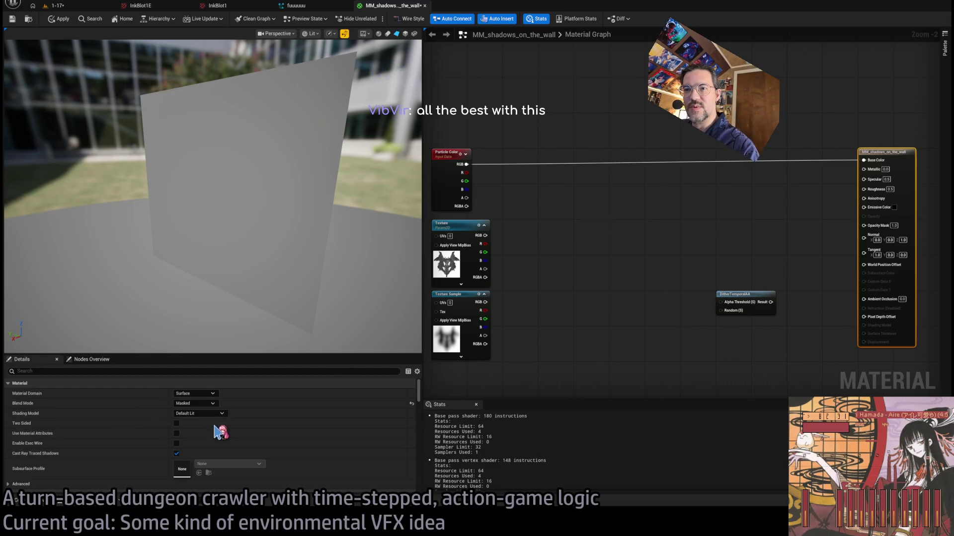
Make the material Translucent and wire Particle Color alpha into a new Multiply driving Opacity.
drag(743, 251, 707, 255)
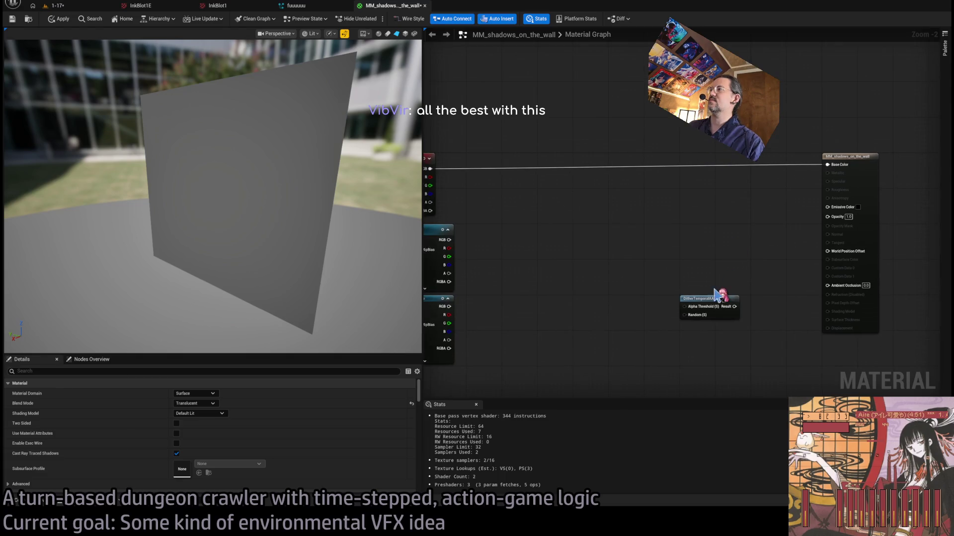
drag(428, 263, 511, 275)
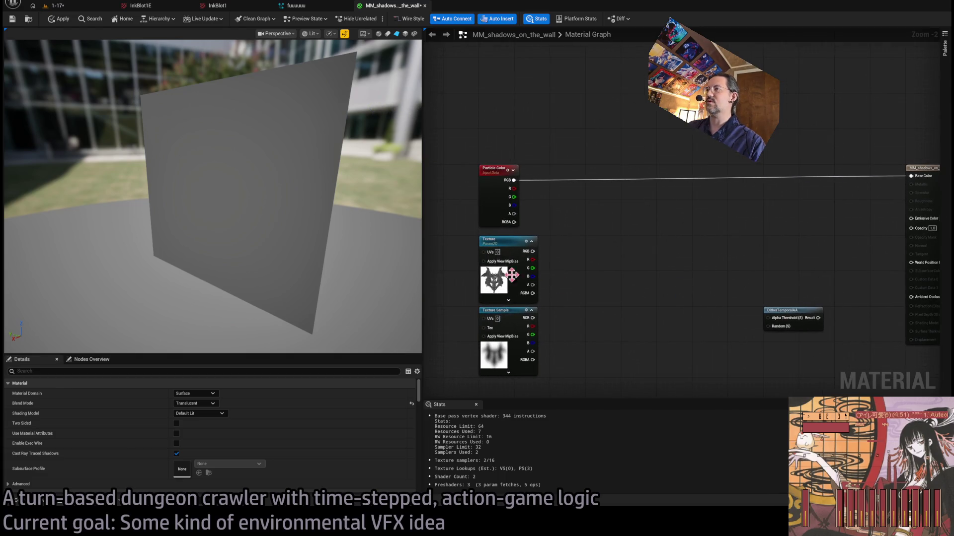
click(512, 176)
drag(622, 216, 553, 233)
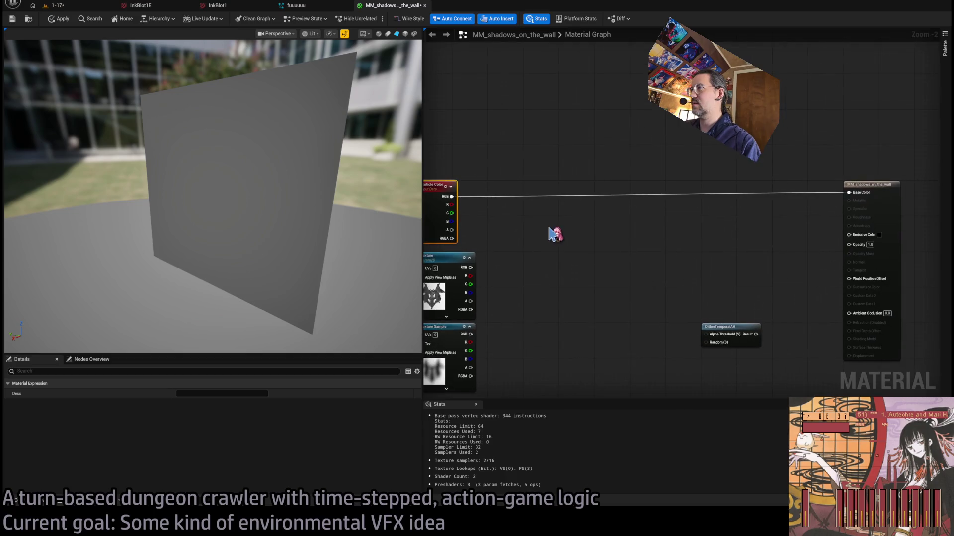
drag(490, 209, 570, 185)
drag(777, 241, 709, 246)
mouse_move(640, 278)
mouse_down()
mouse_move(591, 294)
mouse_move(526, 238)
mouse_move(575, 277)
mouse_move(528, 283)
mouse_move(559, 278)
mouse_up()
drag(476, 231, 568, 268)
mouse_move(493, 271)
mouse_down()
mouse_move(543, 330)
mouse_move(522, 284)
mouse_move(573, 300)
mouse_move(571, 287)
mouse_move(743, 278)
mouse_move(894, 293)
mouse_move(883, 246)
mouse_up()
click(521, 283)
Feed the inverted inkblot (1-x of Texture R) into the Multiply's B input and inspect the preview.
click(599, 312)
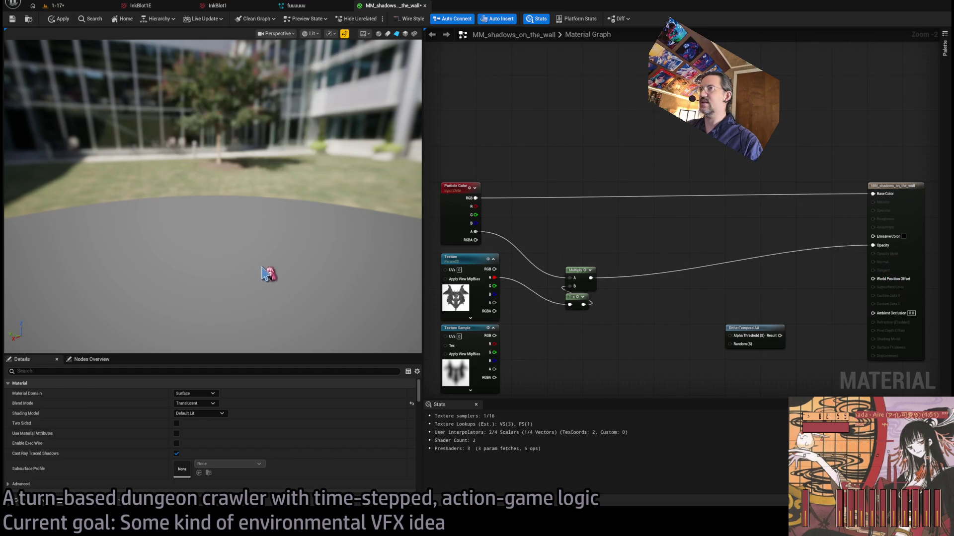
mouse_move(313, 219)
mouse_down()
mouse_move(278, 213)
mouse_move(313, 219)
mouse_up()
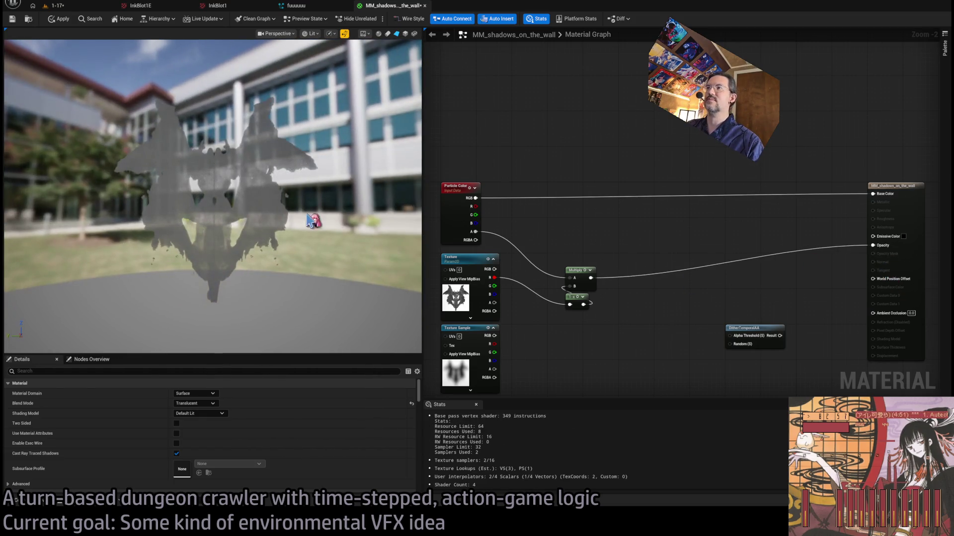
click(457, 187)
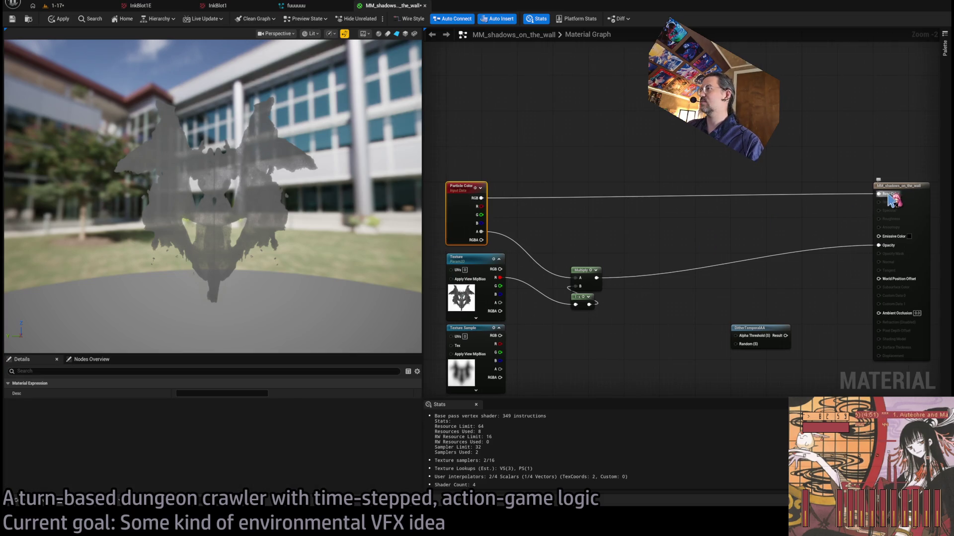
drag(543, 236, 593, 228)
mouse_move(248, 199)
mouse_down()
mouse_move(203, 186)
mouse_move(229, 216)
mouse_up()
click(601, 343)
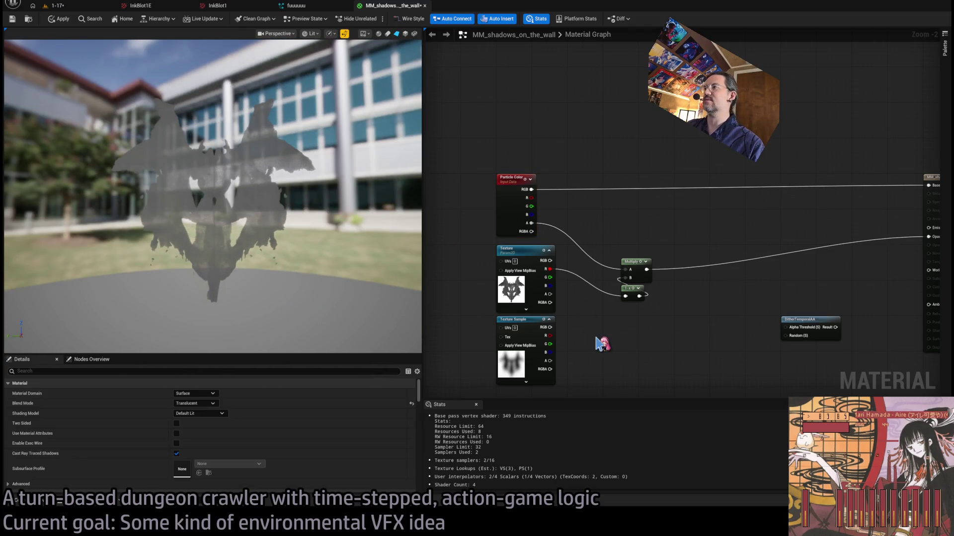
scroll(579, 350, up, 3)
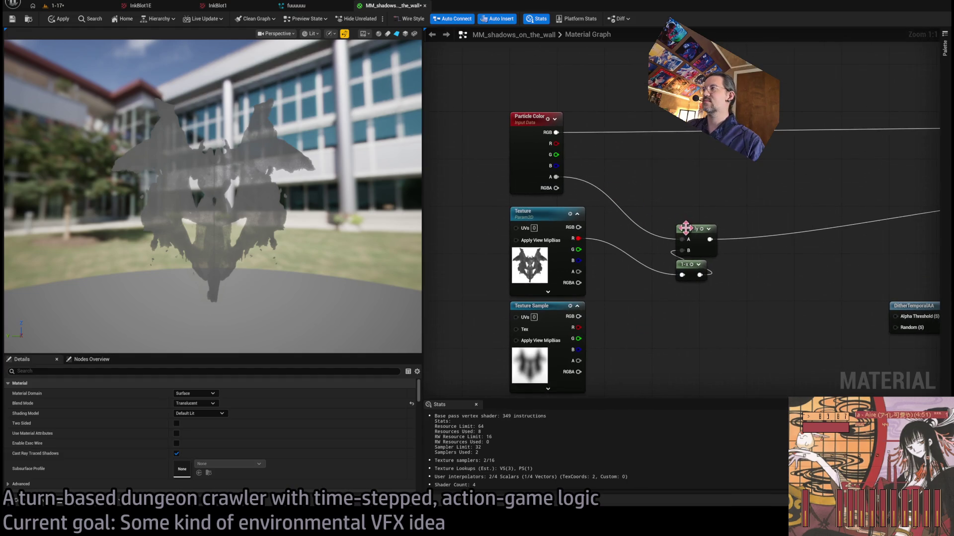
Delete the Multiply, then paste a second 1-x node fed by the blurred texture's red channel.
click(684, 241)
key(Delete)
drag(682, 261, 615, 233)
key(ctrl+c)
key(ctrl+v)
drag(578, 328, 605, 340)
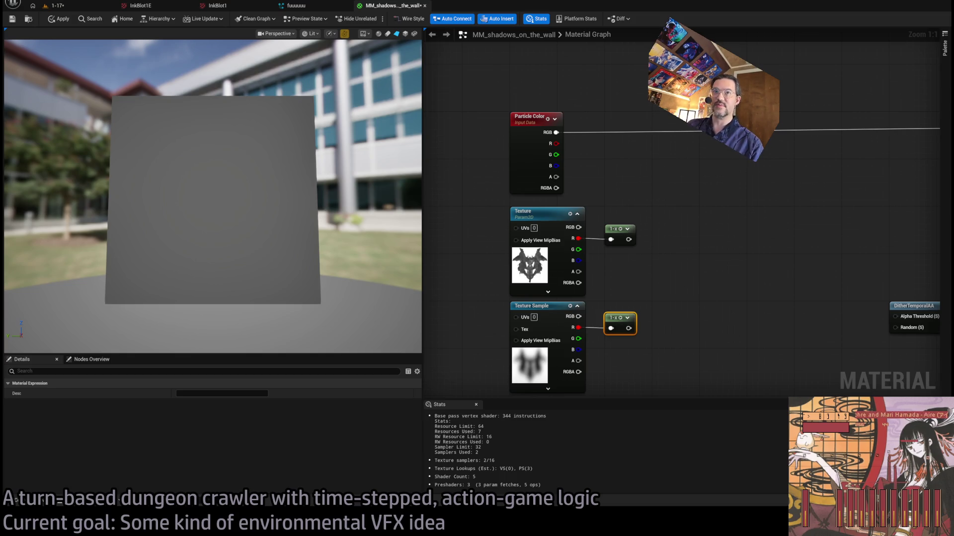
Check both inverted inkblot branches in the graph and delete the DitherTemporalAA node.
click(718, 287)
drag(694, 273, 654, 268)
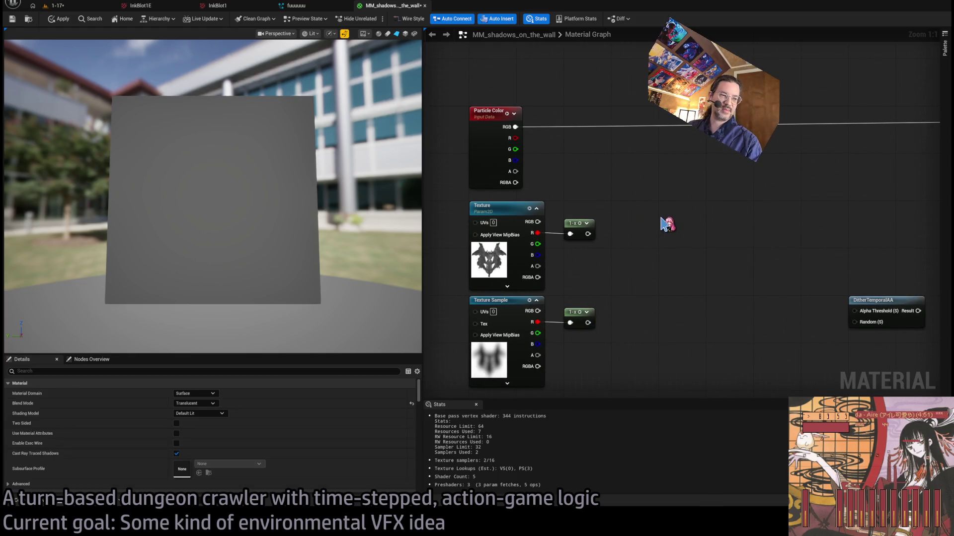
drag(667, 224, 652, 218)
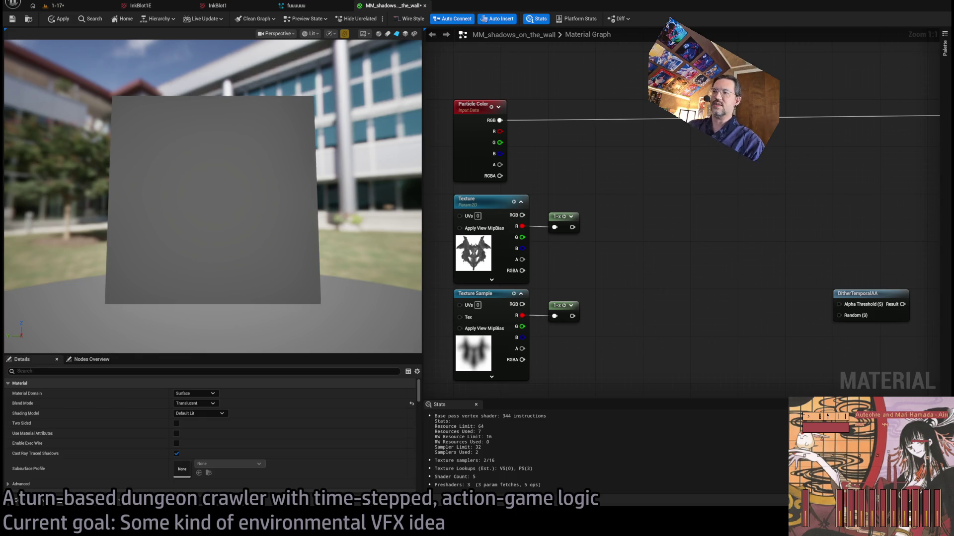
scroll(534, 288, up, 7)
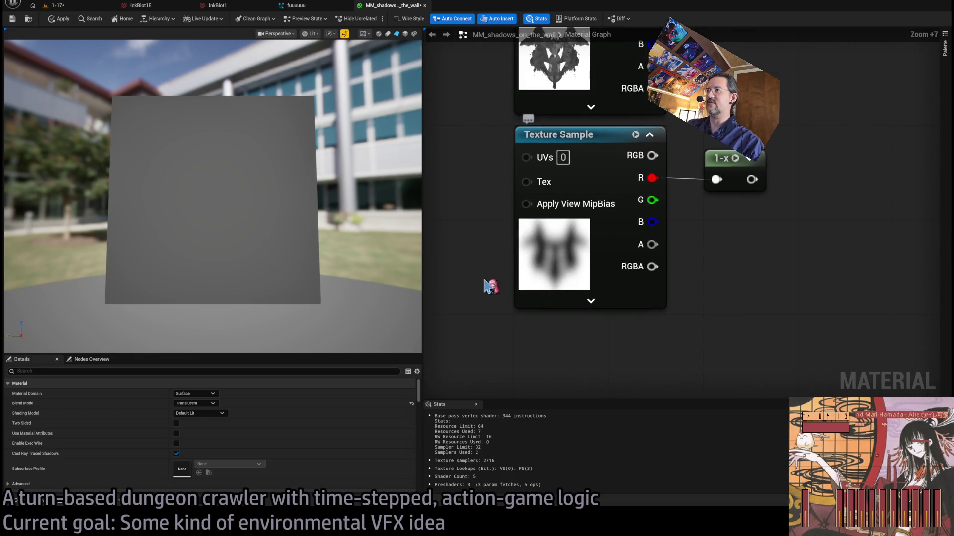
scroll(695, 322, down, 9)
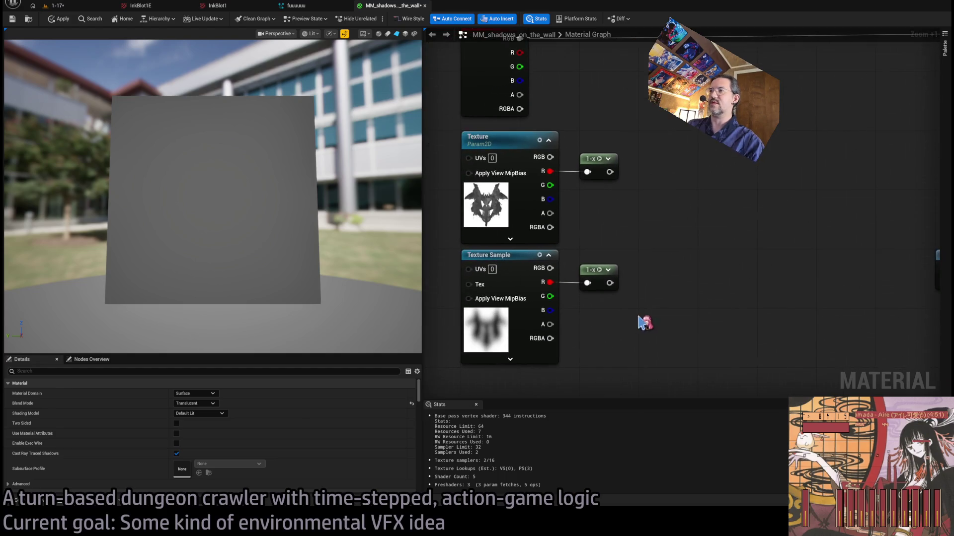
scroll(620, 303, up, 2)
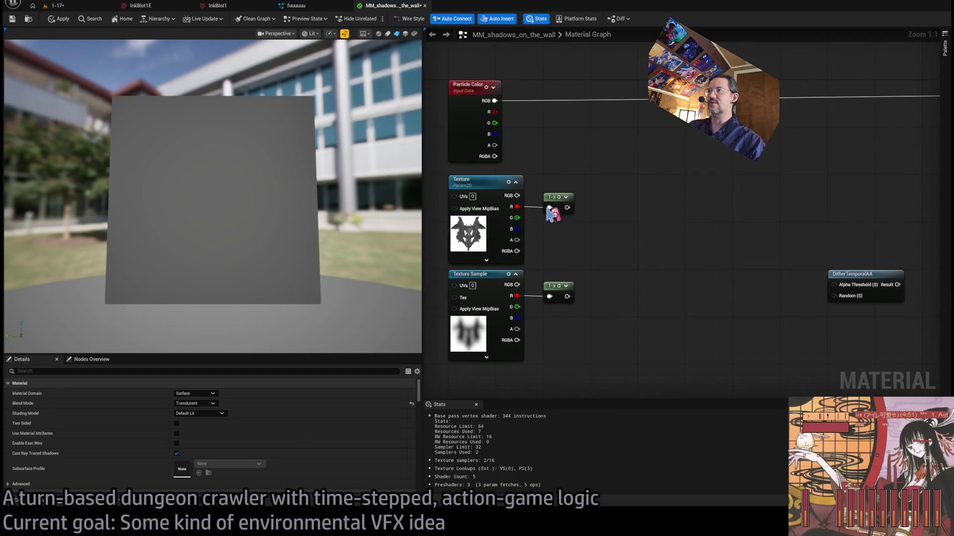
scroll(611, 245, down, 1)
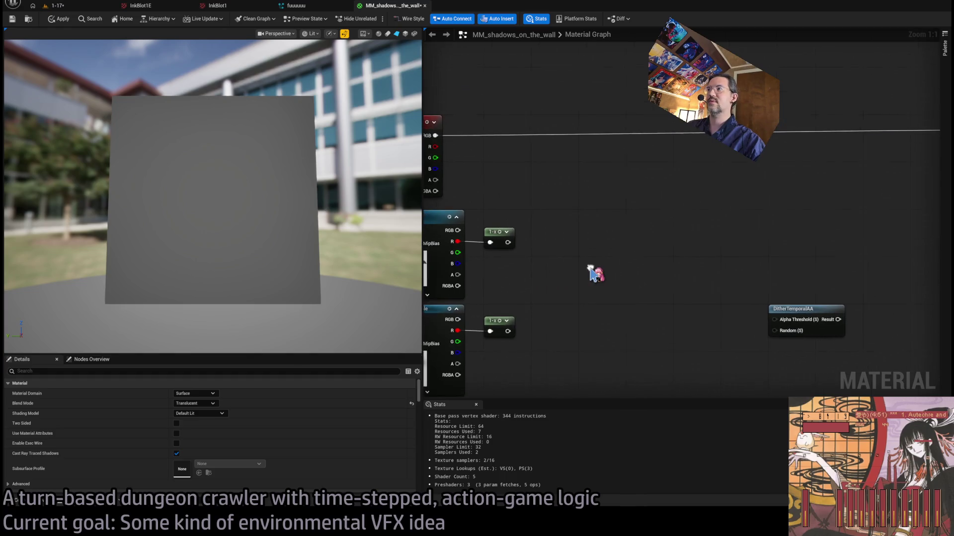
scroll(631, 264, down, 1)
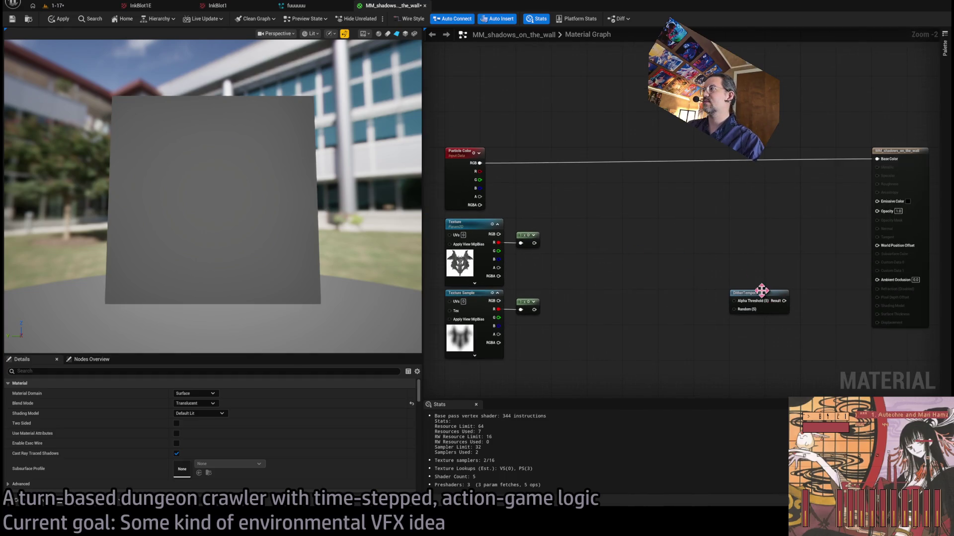
key(Delete)
Multiply the two inverted inkblots together and duplicate the Multiply node.
drag(534, 243, 594, 232)
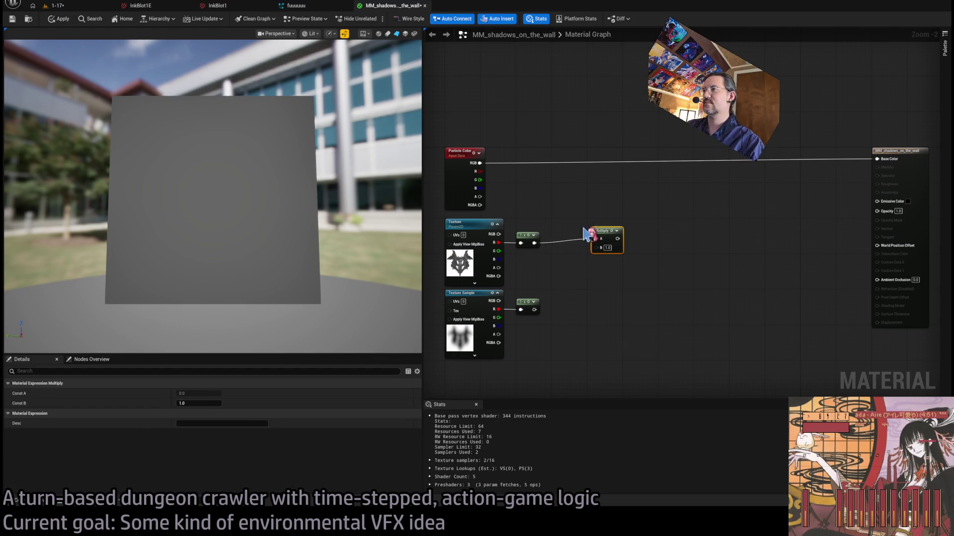
key(Delete)
scroll(606, 247, up, 2)
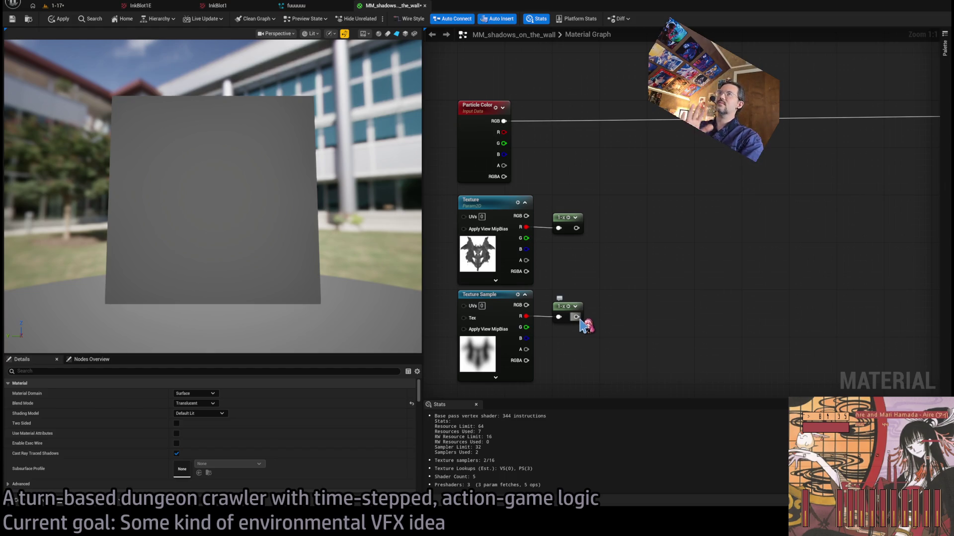
mouse_move(580, 319)
mouse_down()
mouse_move(619, 325)
mouse_move(624, 306)
mouse_move(620, 316)
mouse_up()
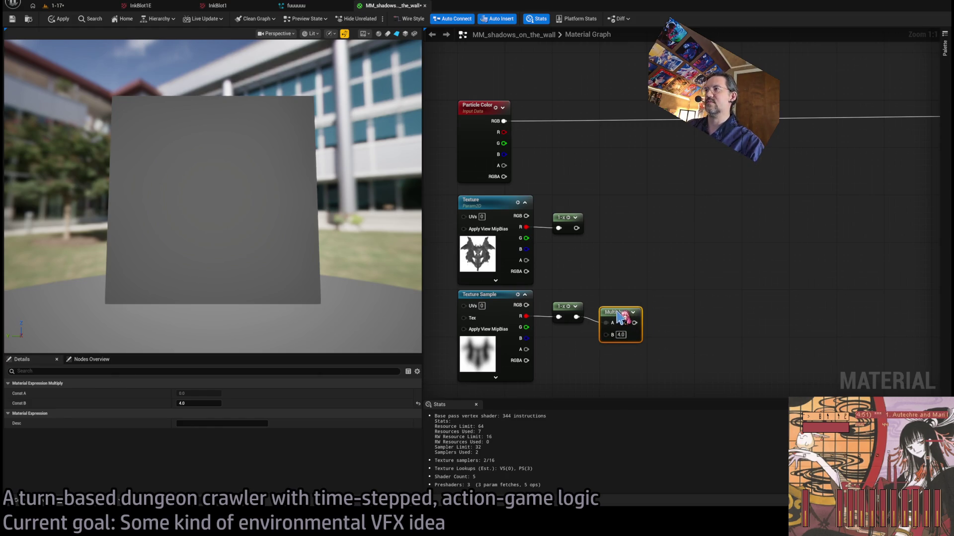
mouse_move(504, 167)
mouse_down()
mouse_move(634, 234)
mouse_move(639, 215)
mouse_move(667, 312)
mouse_move(620, 309)
mouse_move(658, 311)
mouse_move(659, 329)
mouse_up()
key(ctrl+d)
Combine the texture product with particle alpha in the new Multiply and route it into Opacity.
mouse_move(504, 166)
mouse_down()
mouse_move(660, 312)
mouse_move(612, 304)
mouse_up()
drag(576, 228, 648, 231)
drag(686, 317, 646, 252)
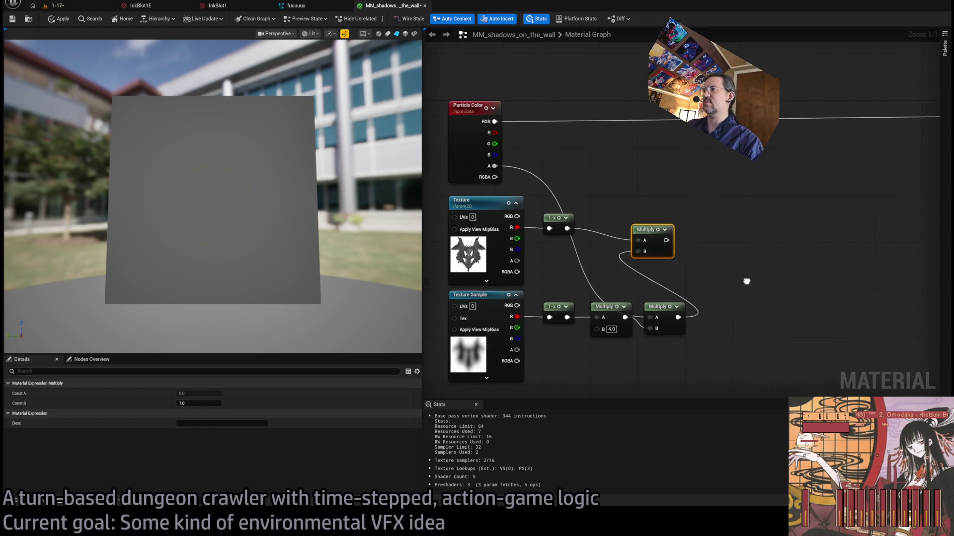
mouse_move(581, 250)
mouse_down()
mouse_move(905, 251)
mouse_move(889, 195)
mouse_up()
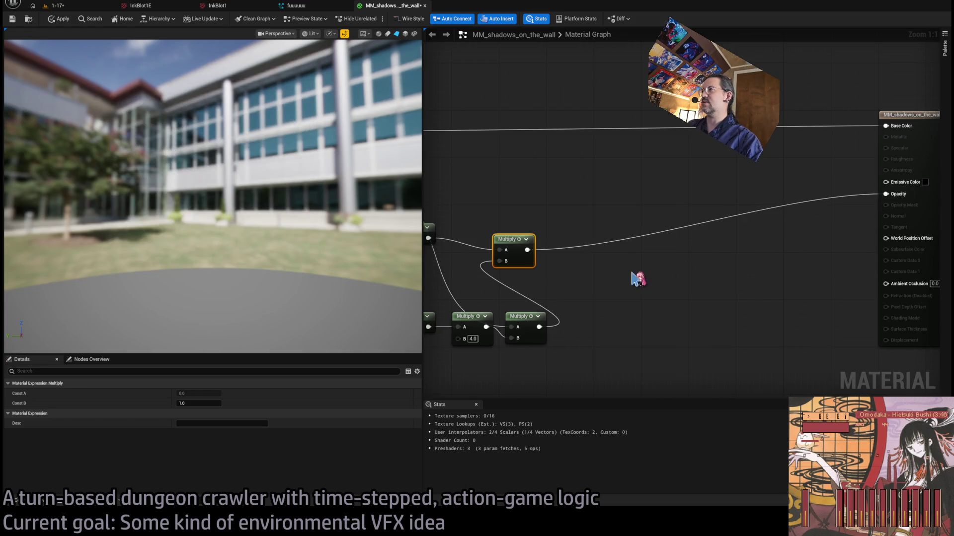
drag(629, 243, 635, 213)
mouse_move(346, 242)
mouse_down()
mouse_move(213, 223)
mouse_move(368, 241)
mouse_up()
scroll(630, 281, down, 1)
mouse_move(813, 255)
mouse_down()
mouse_move(630, 282)
mouse_move(761, 256)
mouse_up()
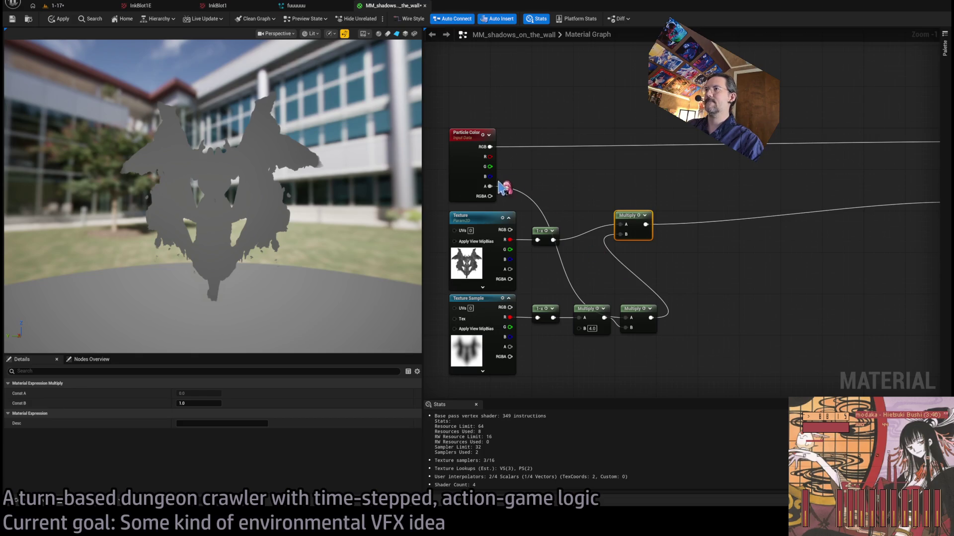
click(560, 168)
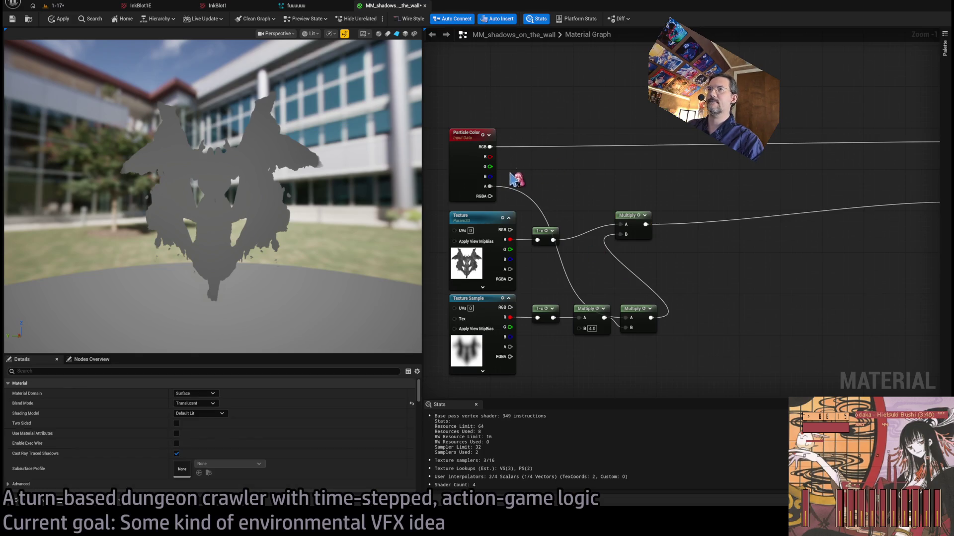
Apply the material, refresh it on fuuuuuu's Sprite Renderer, and return to the 1-17 level.
click(59, 21)
click(298, 6)
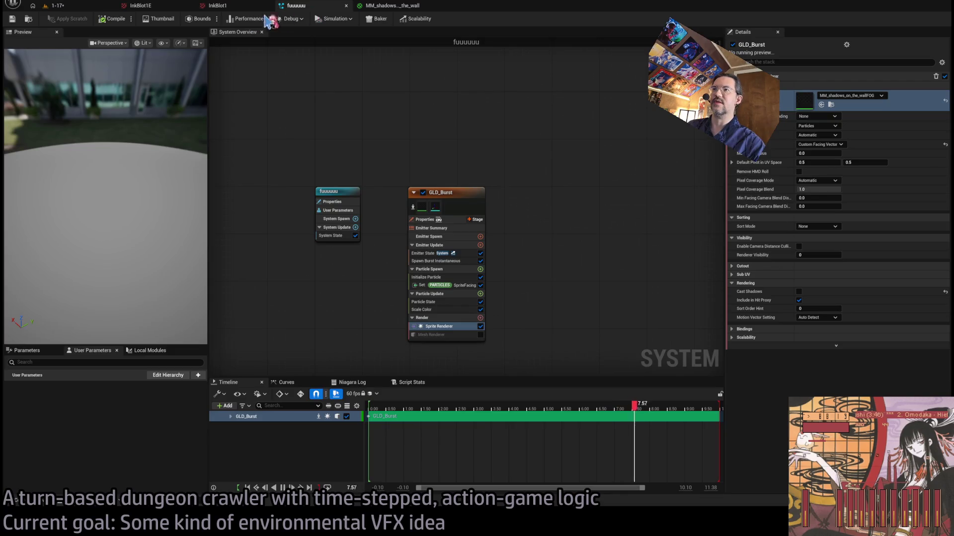
click(443, 326)
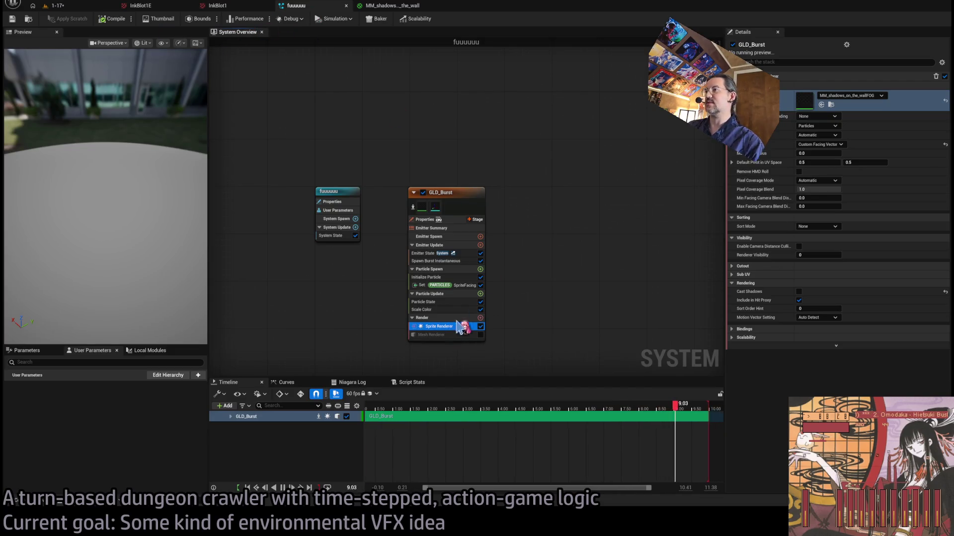
click(853, 105)
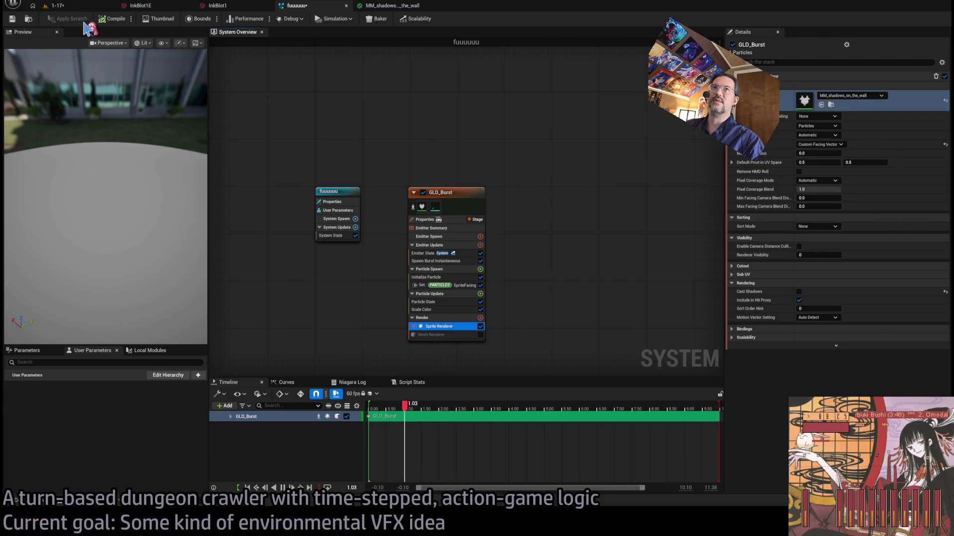
click(74, 8)
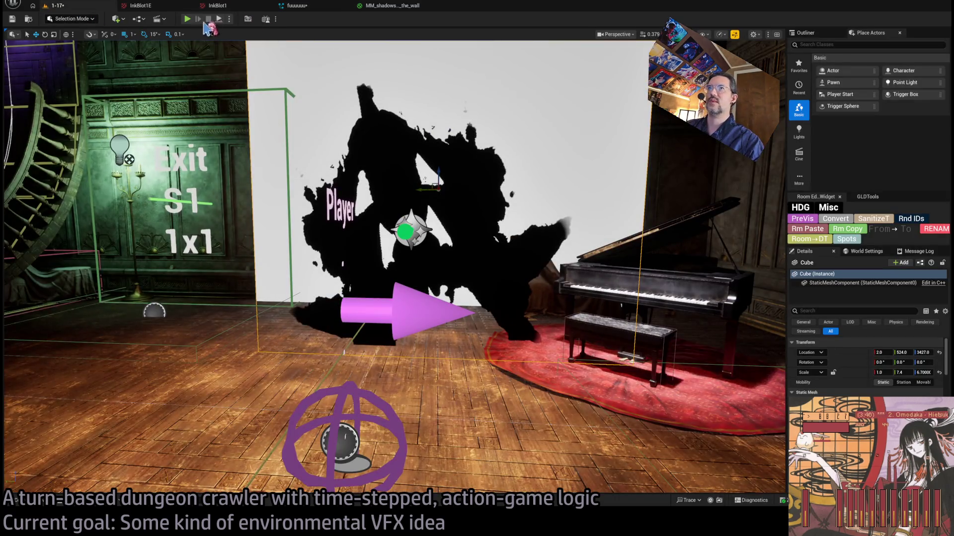
Play the level, queue hold actions and the eye ability, and run the turn with Go!
click(188, 20)
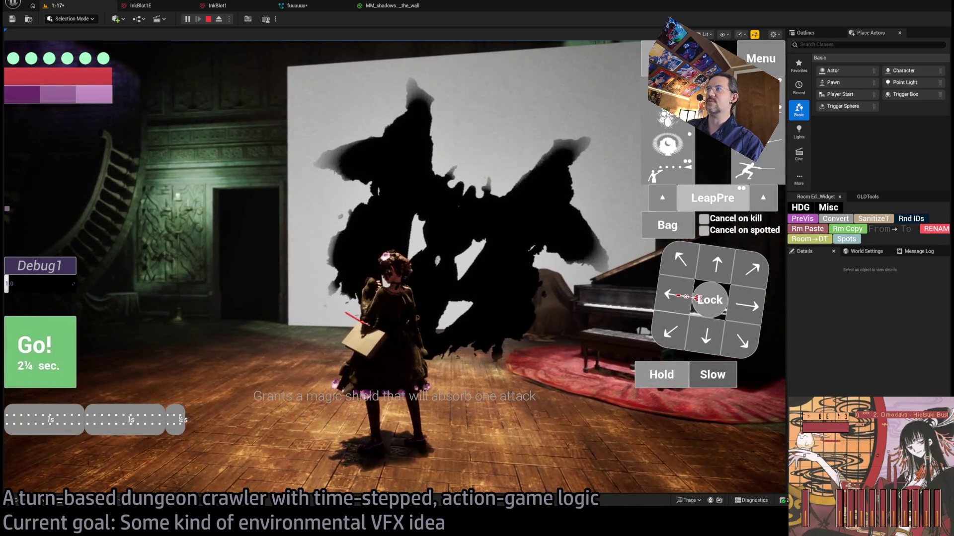
click(657, 372)
click(656, 373)
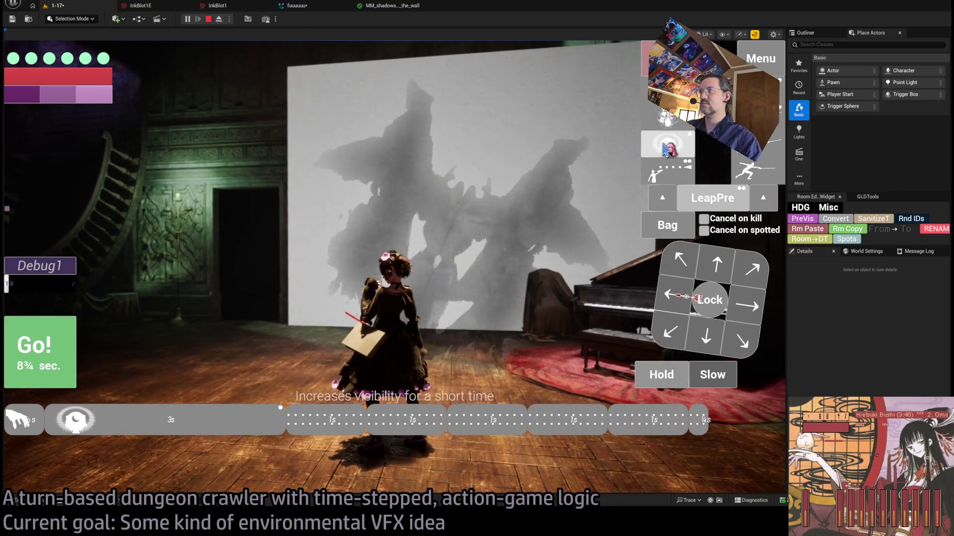
click(665, 148)
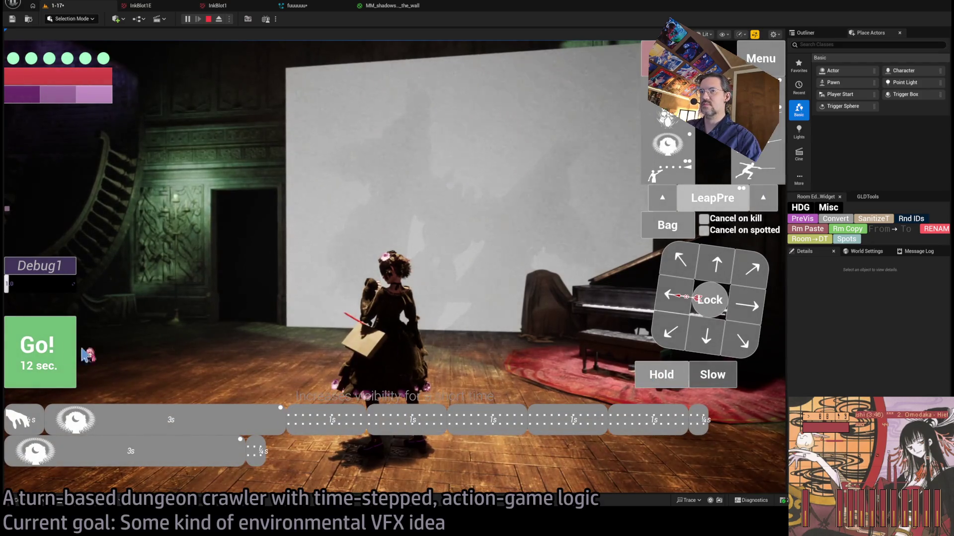
click(74, 354)
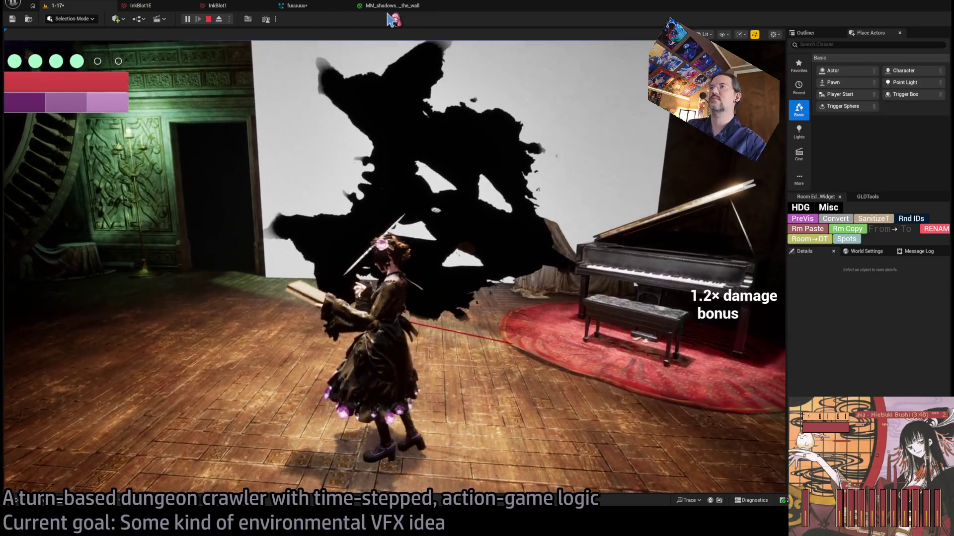
click(323, 7)
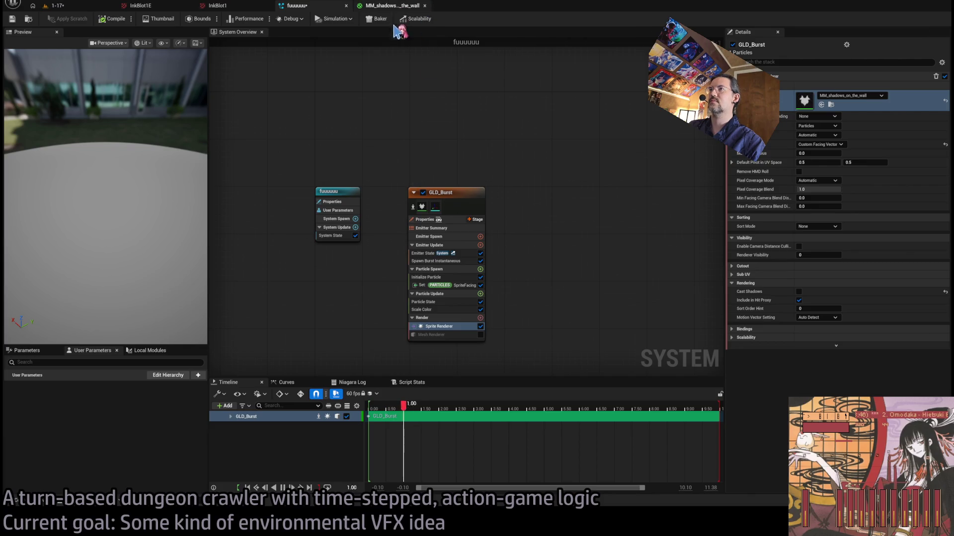
Add a Power node on Particle Color's alpha and wire it into the right Multiply's B.
click(438, 302)
click(455, 310)
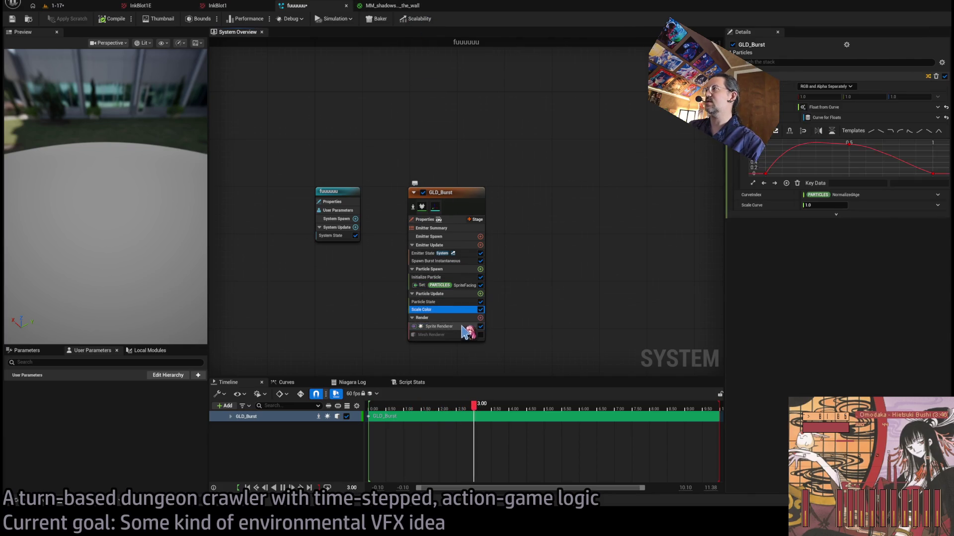
click(390, 6)
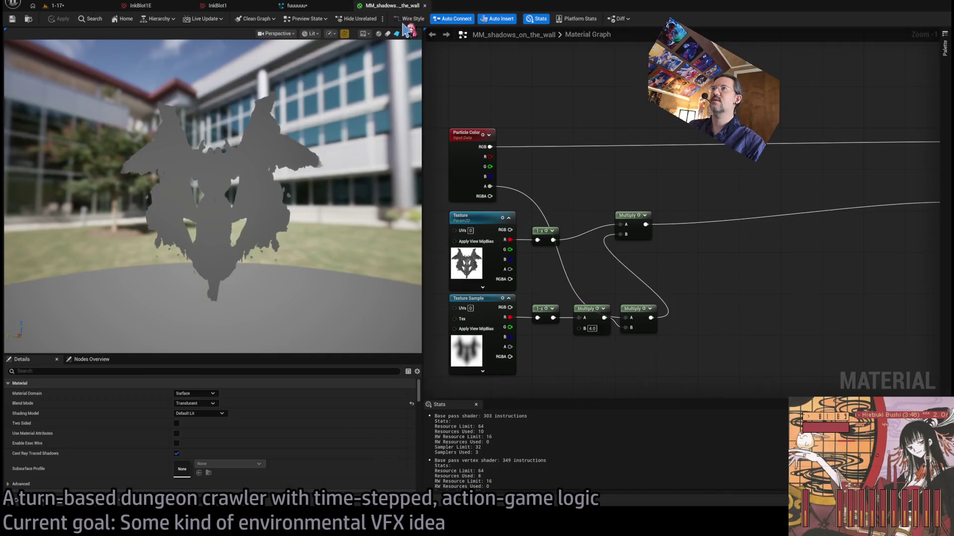
drag(554, 165, 661, 343)
drag(660, 343, 660, 347)
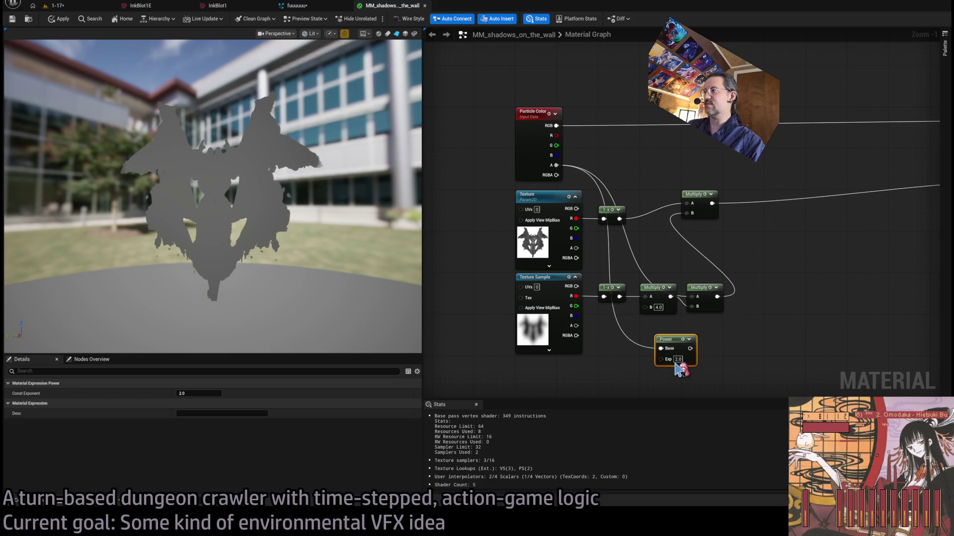
drag(696, 314, 692, 307)
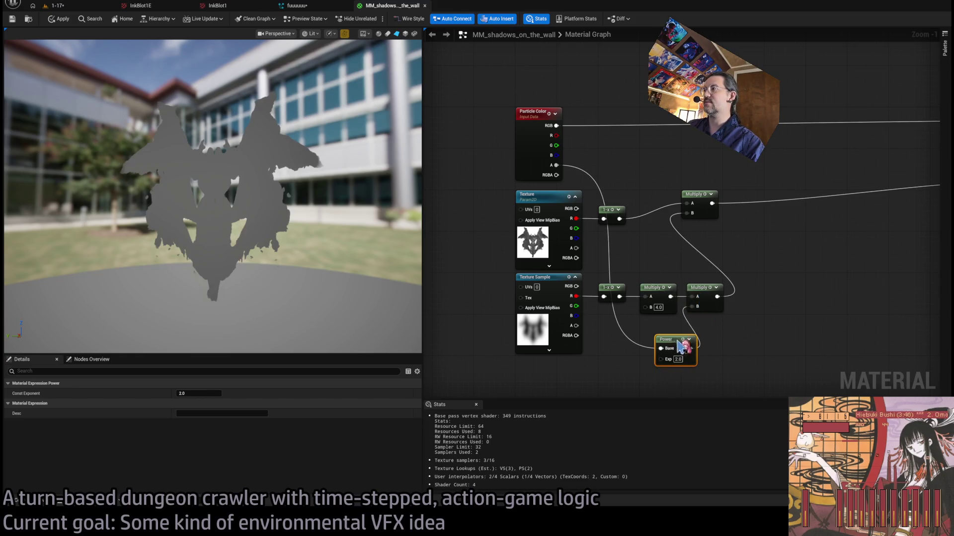
drag(675, 348, 706, 328)
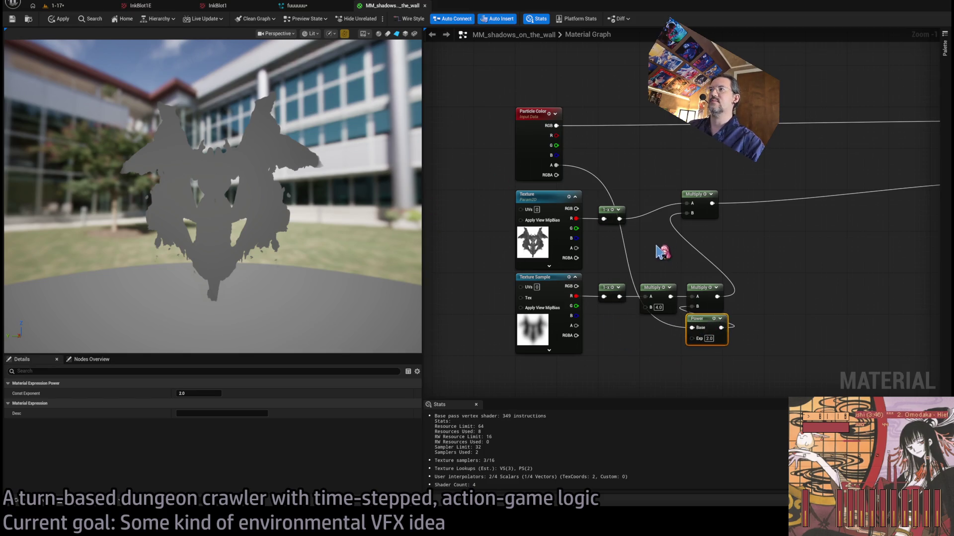
drag(656, 251, 595, 221)
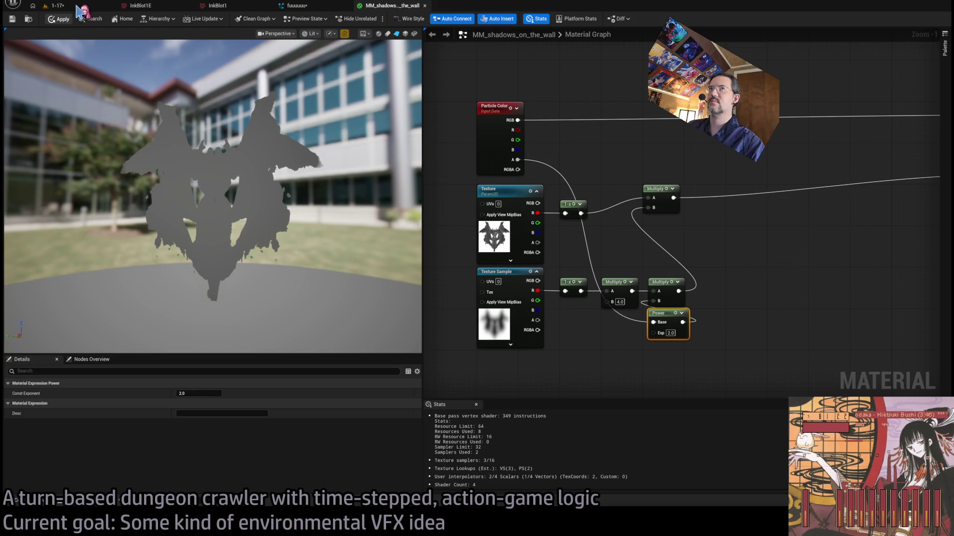
Apply the material changes and replay the turn to check the shadow.
click(61, 22)
click(57, 5)
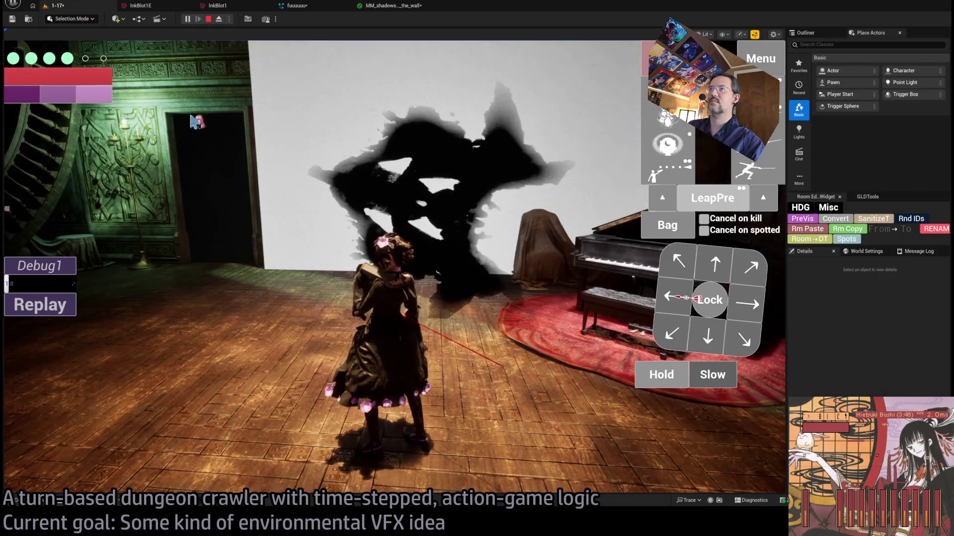
click(75, 305)
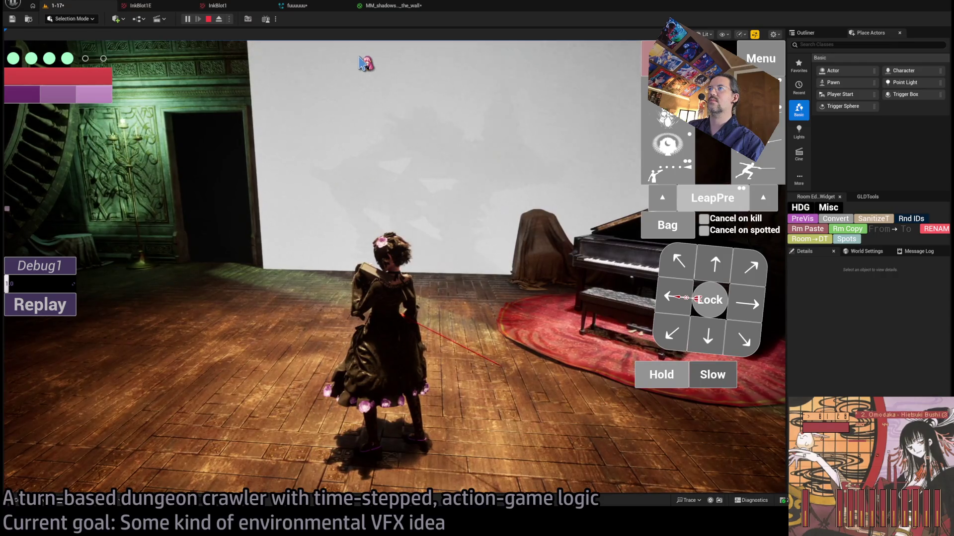
Set Multiply B to 6.0 and the Power exponent to 3.0, apply, and test in game.
click(394, 7)
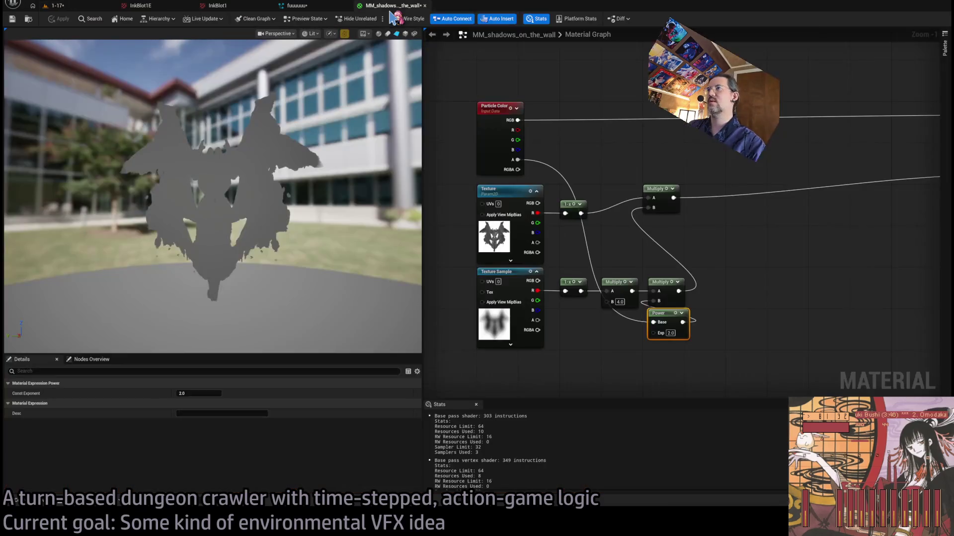
click(112, 6)
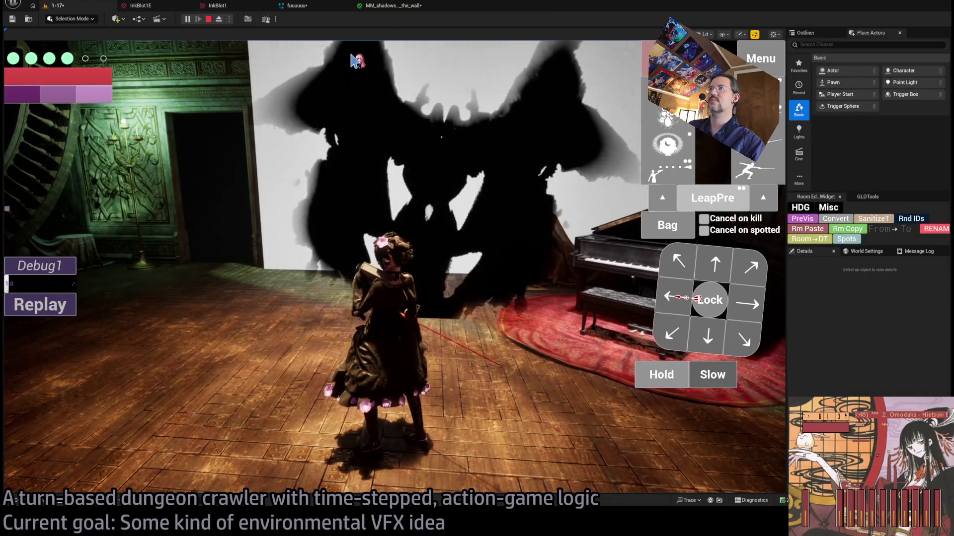
click(396, 7)
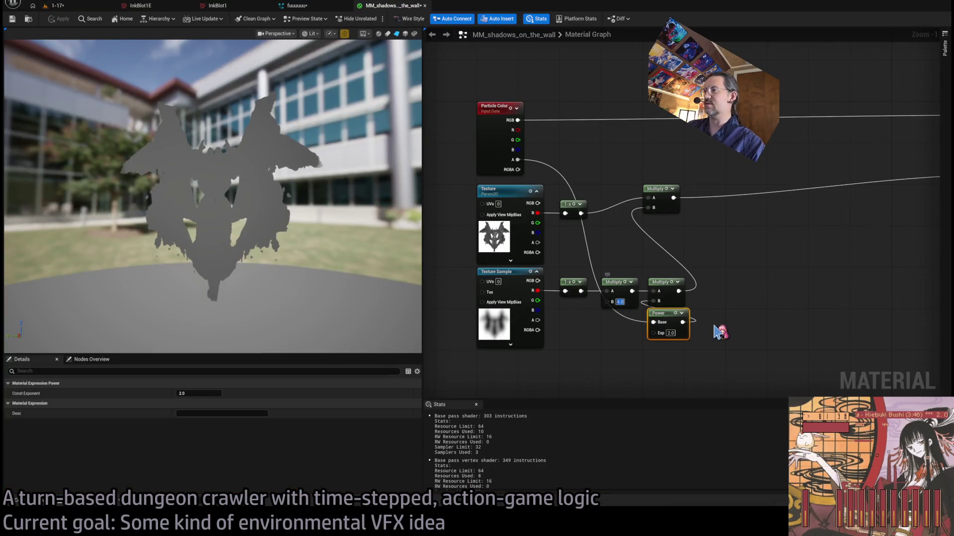
text(6)
key(Return)
text(3)
key(Return)
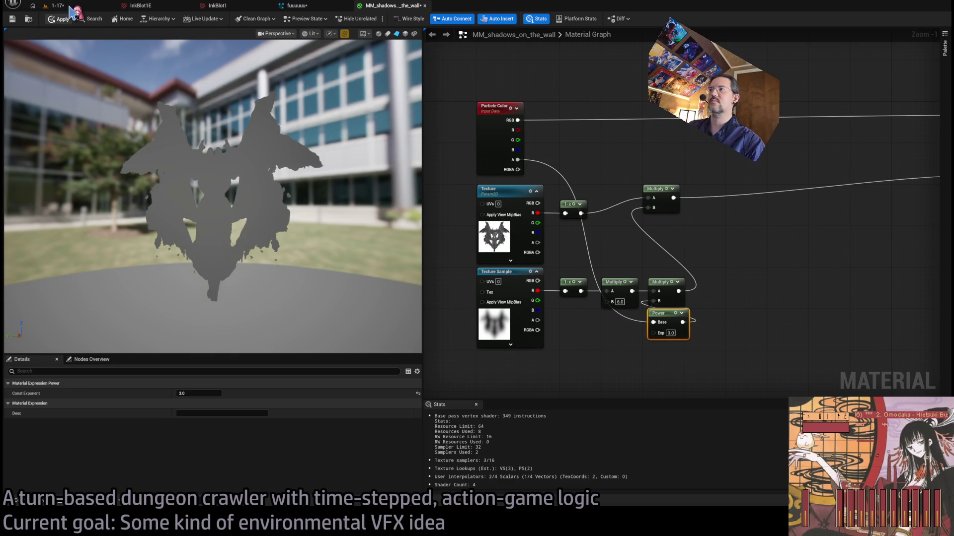
click(72, 6)
click(64, 305)
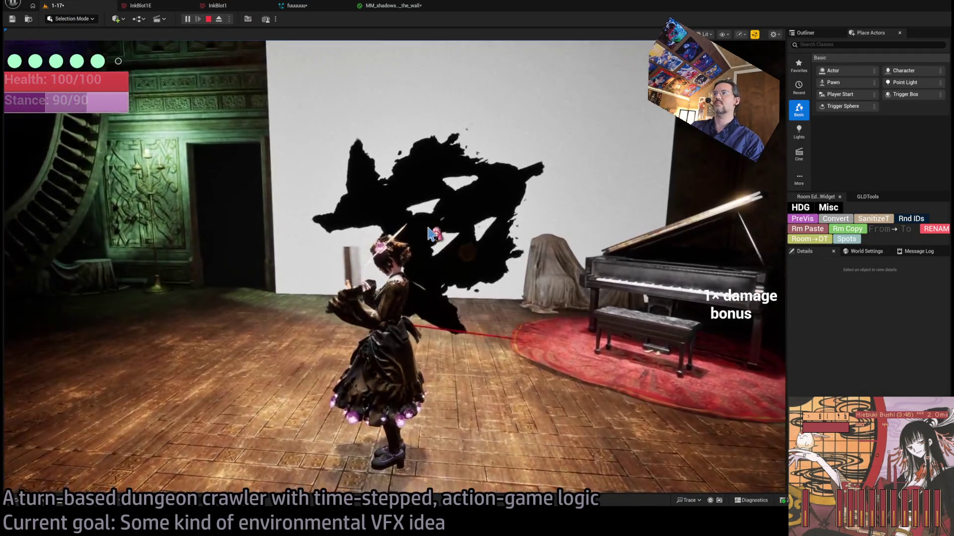
Raise the Power exponent to 6.0 and go back to the running level.
click(400, 11)
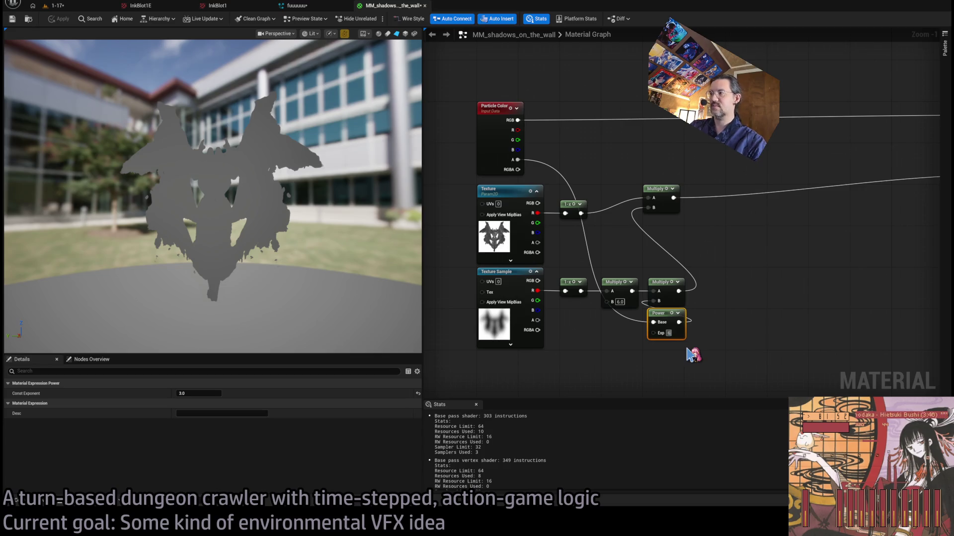
key(Return)
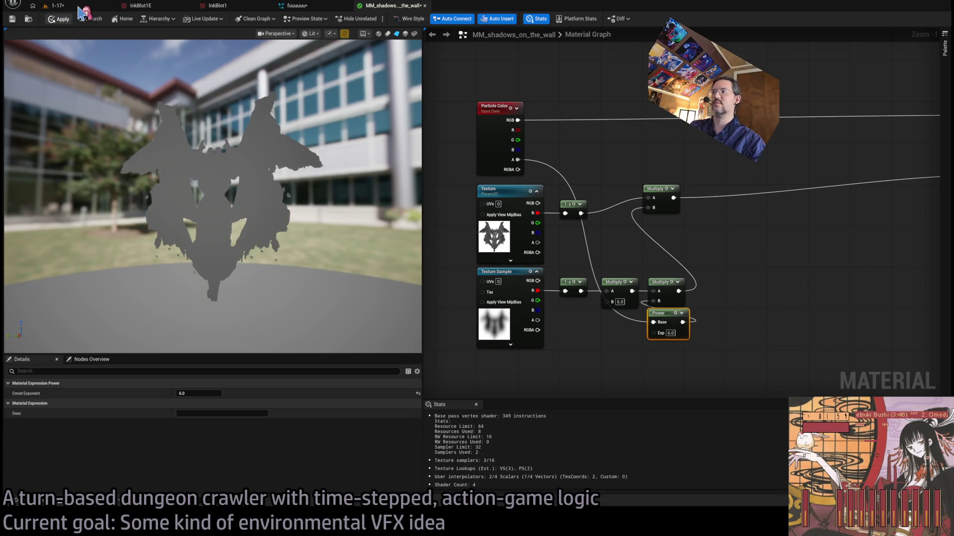
click(75, 7)
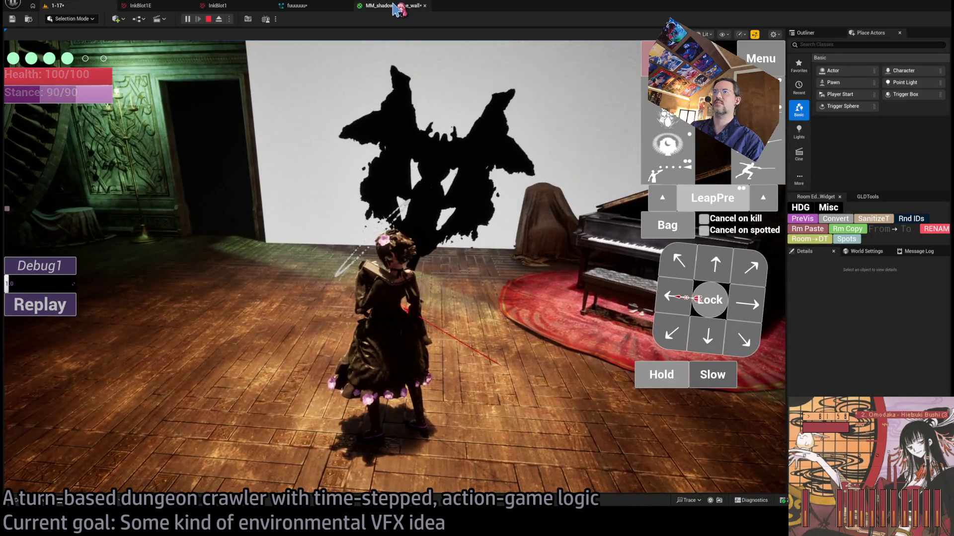
Replay the turn, then try a Power exponent of 12.0 and return to the game.
click(73, 304)
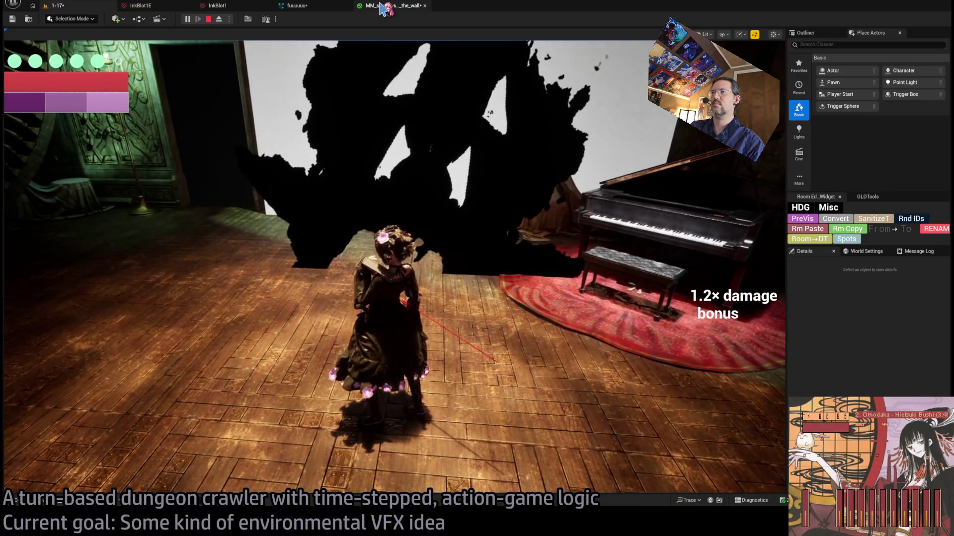
click(383, 6)
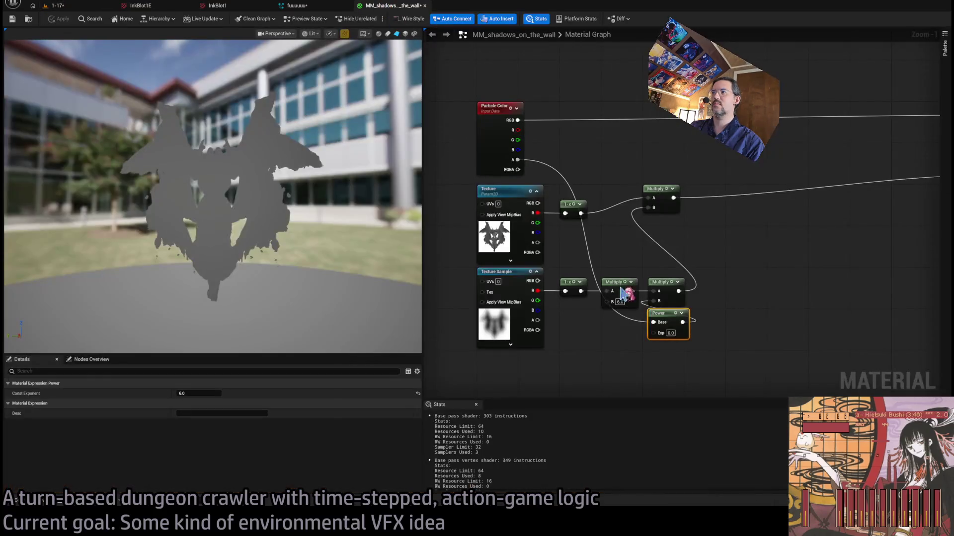
text(12)
key(Return)
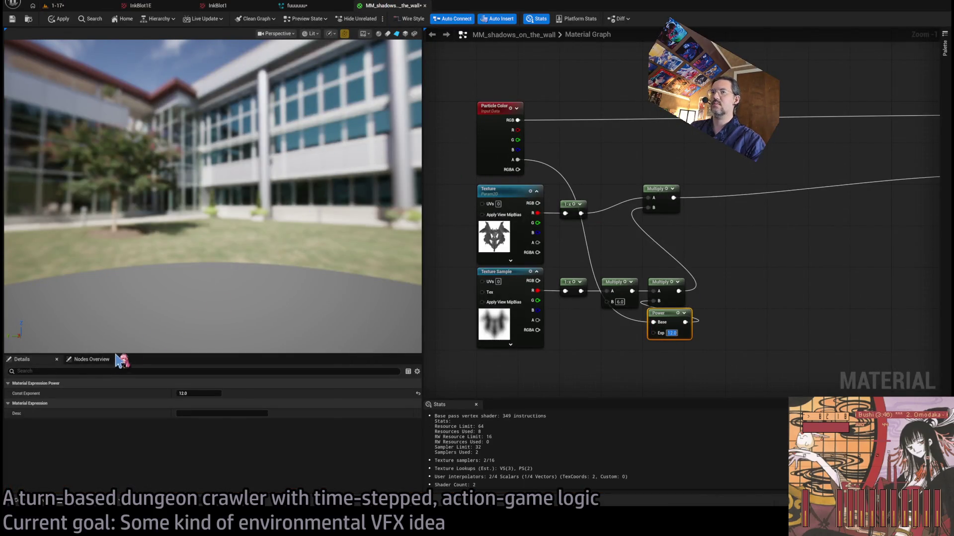
click(78, 7)
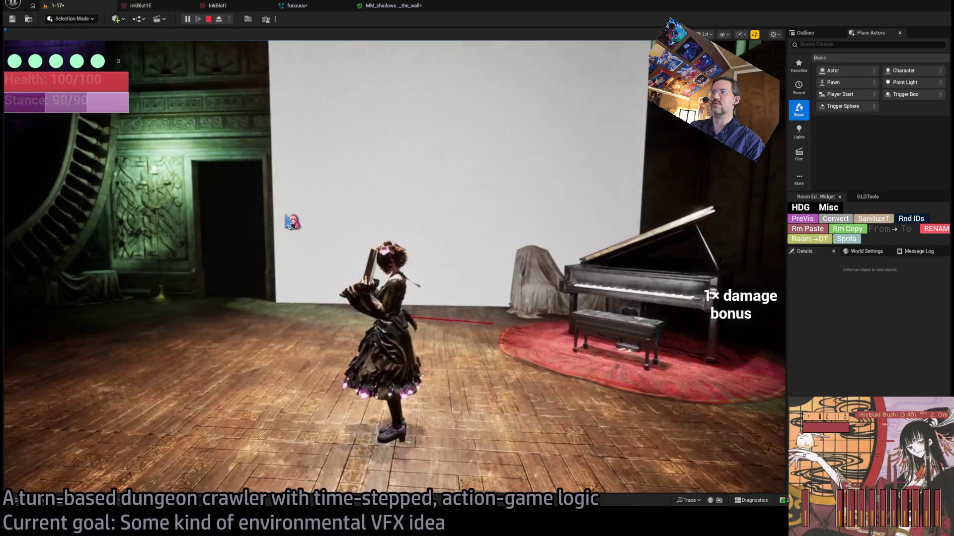
Set the Multiply value to 5.0 in MM_shadows_on_the_wall and check the wall shadow in game.
click(402, 7)
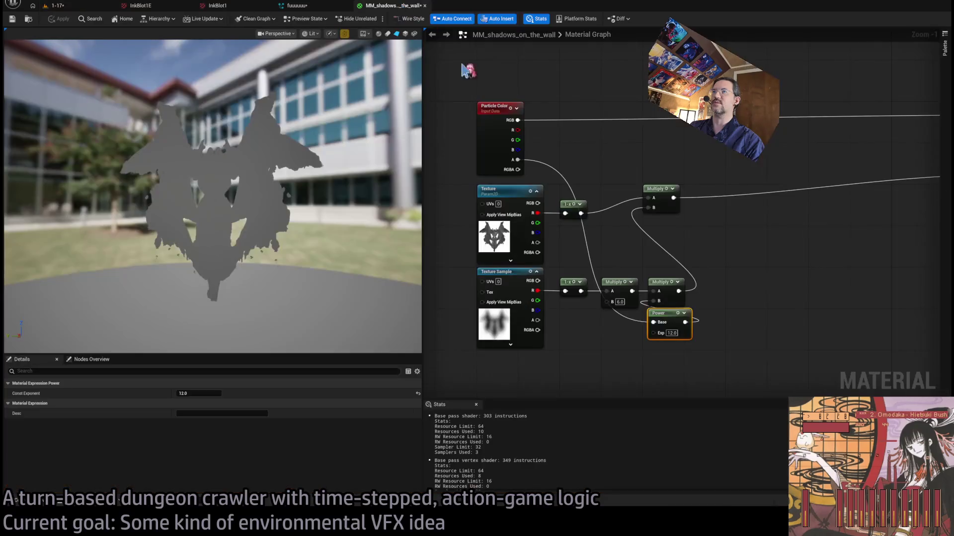
text(5)
key(Return)
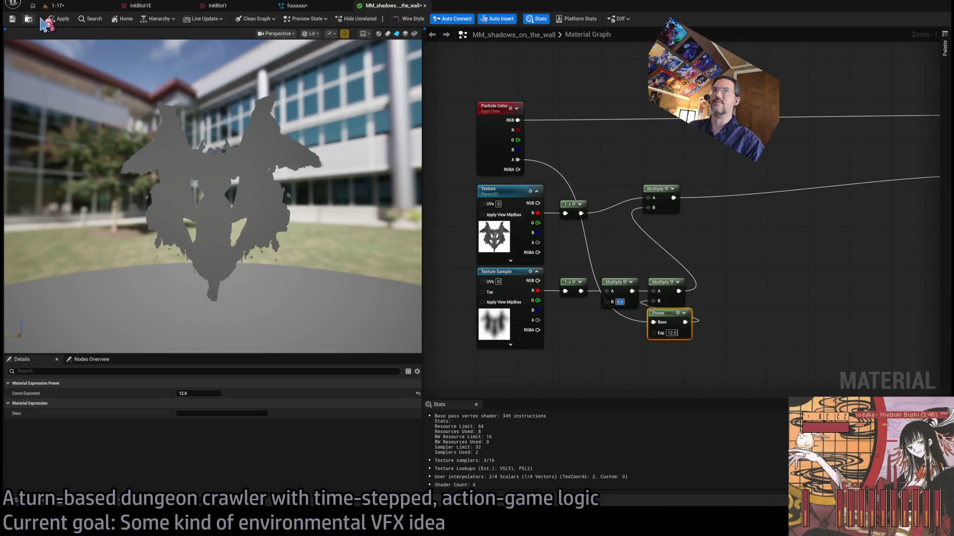
click(66, 7)
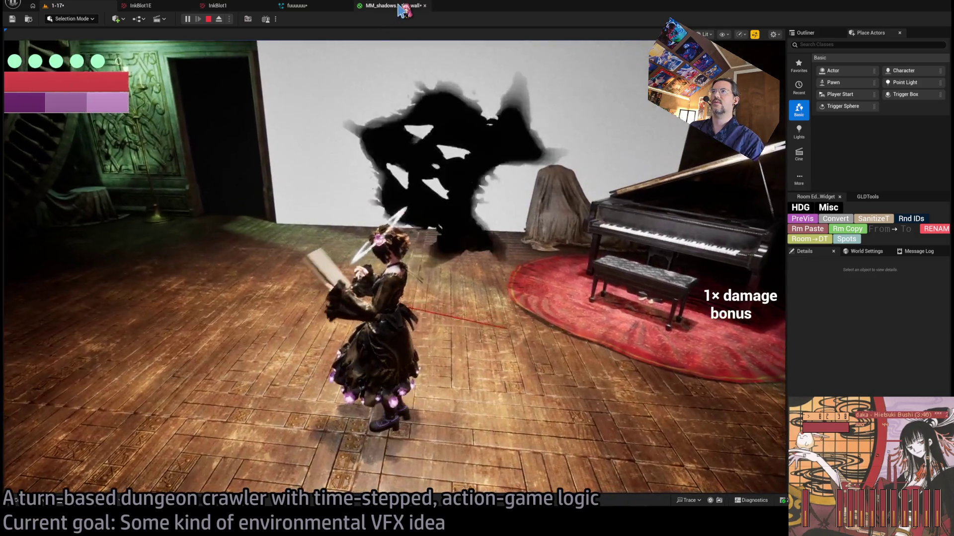
click(401, 7)
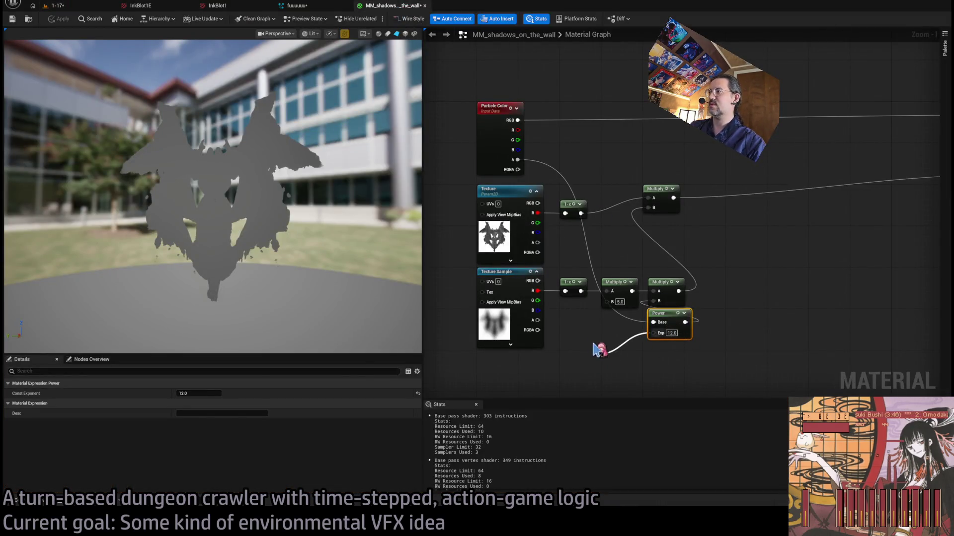
click(651, 343)
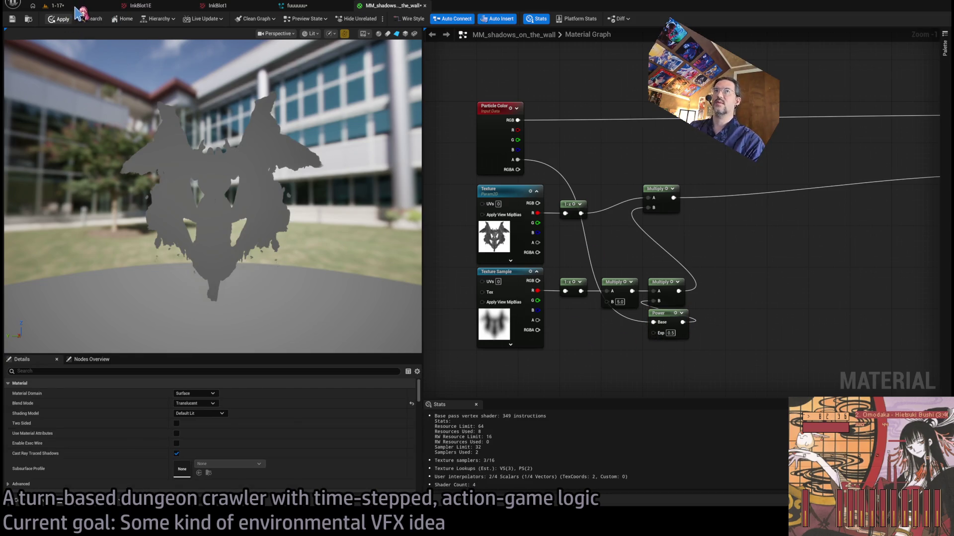
click(77, 7)
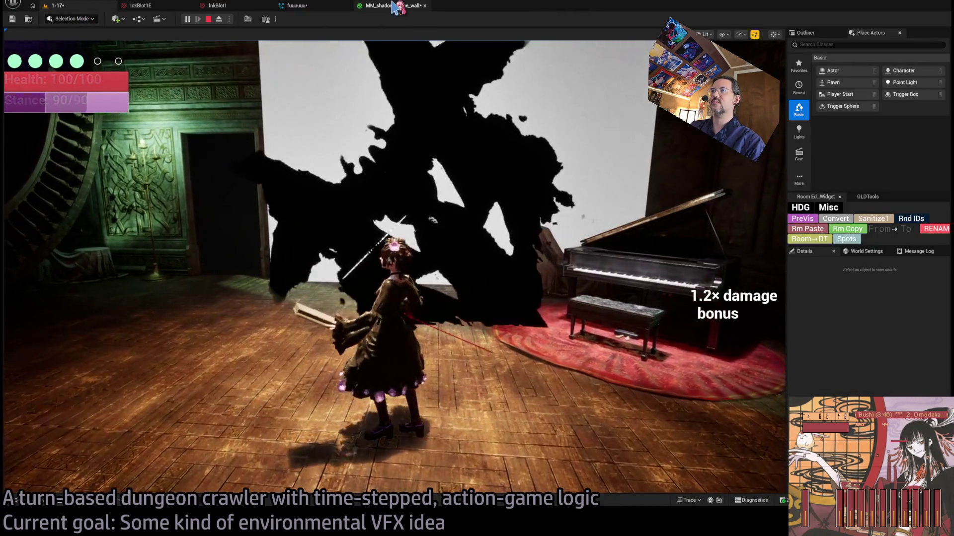
Set the Power exponent to 8.0, test it in play, and reopen the material graph.
click(395, 6)
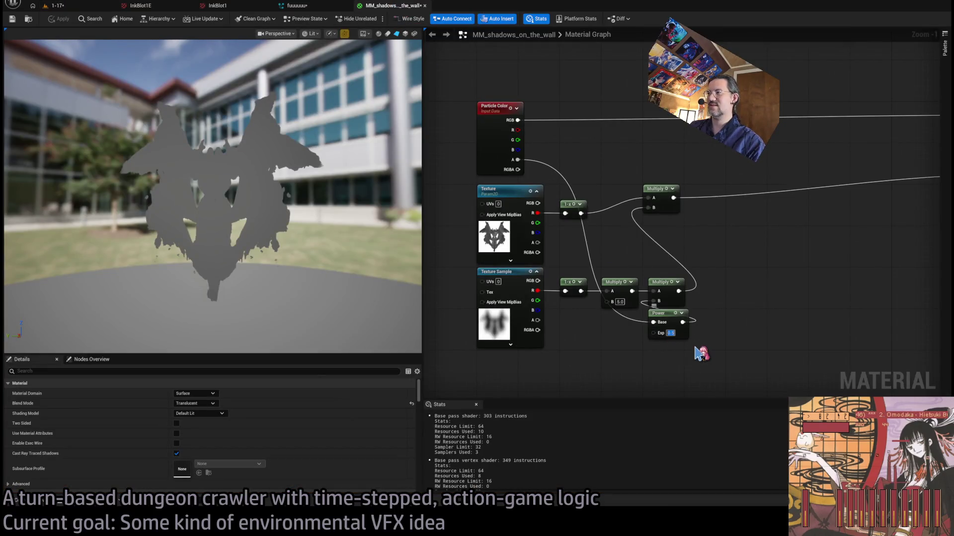
text(8)
key(Return)
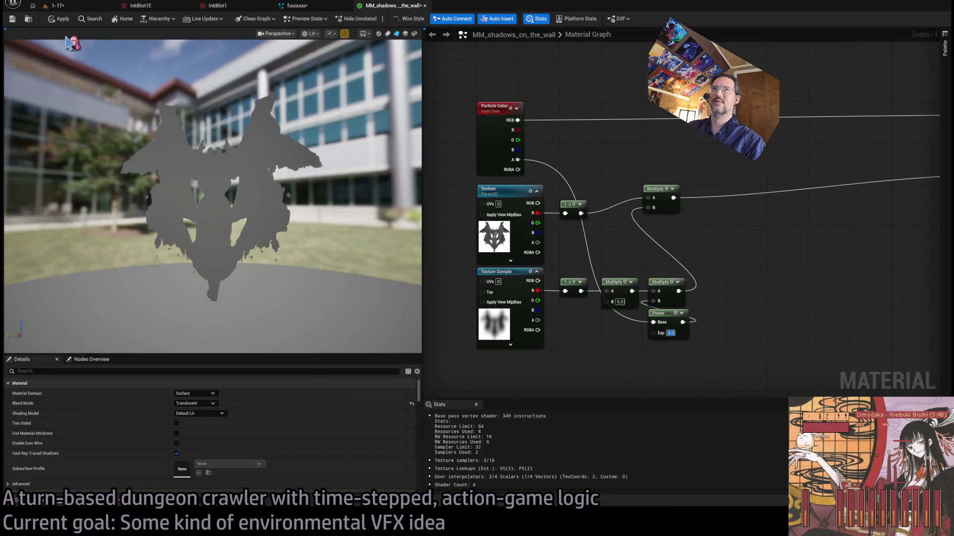
click(84, 7)
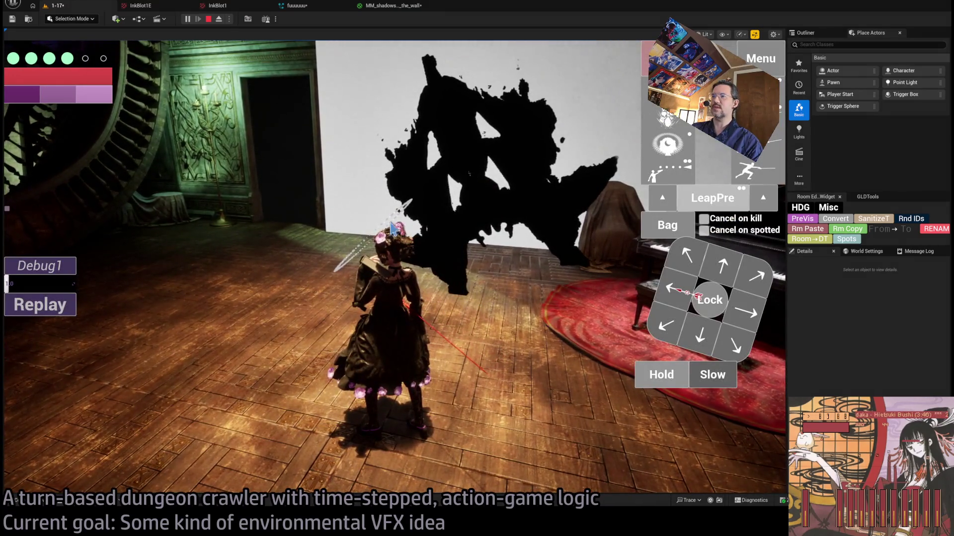
click(390, 5)
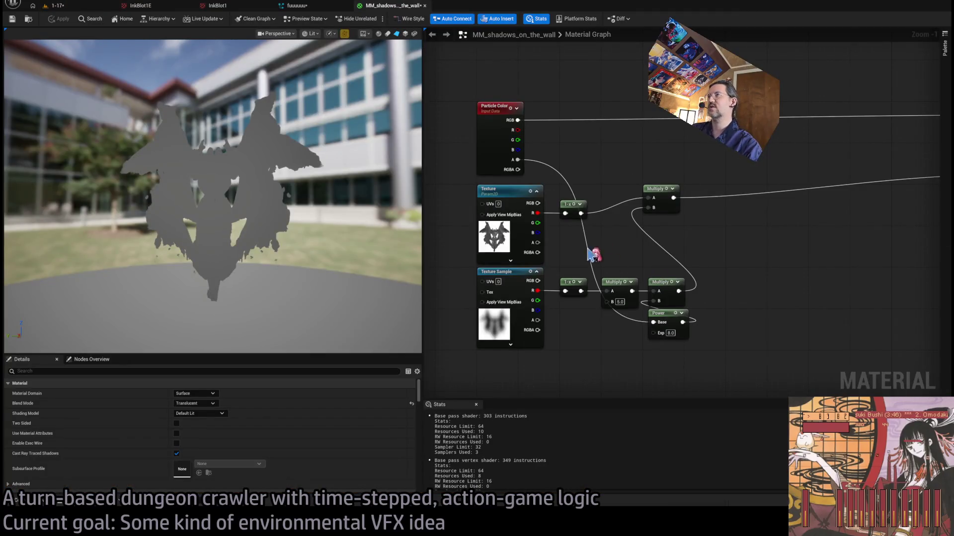
Pan to the material Result node and filter material properties by 'fade', then clear the filter.
scroll(598, 262, down, 3)
scroll(654, 251, up, 3)
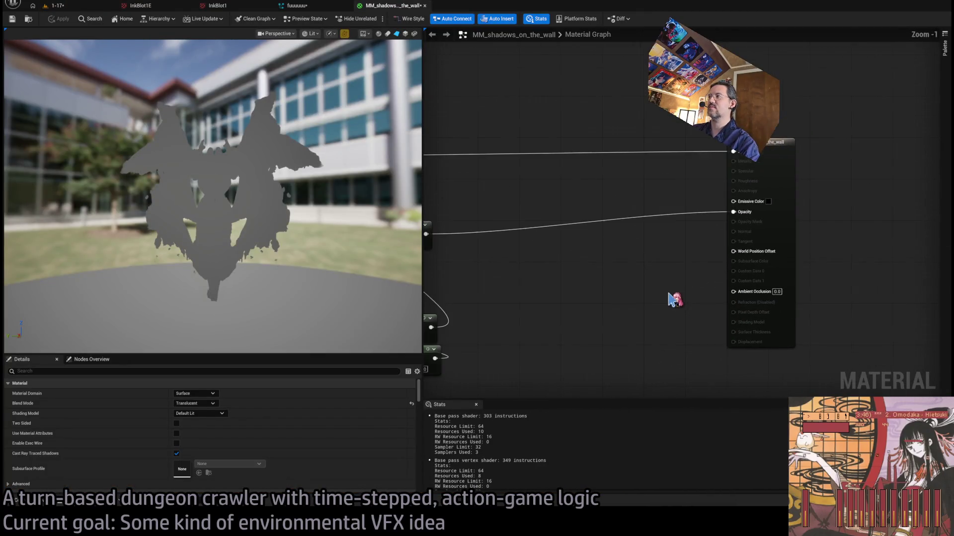
scroll(670, 268, down, 4)
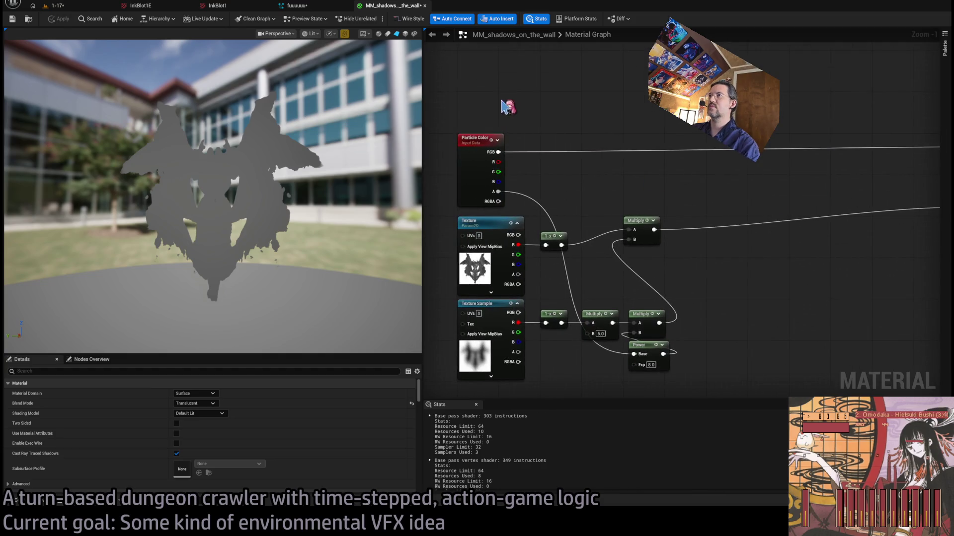
scroll(526, 138, up, 4)
drag(525, 138, 480, 141)
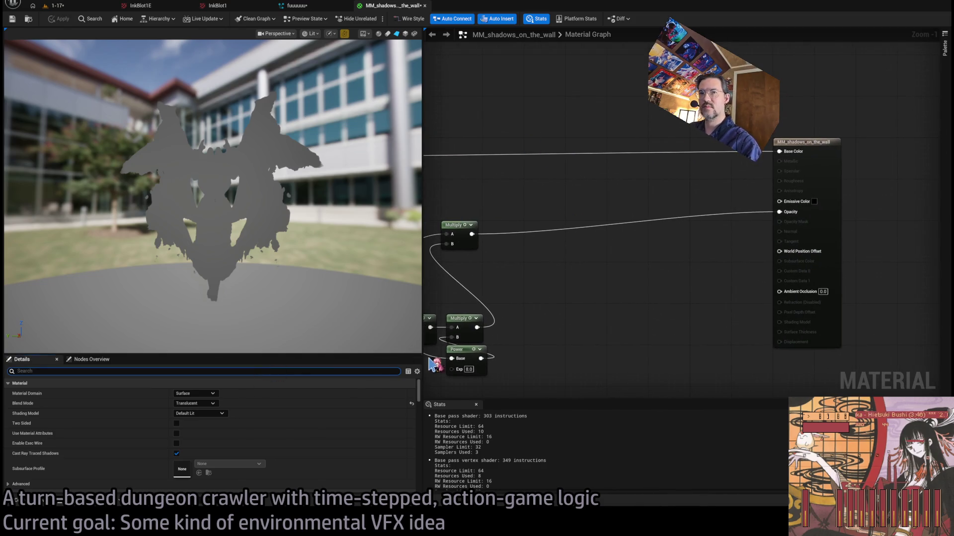
text(fade)
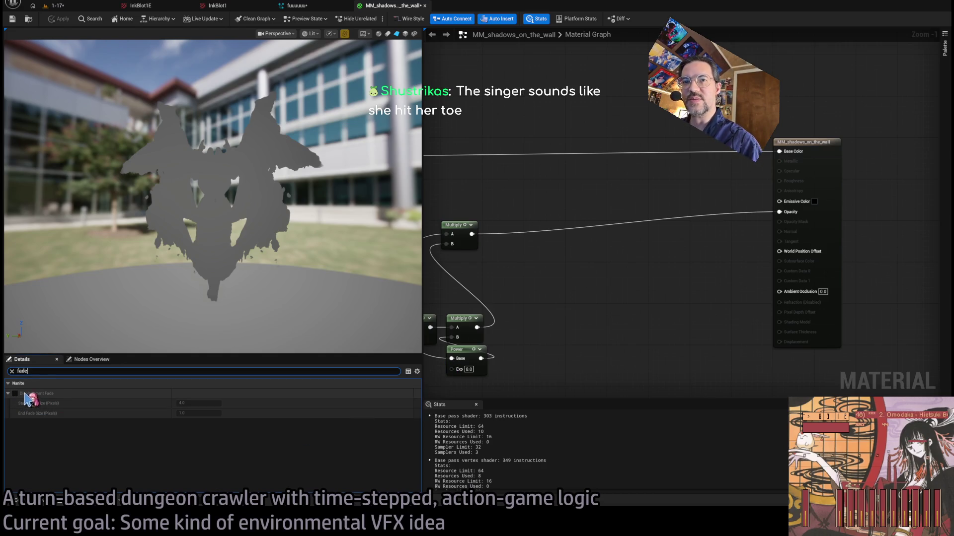
click(11, 371)
Read Google's full AI overview on using Depth Fade against sprite clipping, then add a Depth Fade node.
key(alt+Tab)
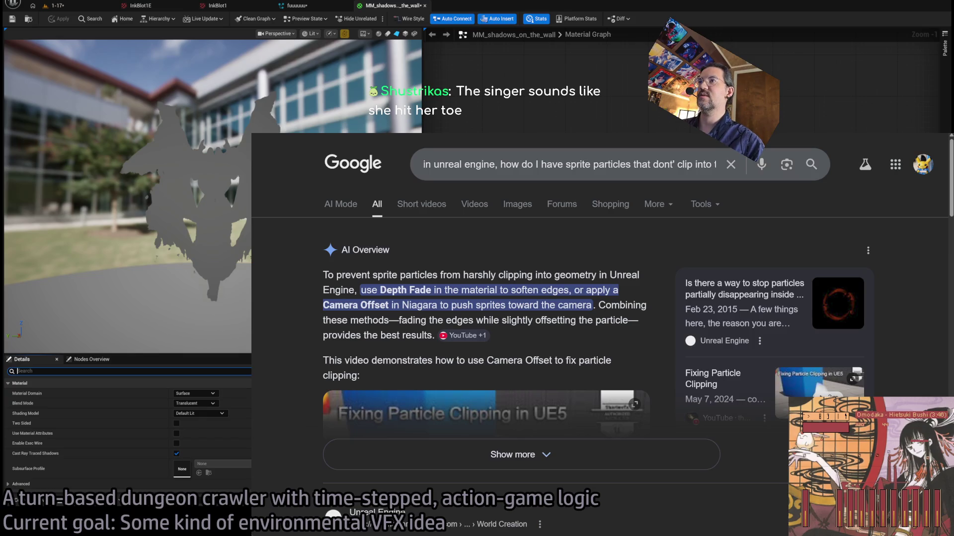
key(alt+Tab)
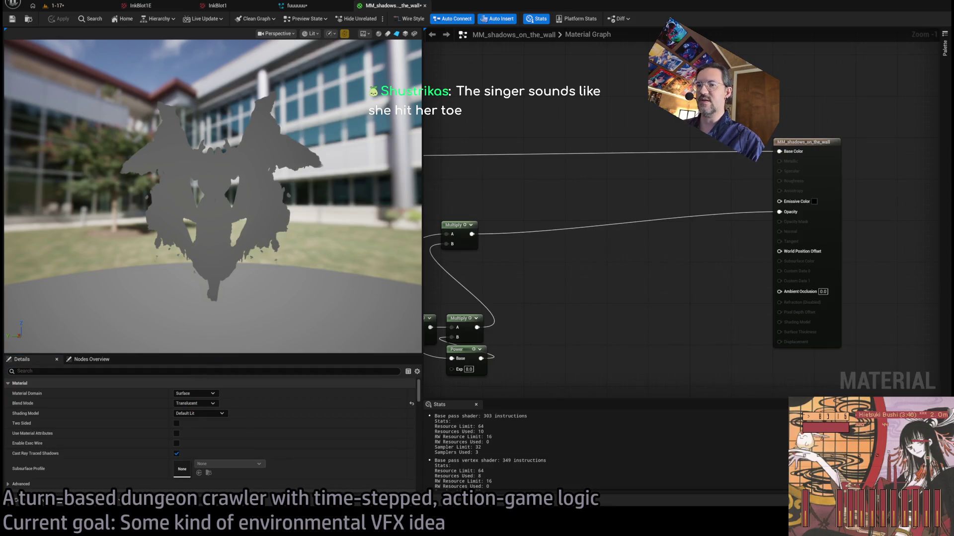
key(alt+Tab)
click(505, 454)
scroll(338, 409, down, 3)
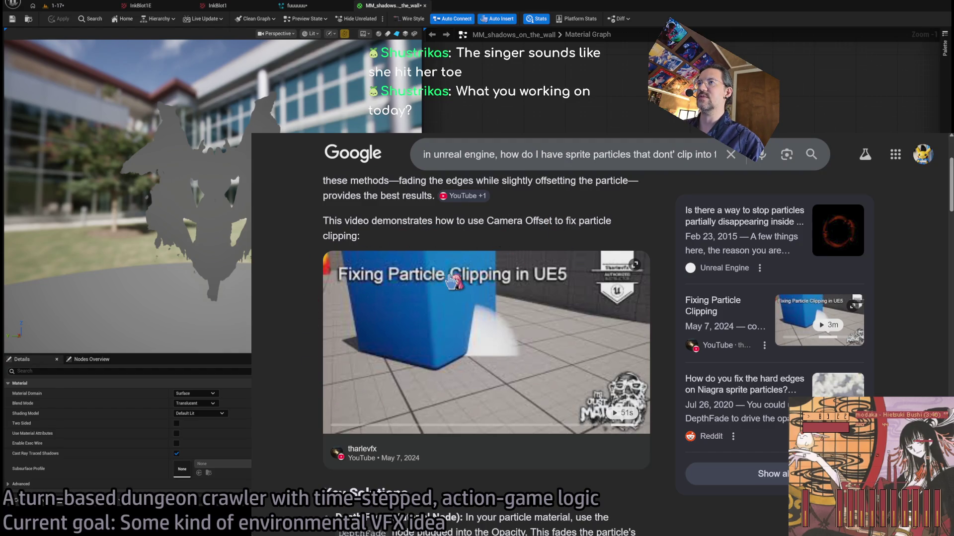
scroll(467, 278, down, 3)
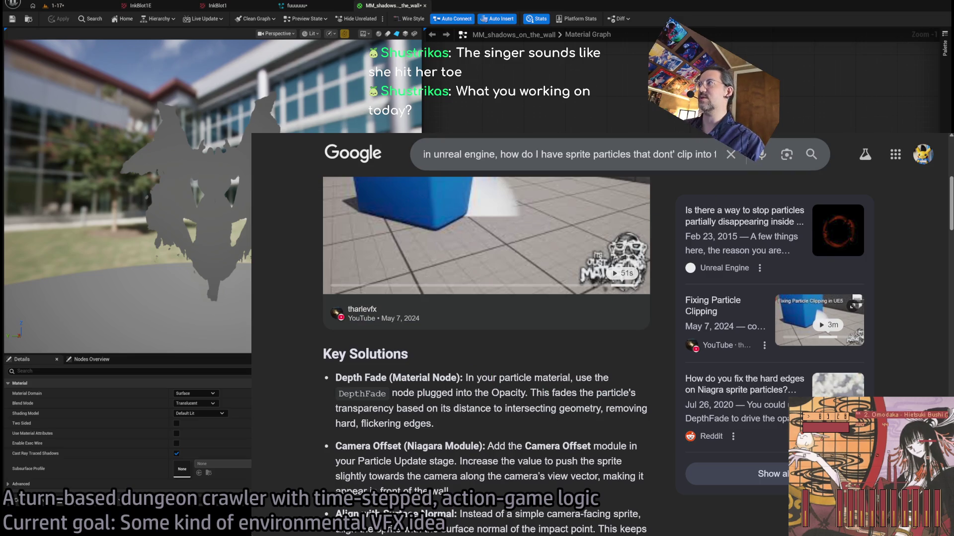
key(alt+Tab)
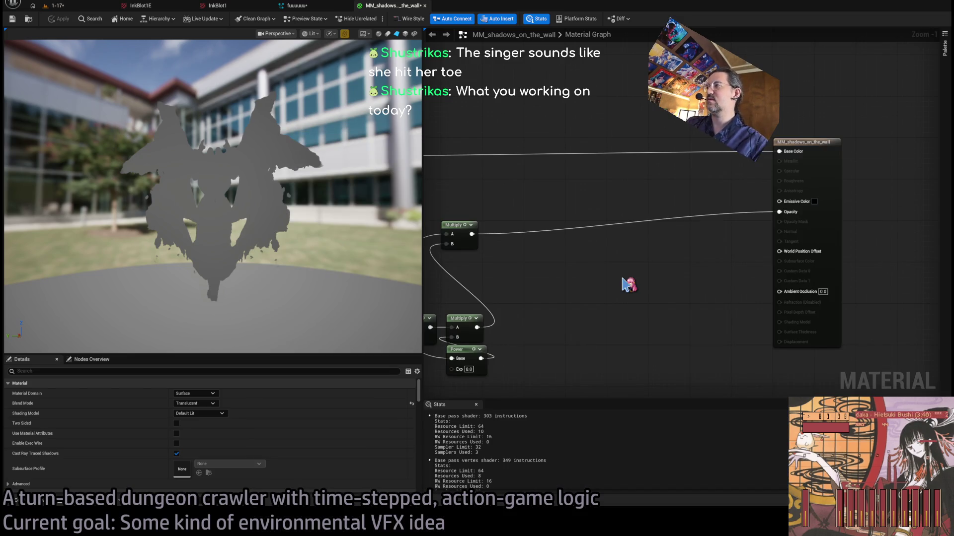
click(623, 278)
Insert Depth Fade (distance 100) between Multiply and Opacity, then restart play to check the inkblot.
mouse_move(657, 285)
mouse_down()
mouse_move(629, 283)
mouse_move(570, 222)
mouse_move(578, 230)
mouse_up()
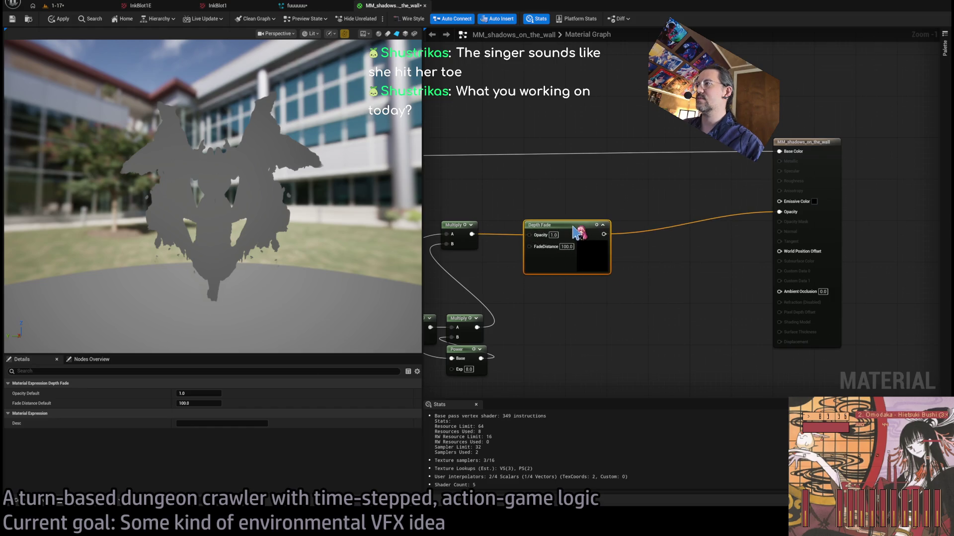
click(80, 7)
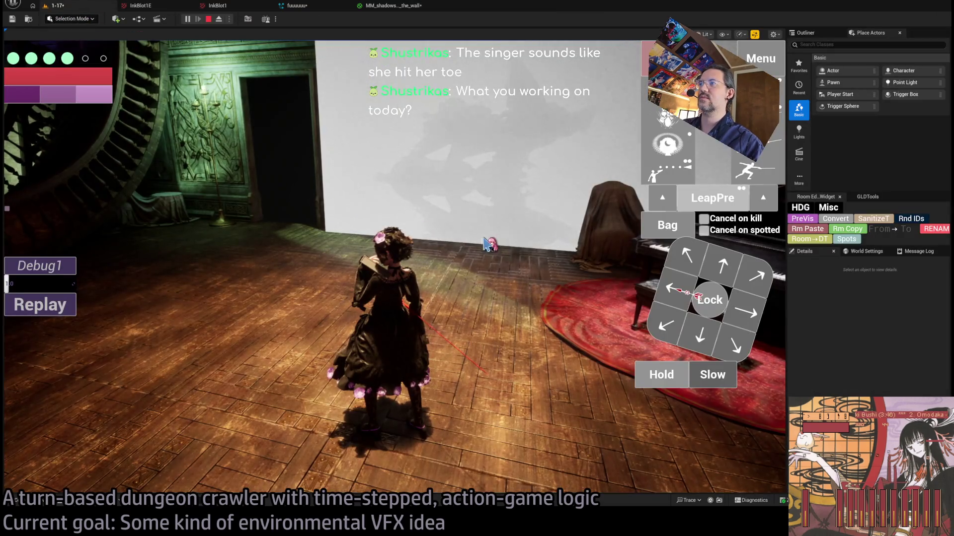
key(Escape)
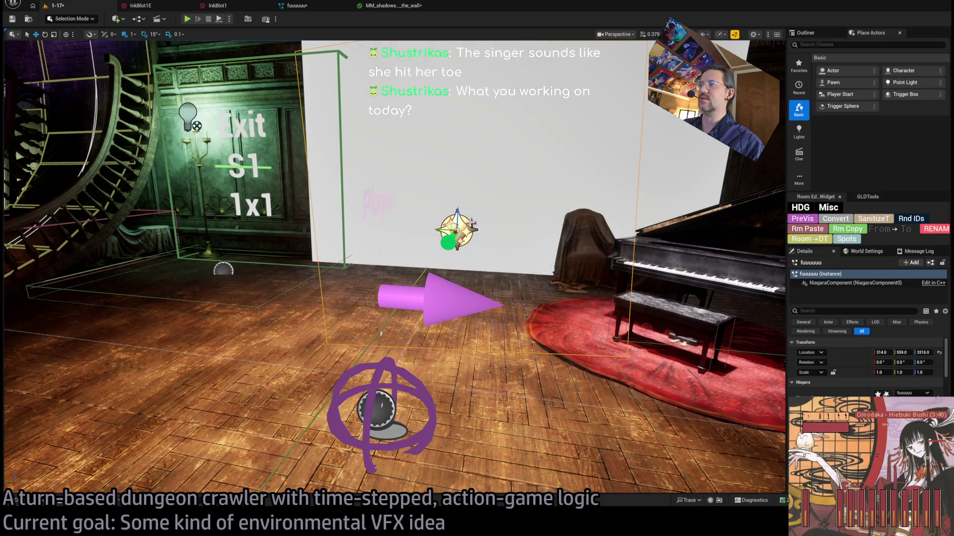
key(f)
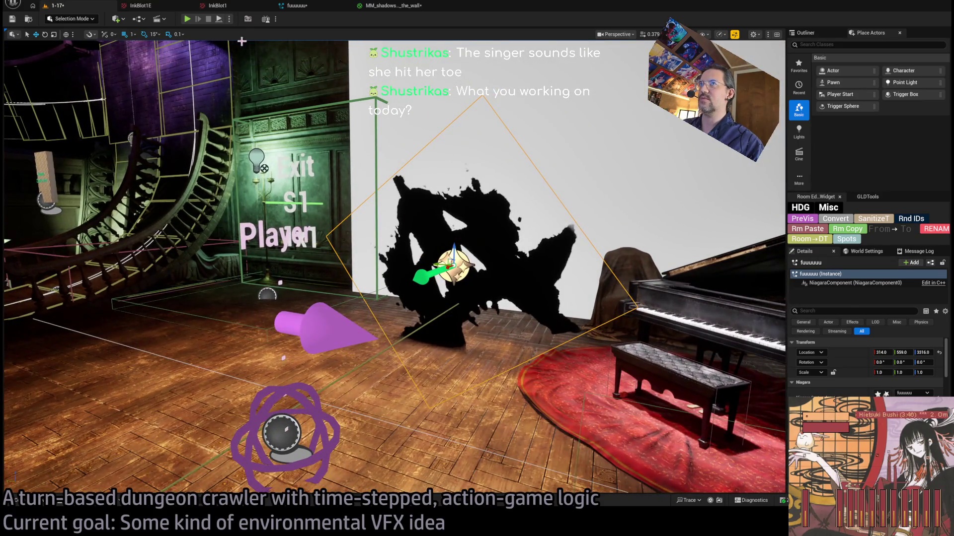
key(alt+p)
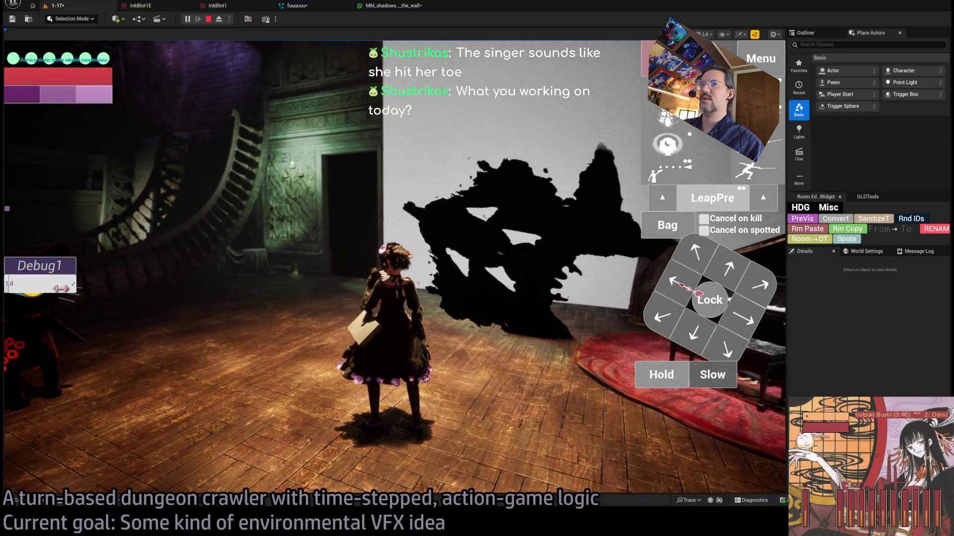
click(402, 14)
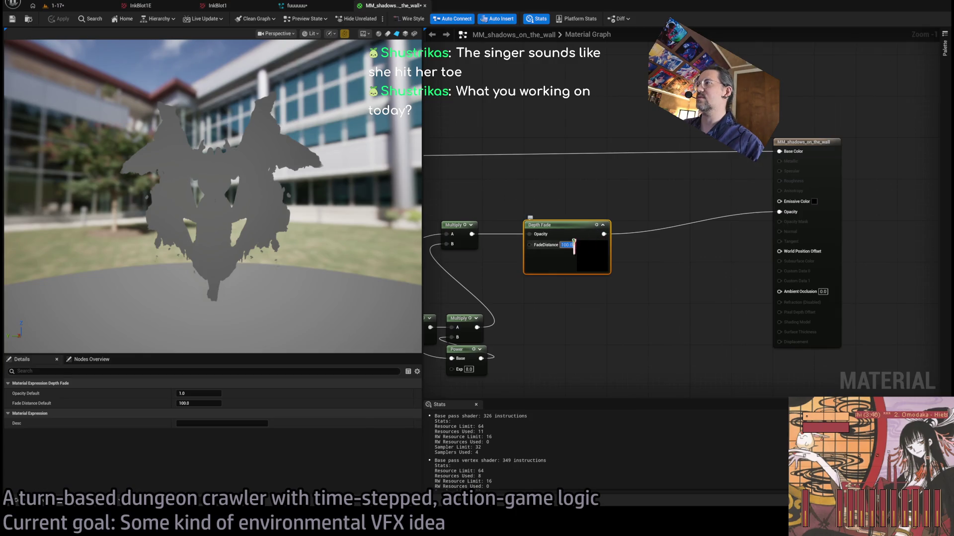
Set the Depth Fade distance to 200.0 and go back to the 1-17 level.
text(00)
key(Return)
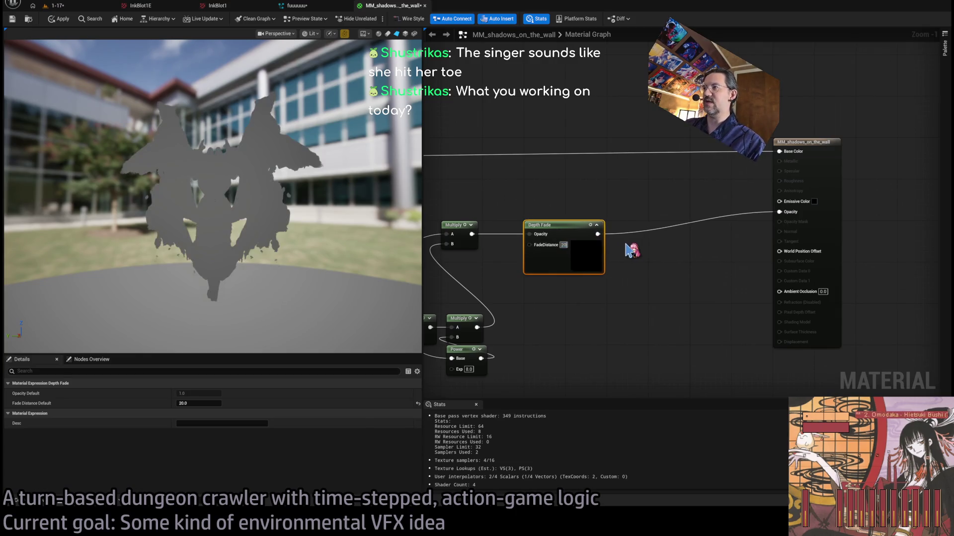
click(76, 7)
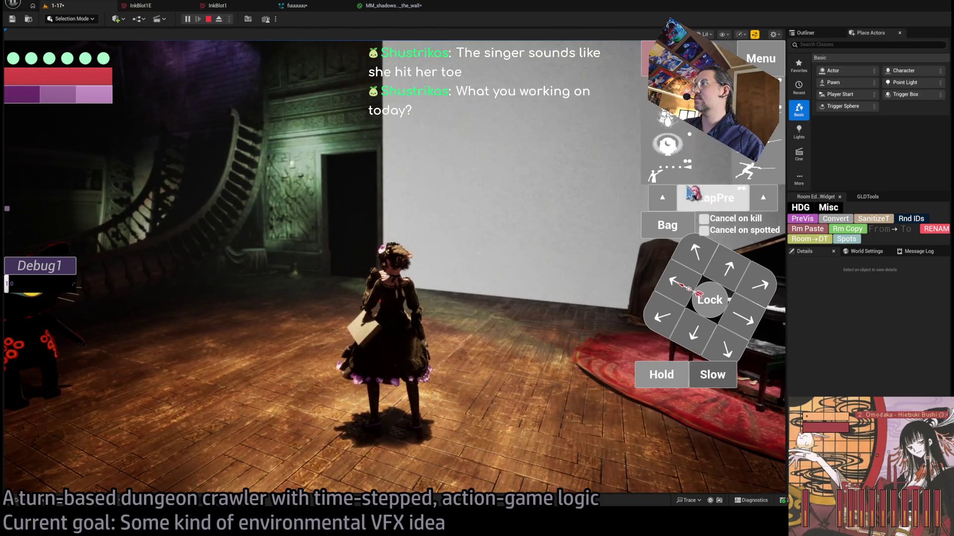
Queue three moves on the direction pad and run the turn to watch the shadow spread.
click(676, 348)
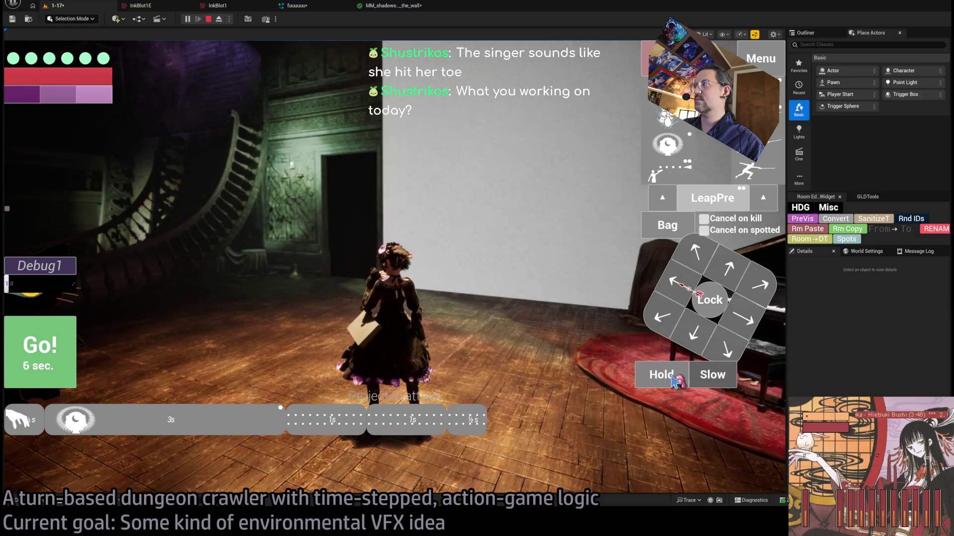
click(668, 311)
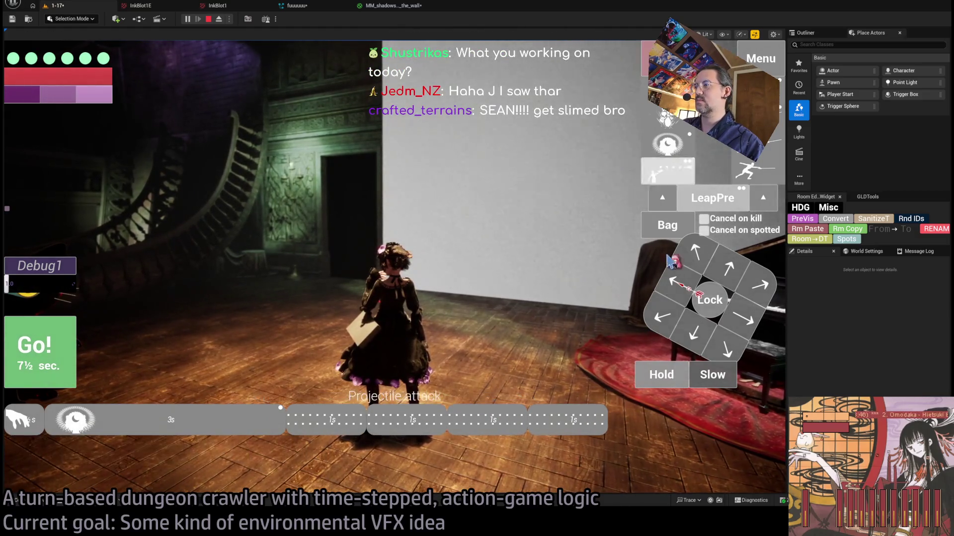
click(666, 382)
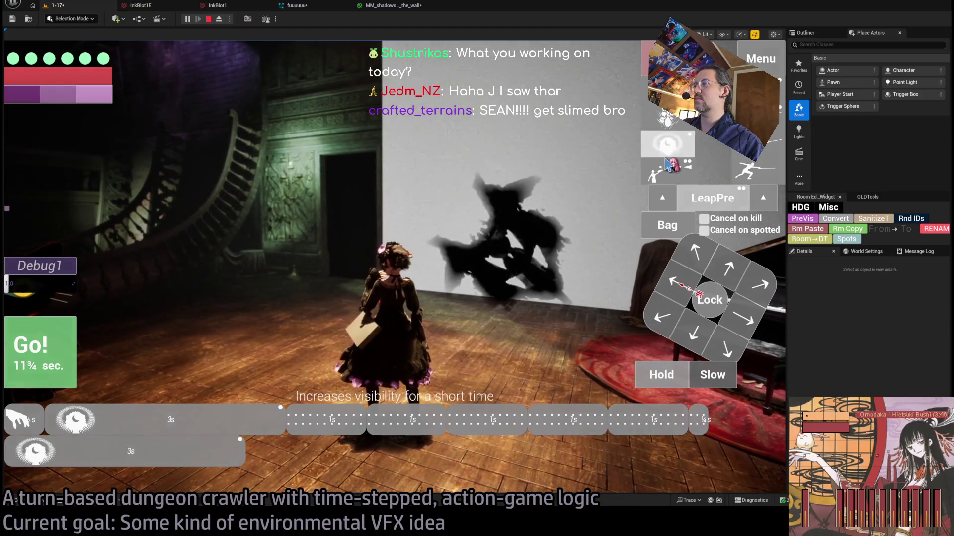
key(space)
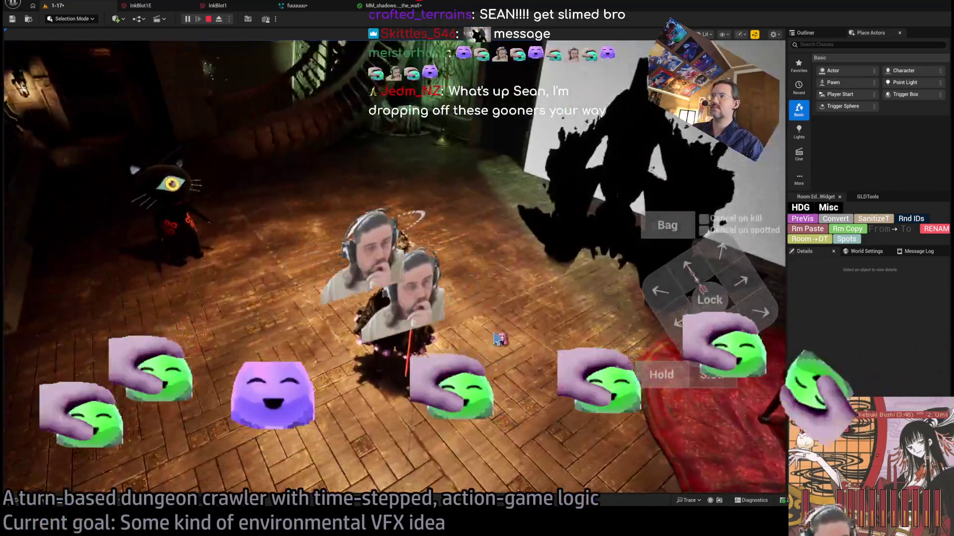
click(496, 339)
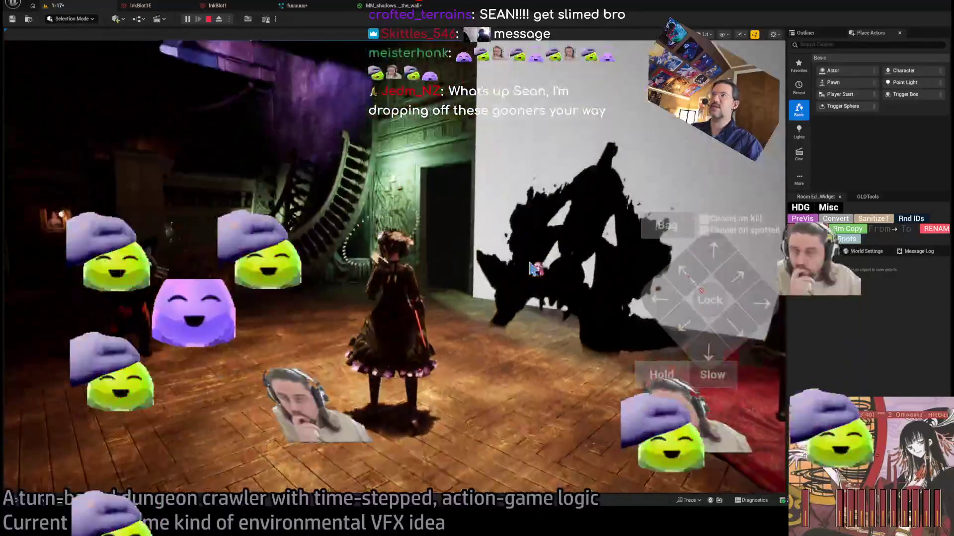
Inspect the GLD_Burst sprite renderer's Cutout settings in the fuuuuuu system, then return to the level.
click(297, 6)
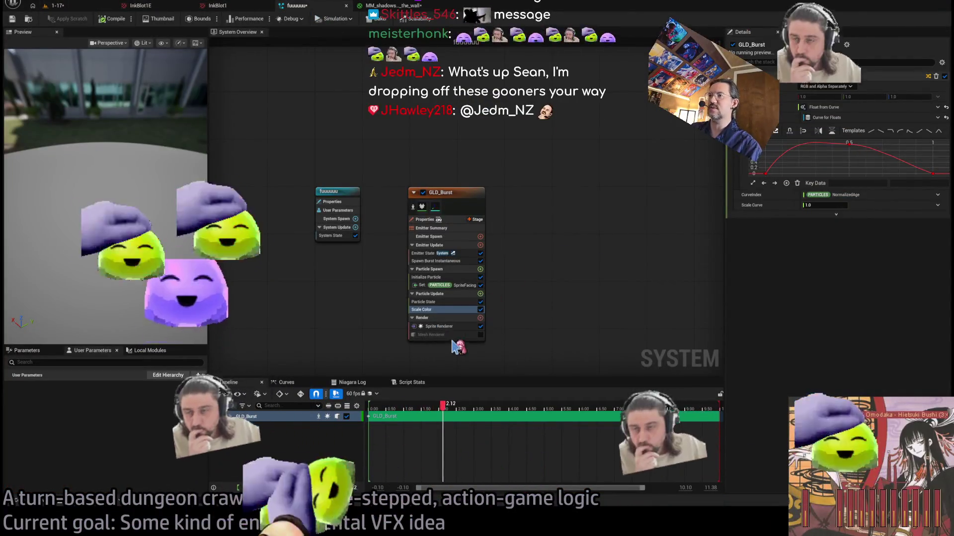
click(438, 327)
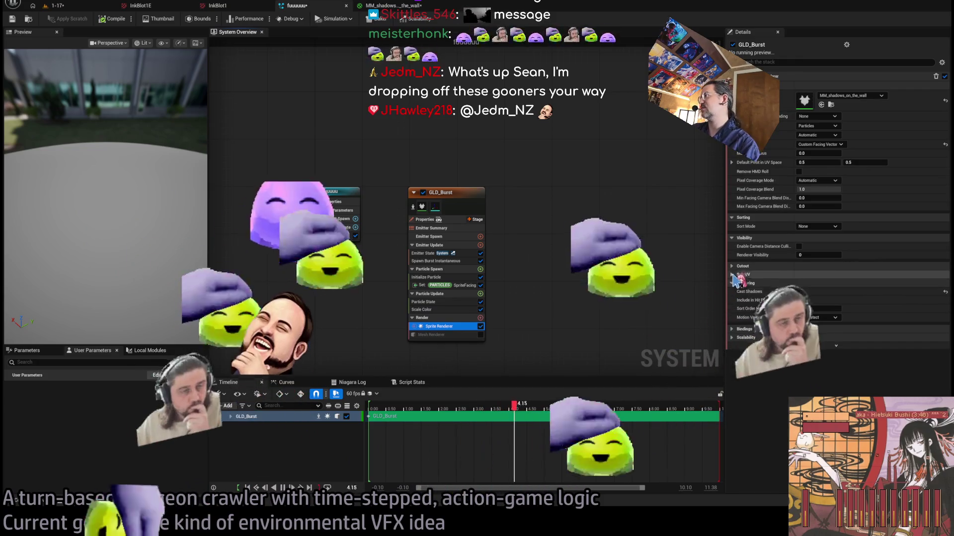
click(733, 267)
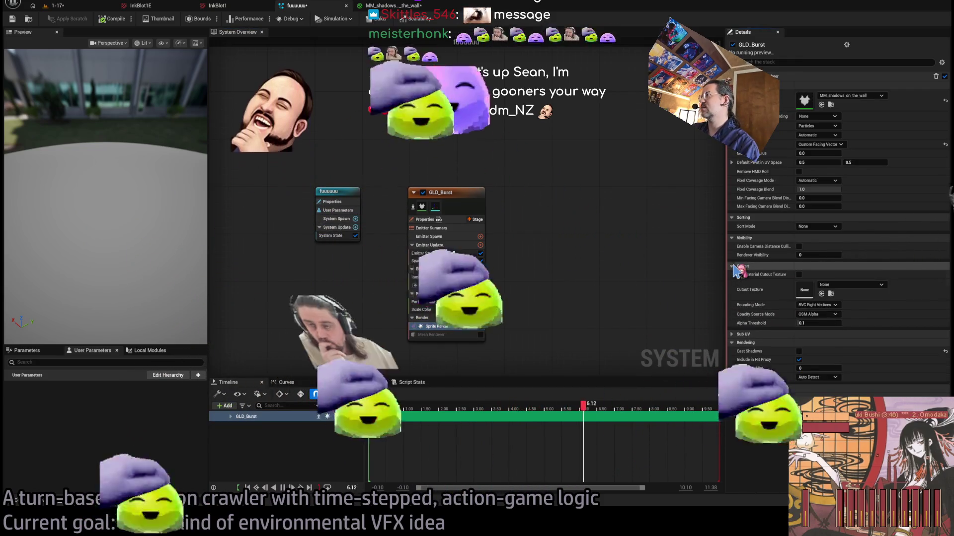
click(732, 267)
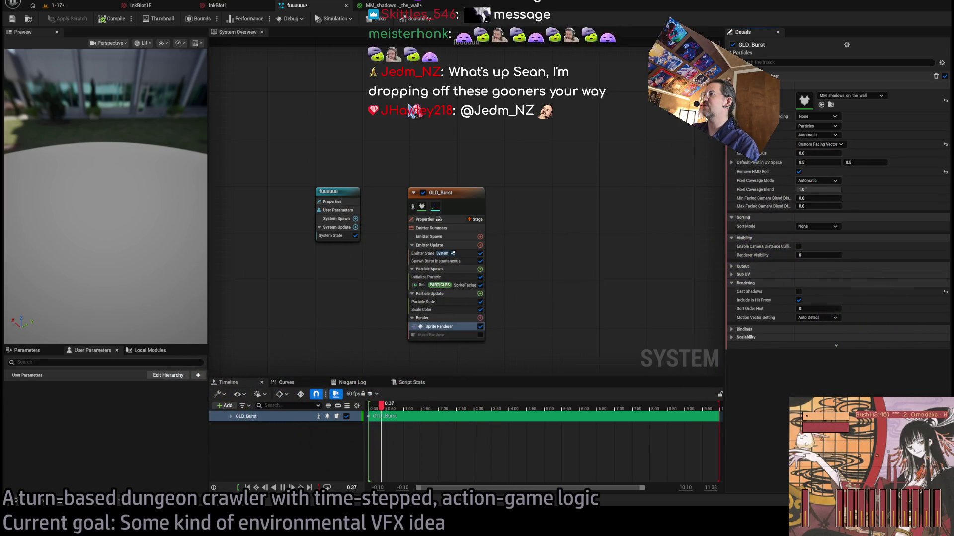
click(56, 6)
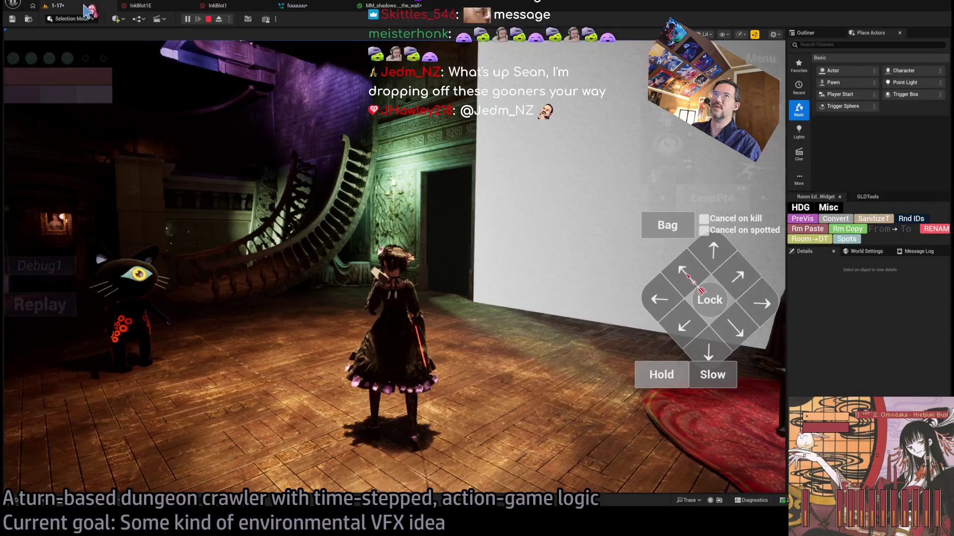
Replay the level, then view MM_shadows_on_the_wall and the fuuuuuu Niagara system.
click(48, 310)
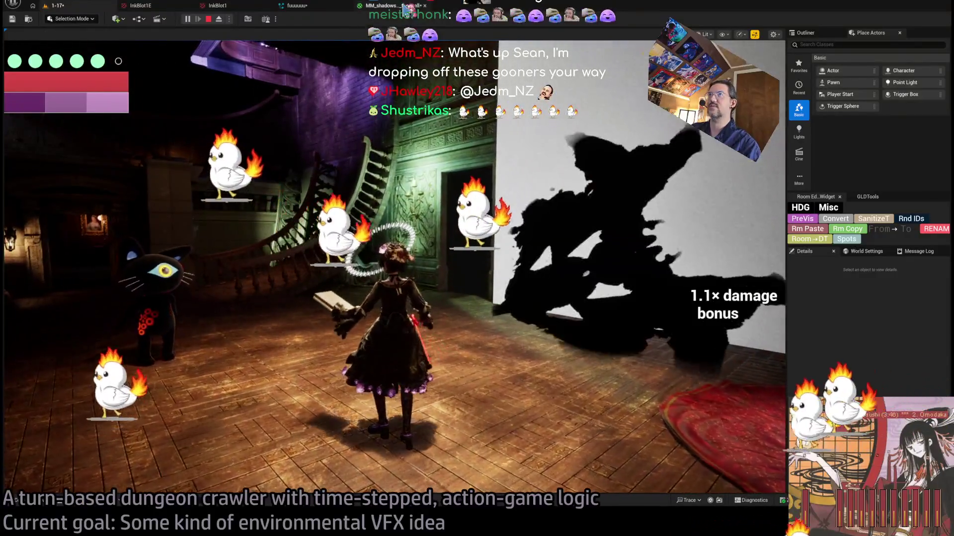
click(390, 6)
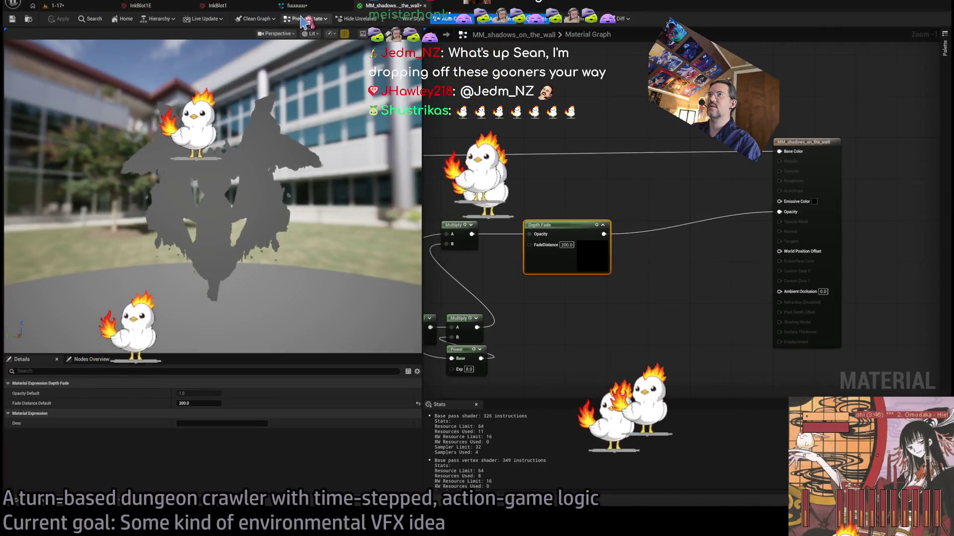
click(297, 6)
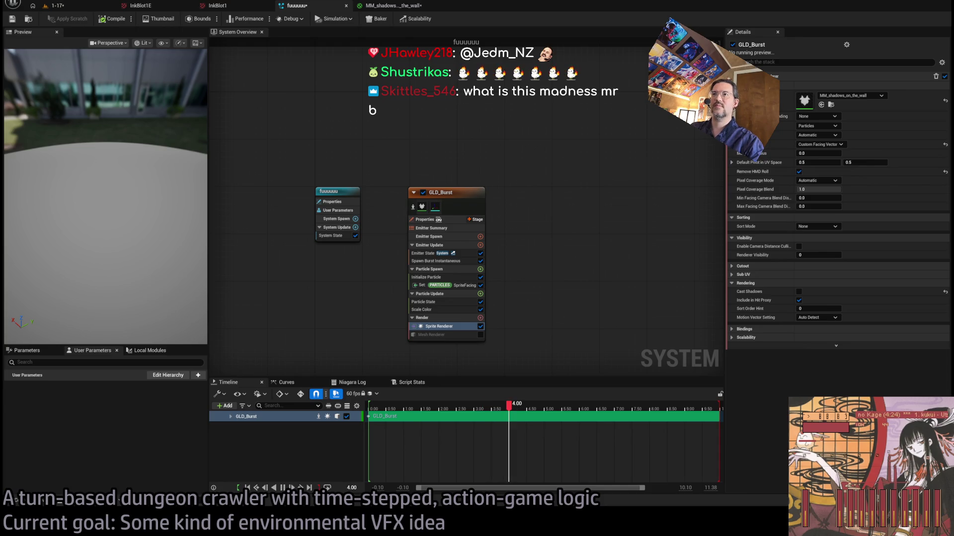
Replay the 1-17 level and take a turn toward the piano to see the wall shadow.
click(106, 7)
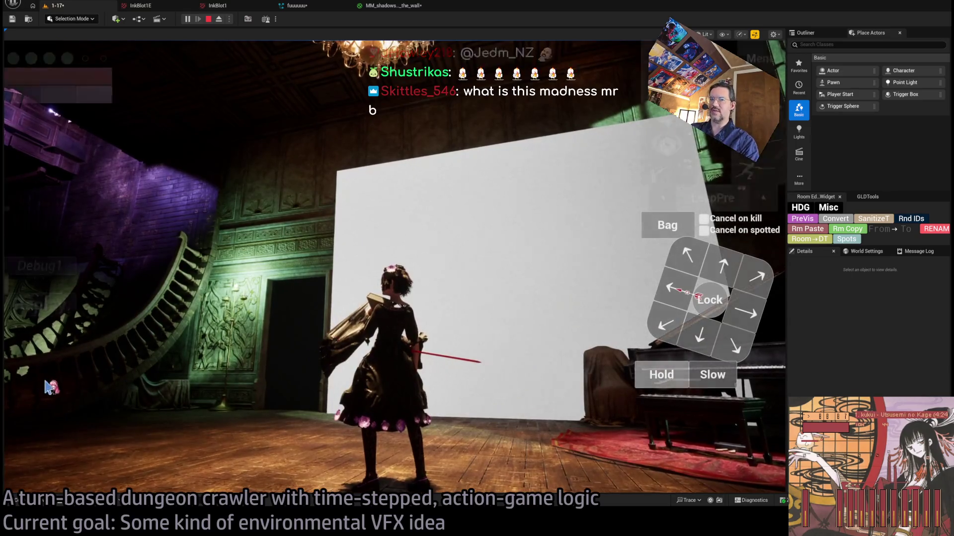
click(70, 319)
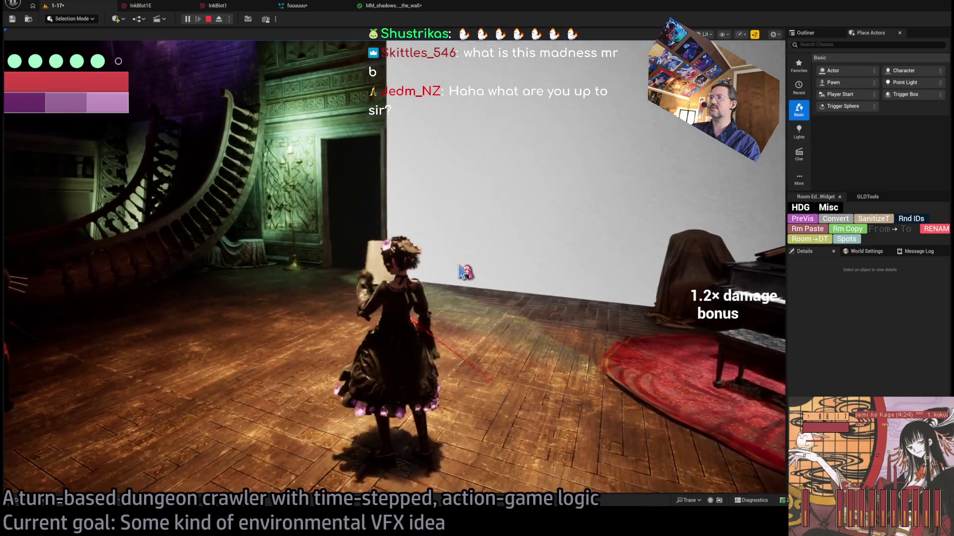
click(477, 268)
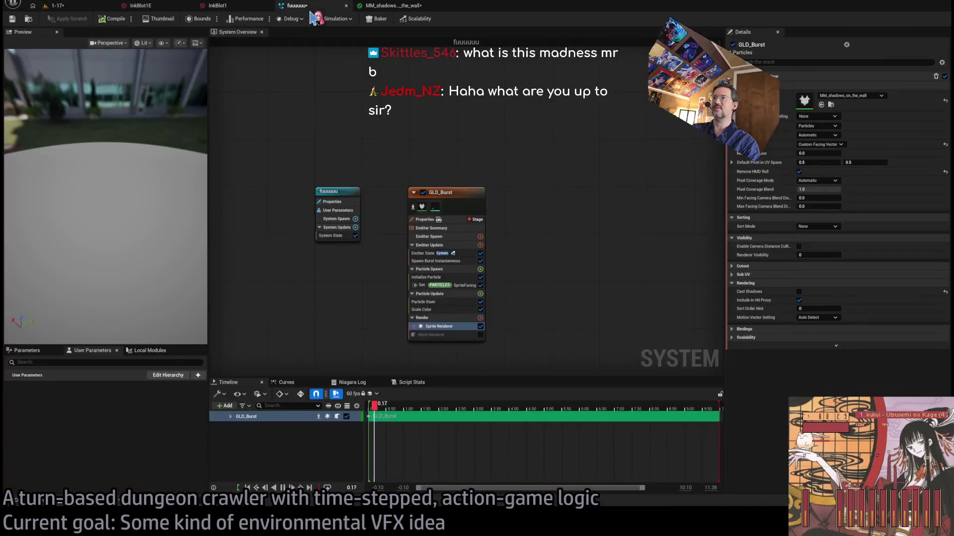
click(65, 6)
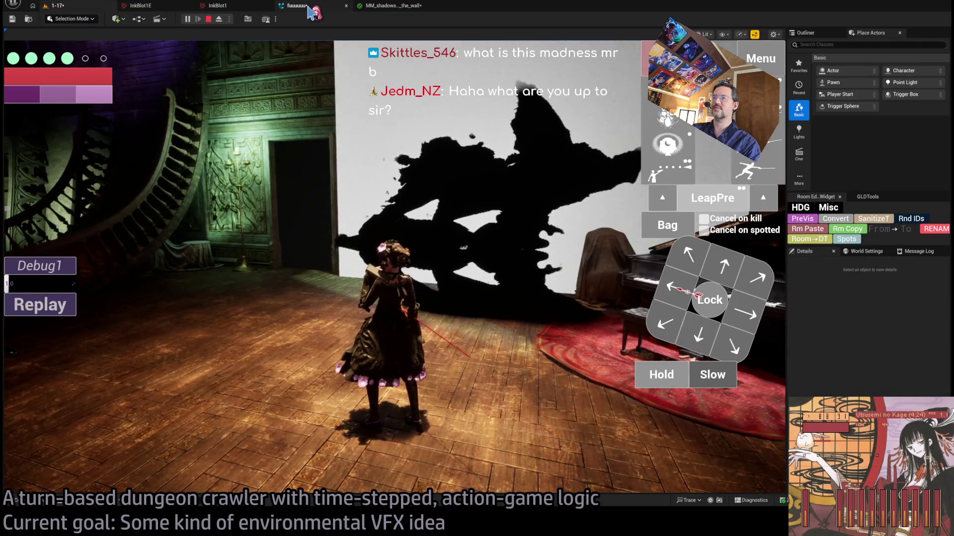
Insert a Saturate node between the two Multiply nodes, then check the greyer inkblot in game.
click(376, 9)
drag(497, 226, 715, 153)
scroll(737, 245, up, 1)
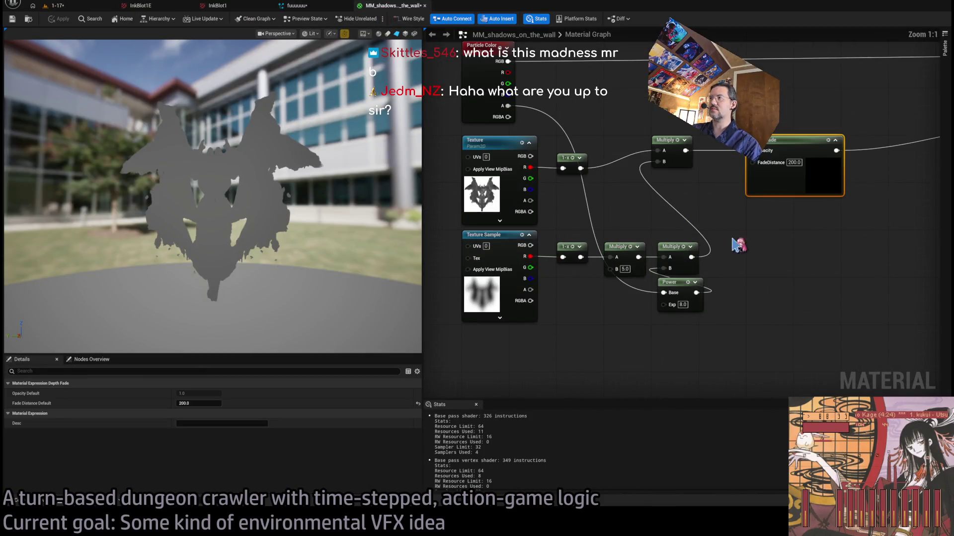
drag(748, 230, 745, 271)
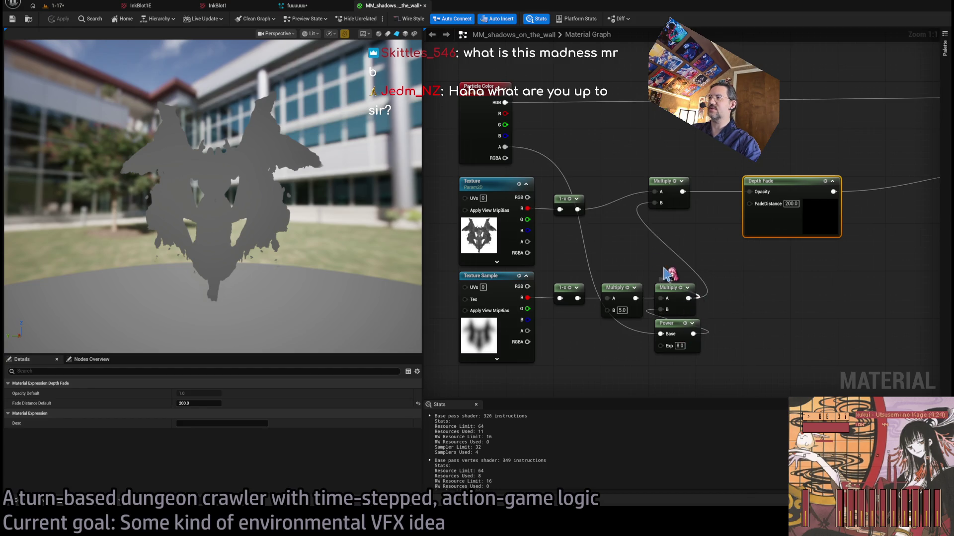
drag(654, 258, 673, 268)
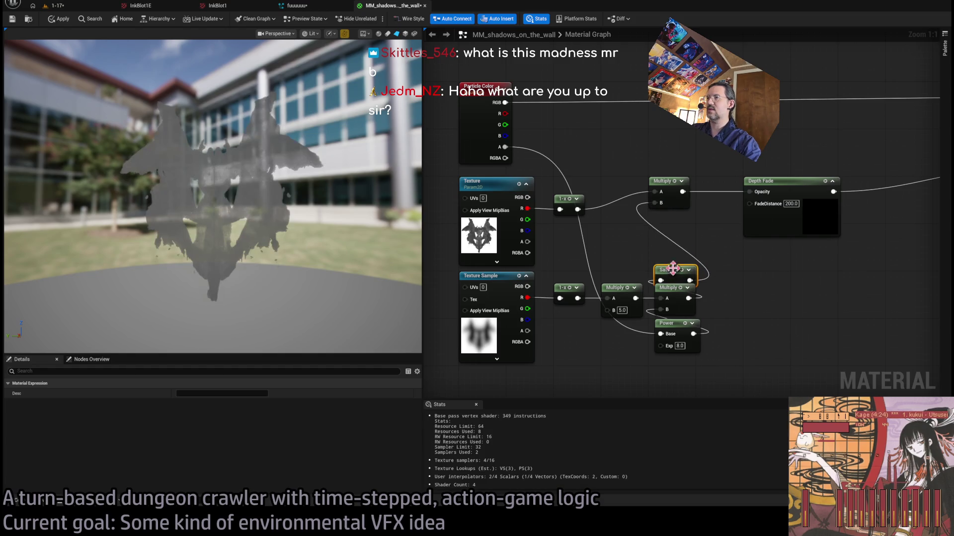
click(82, 10)
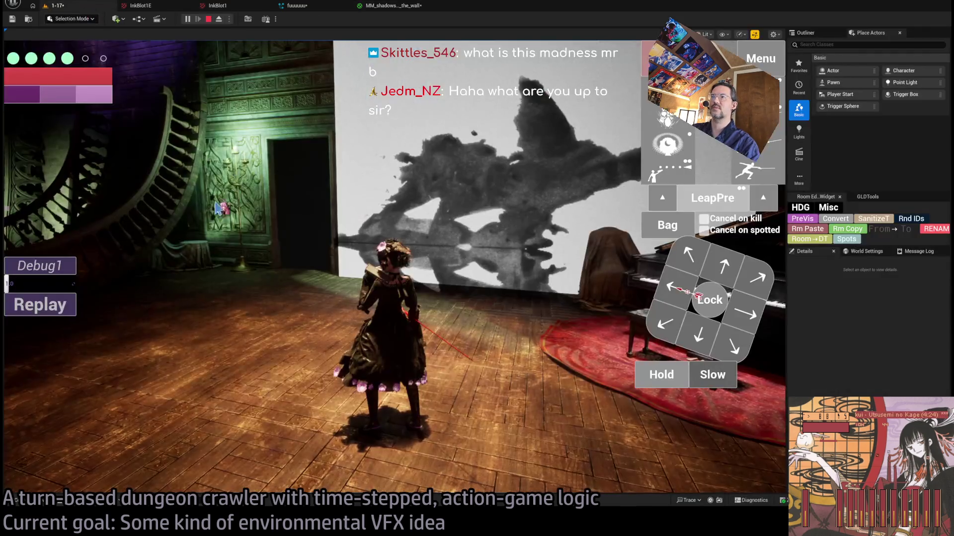
Replay the level, attack to set off the ink burst, check the shadow material, then rotate the game camera.
click(66, 304)
click(349, 294)
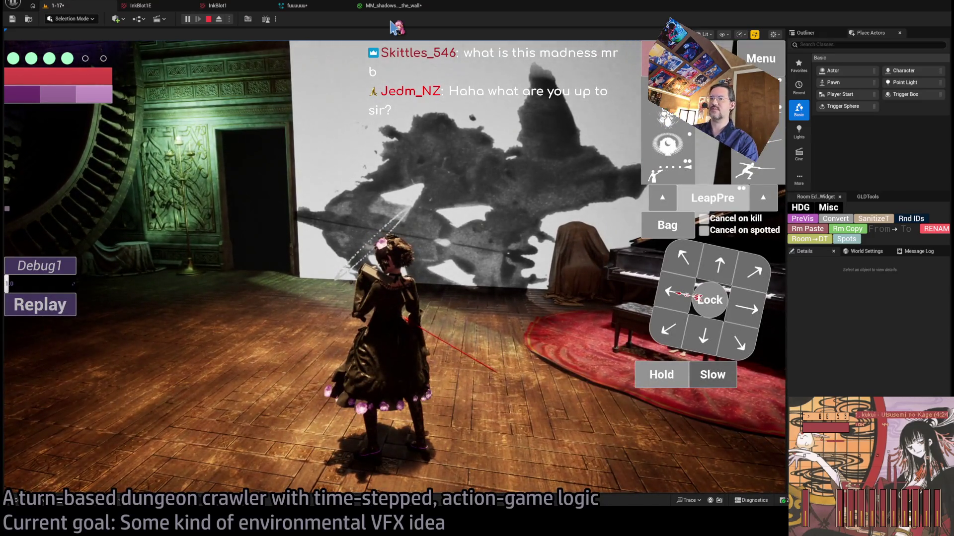
click(391, 8)
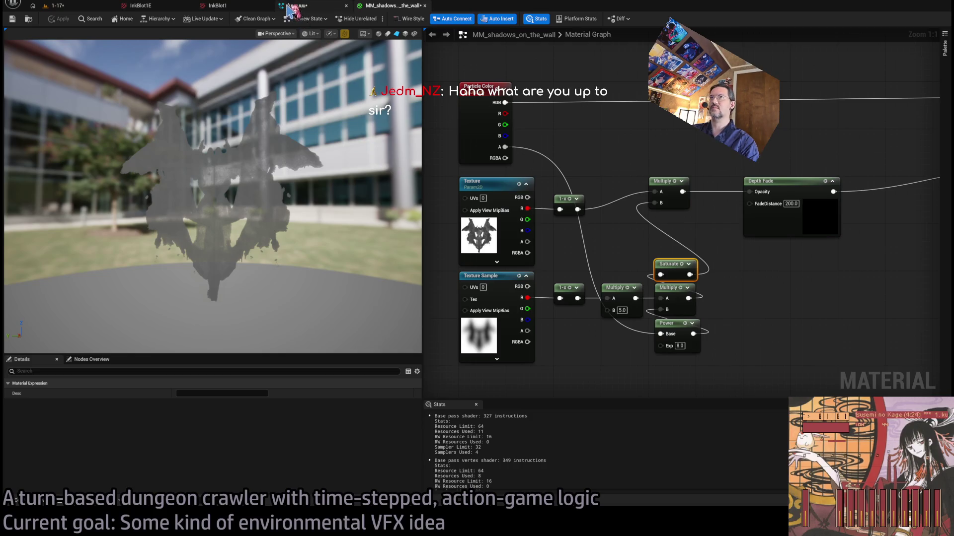
click(70, 6)
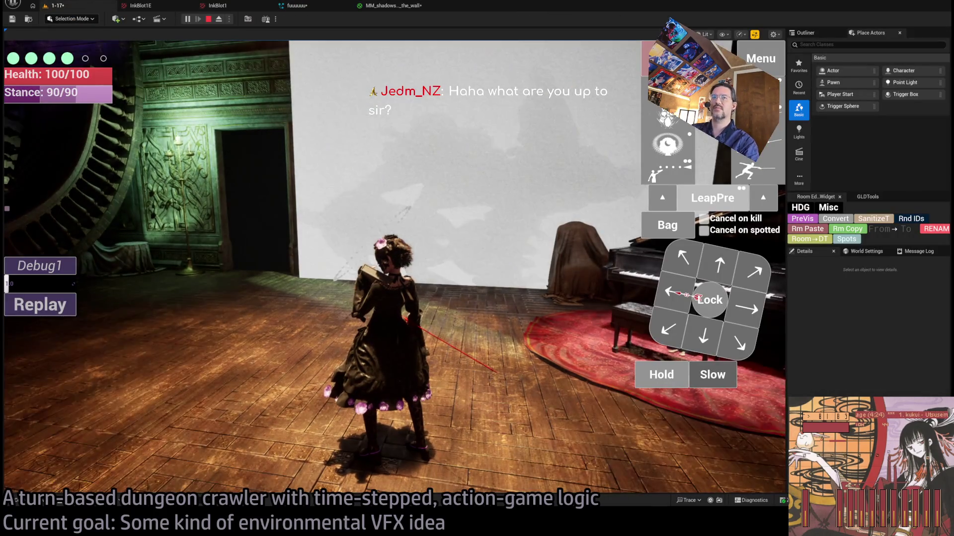
click(432, 342)
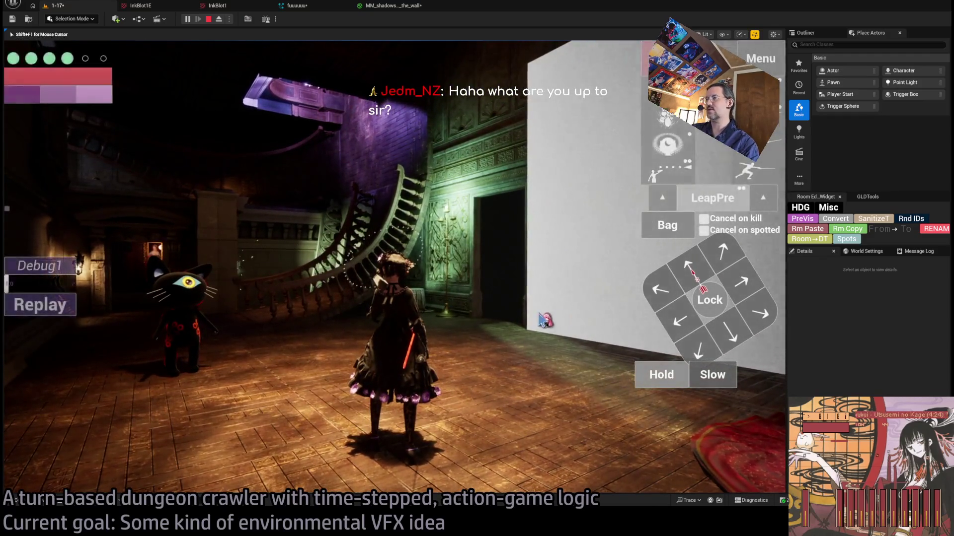
Lock onto the black cat enemy and shrink the game view by widening the side panels.
click(671, 303)
click(709, 300)
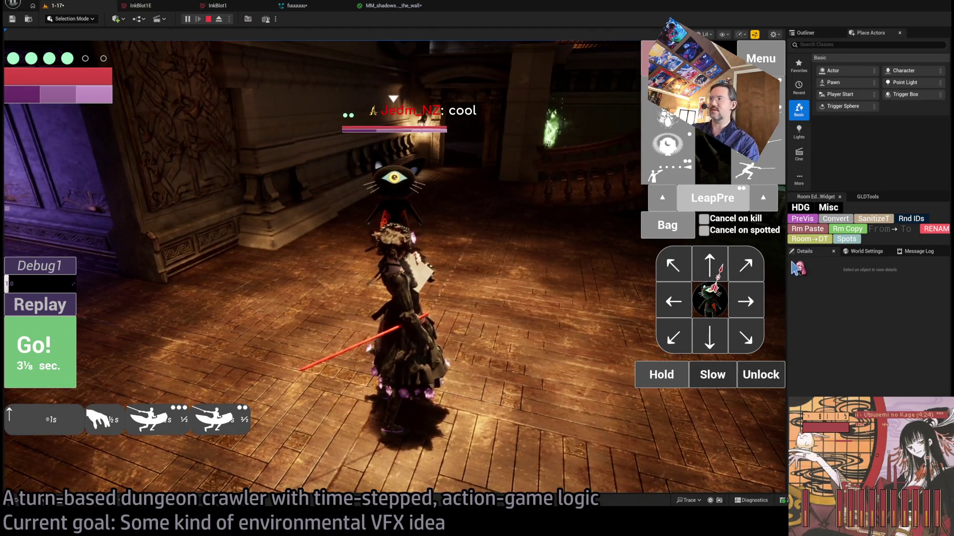
drag(785, 262, 516, 261)
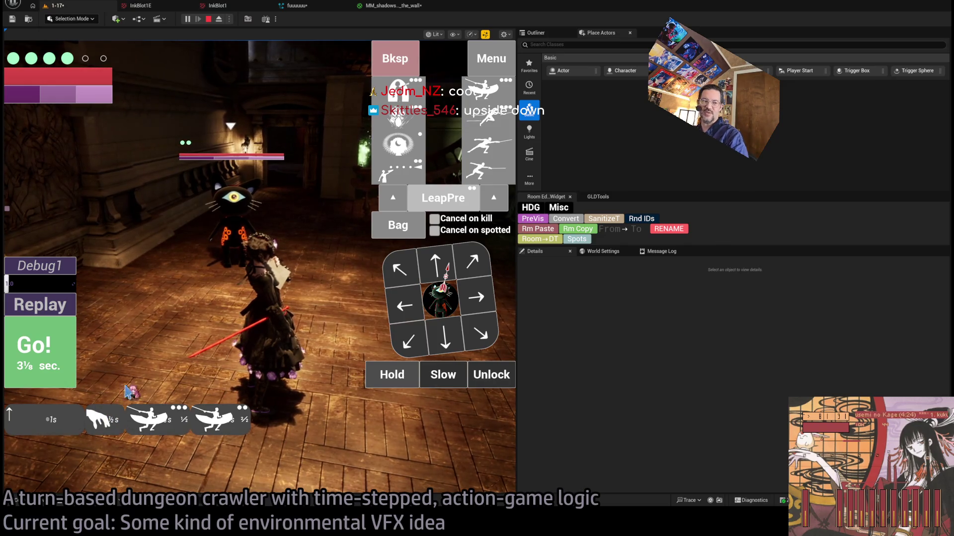
Run the queued turn and hit the cat with whip and projectile attacks.
click(48, 362)
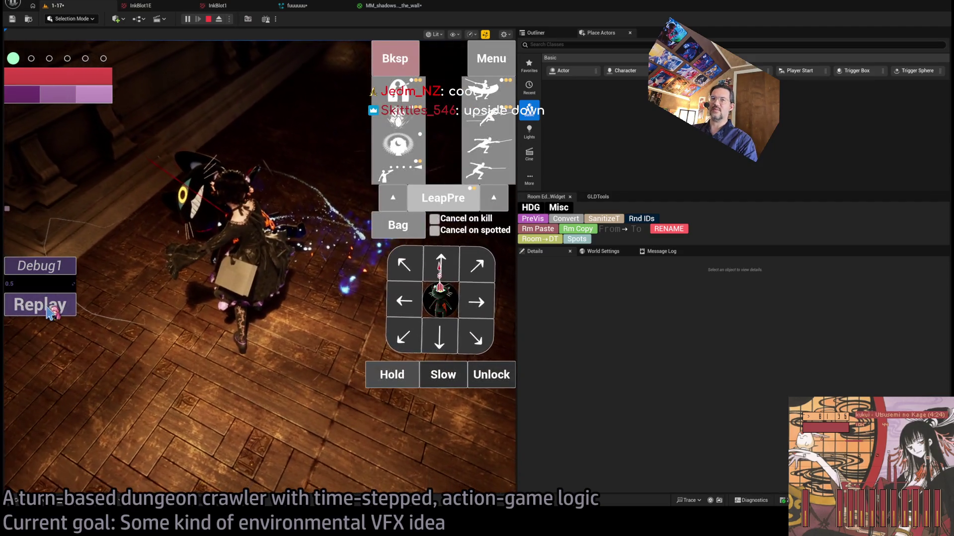
click(330, 401)
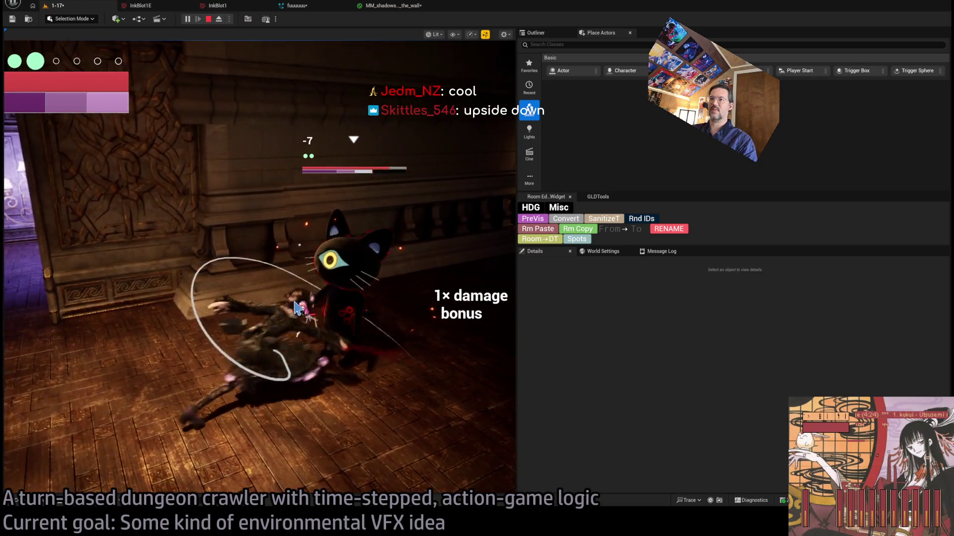
click(297, 307)
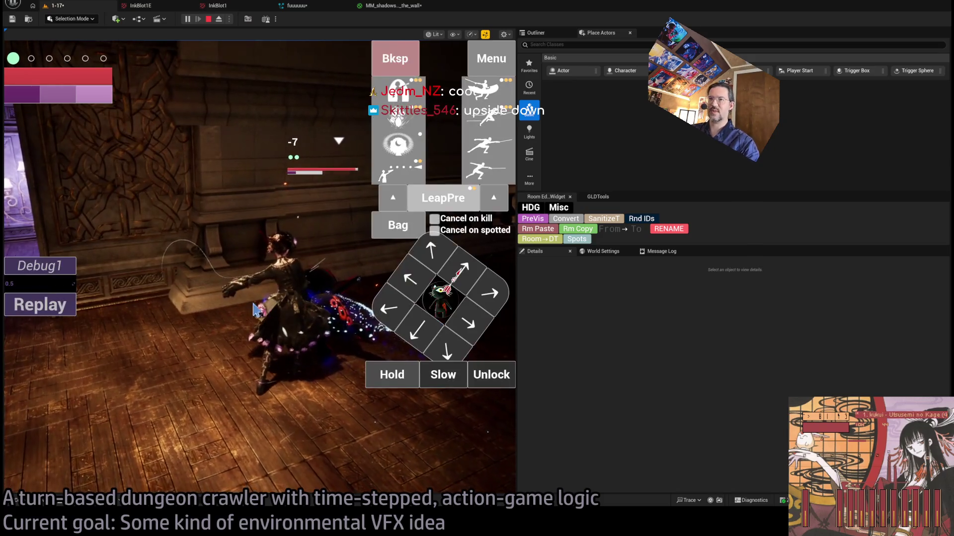
click(484, 146)
click(305, 285)
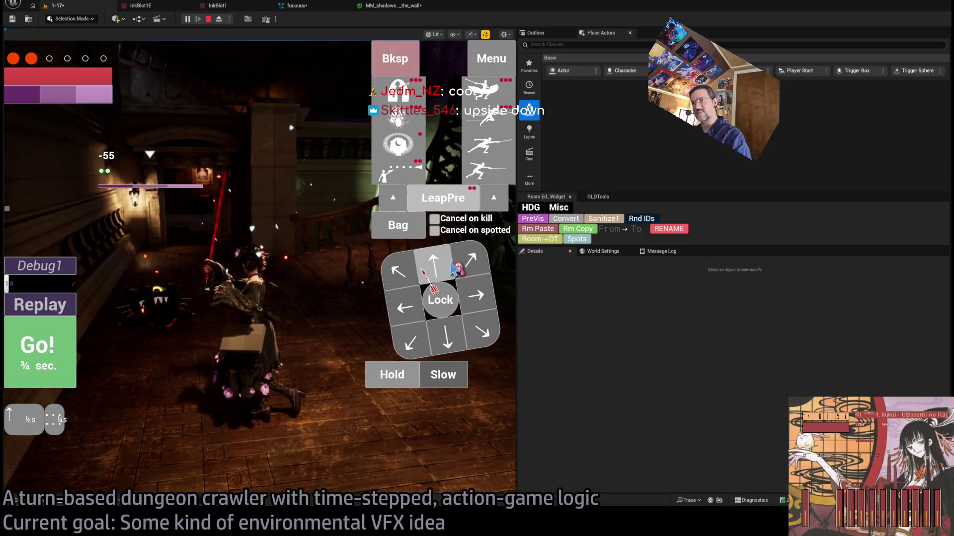
Advance toward the staircase striking the cat, enlarge the game view with F11, and queue a projectile attack.
click(422, 270)
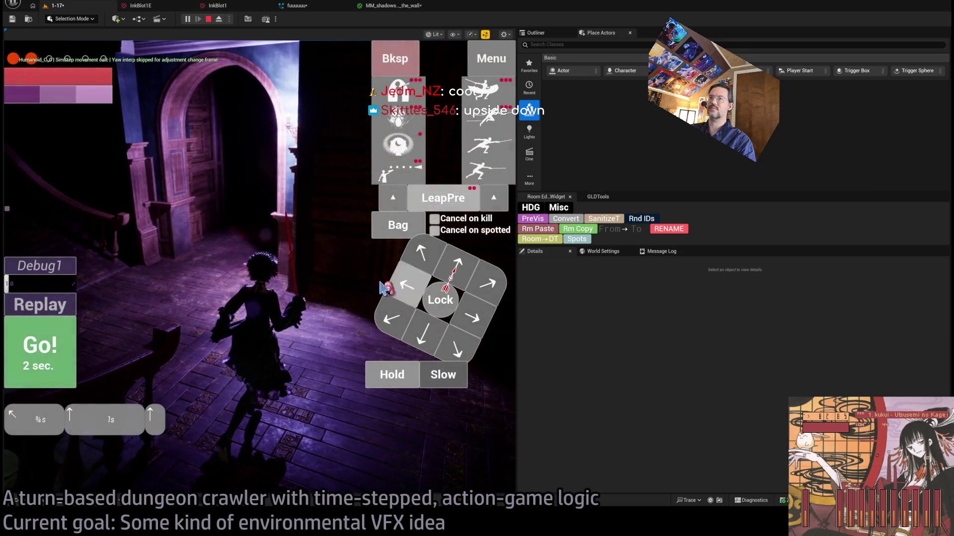
click(72, 348)
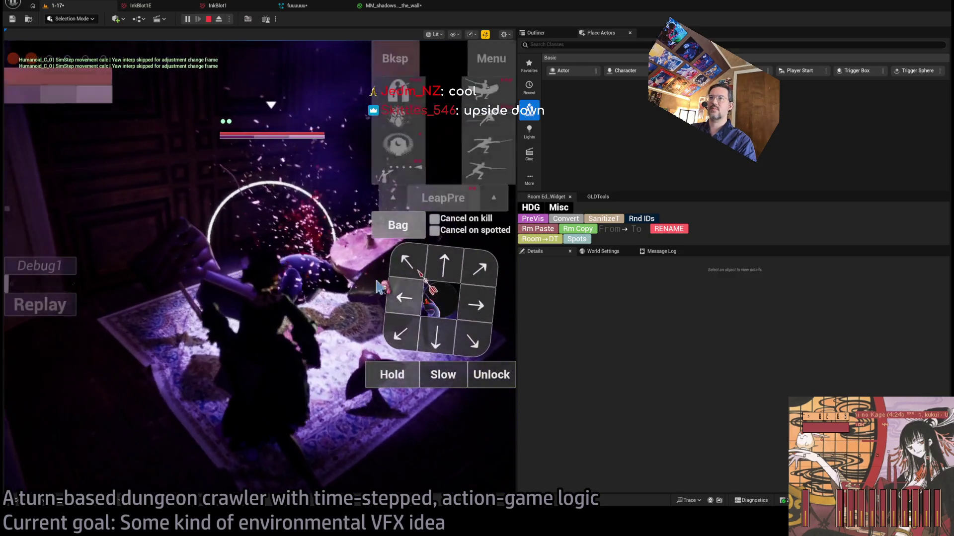
click(202, 270)
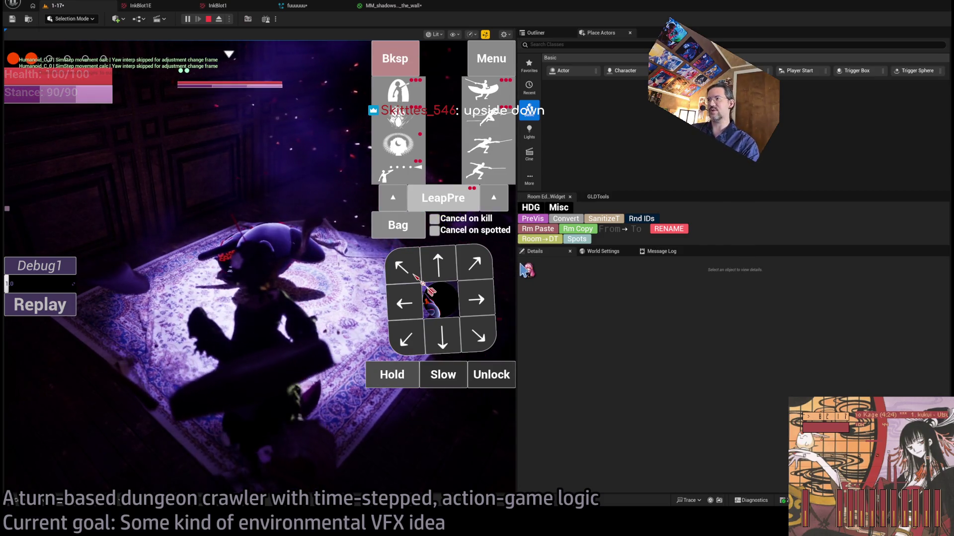
key(F11)
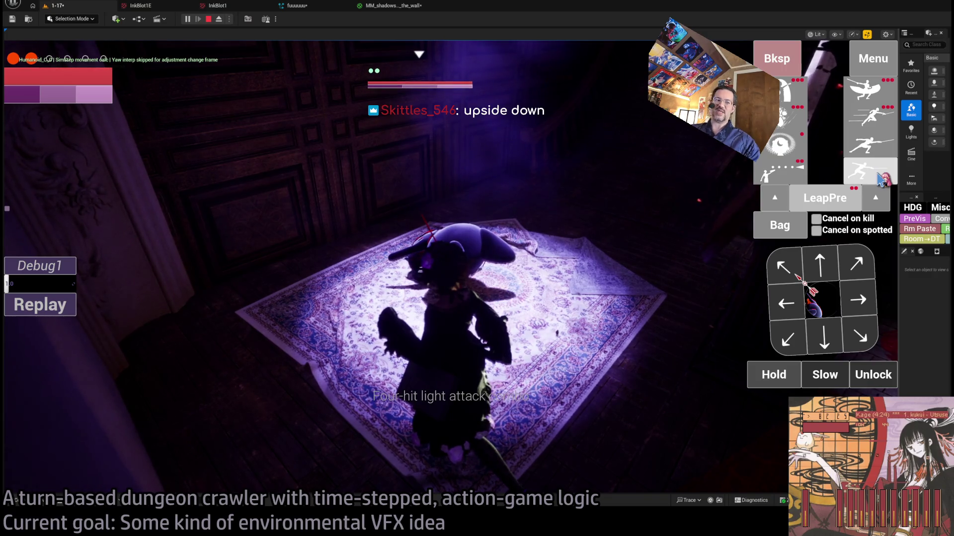
click(878, 174)
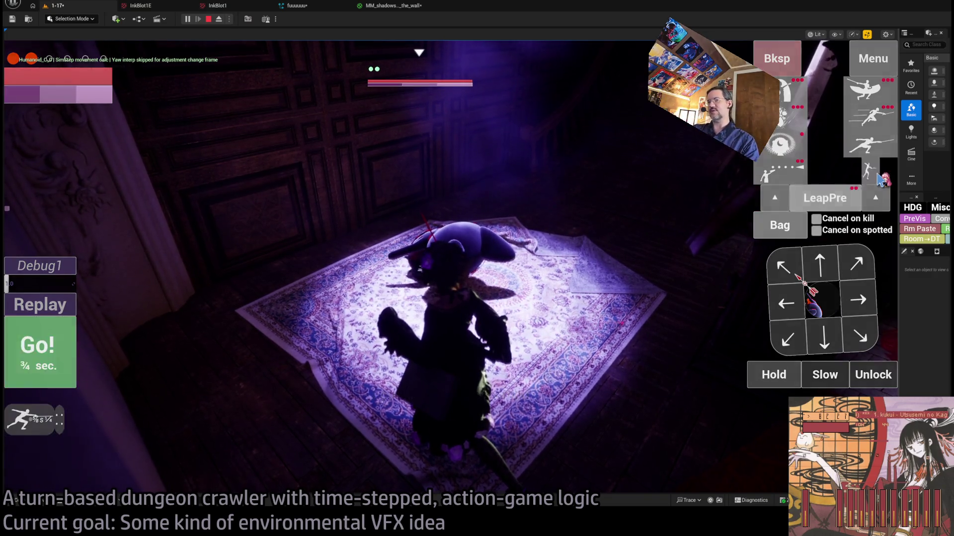
Carry out the queued attack, then check the Bag inventory and close it.
click(64, 353)
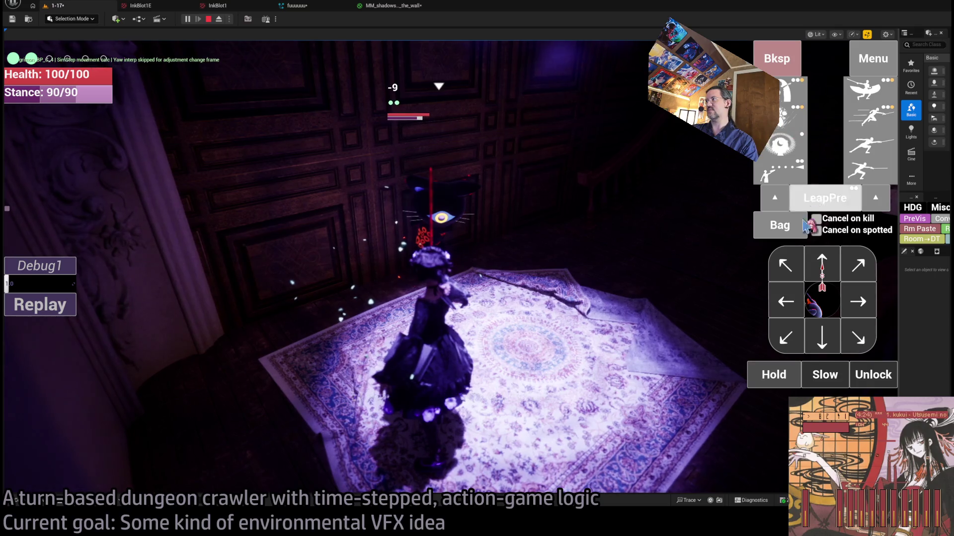
click(782, 217)
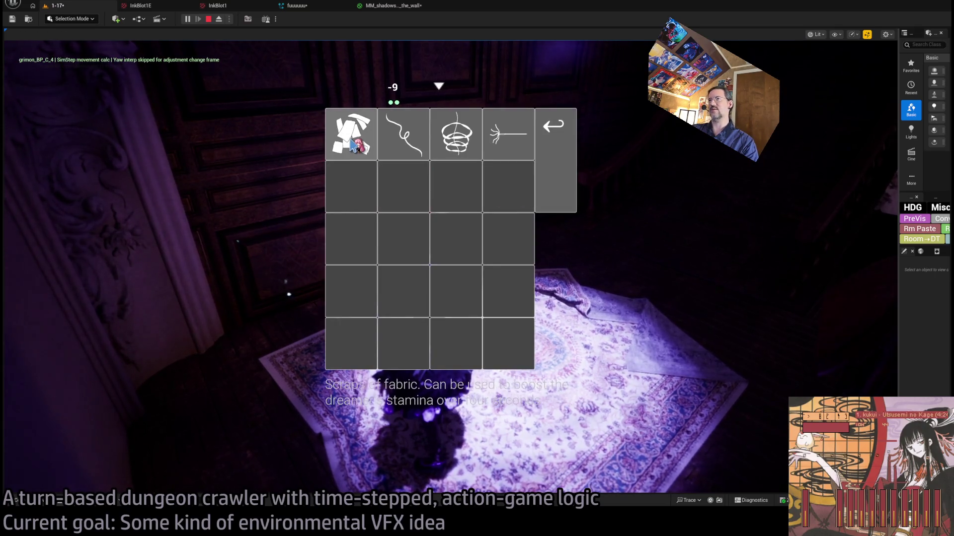
click(572, 199)
Step forward twice into the next room, run the turn to attack, and queue two downward steps.
click(814, 271)
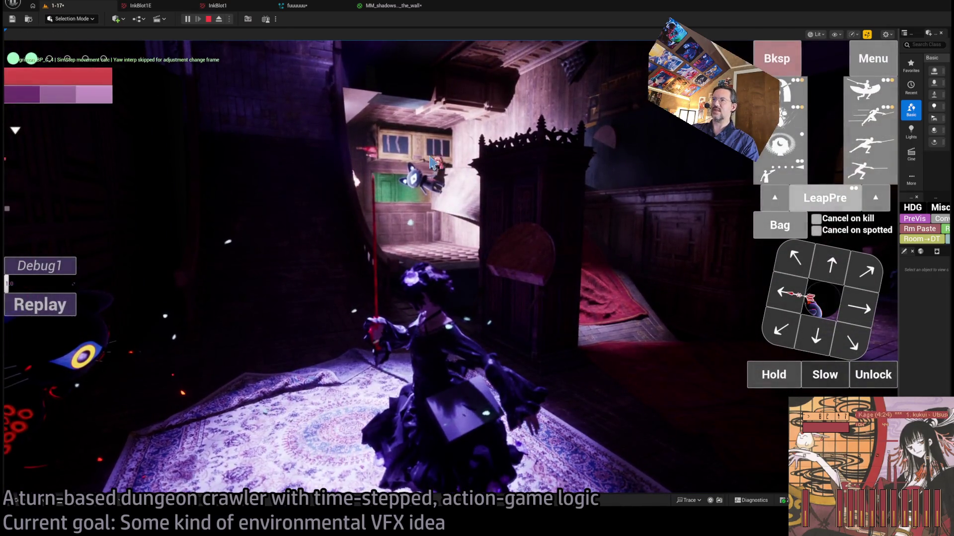
click(823, 277)
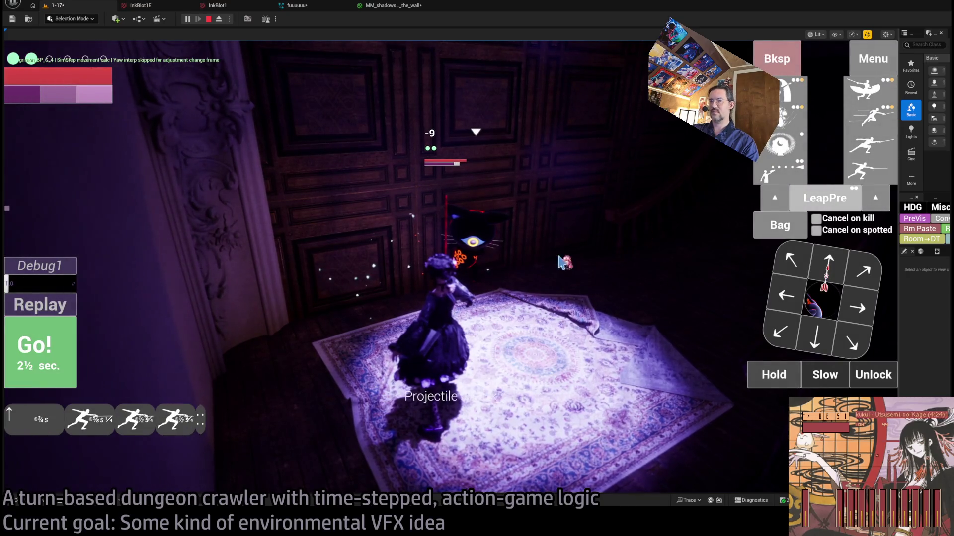
click(55, 360)
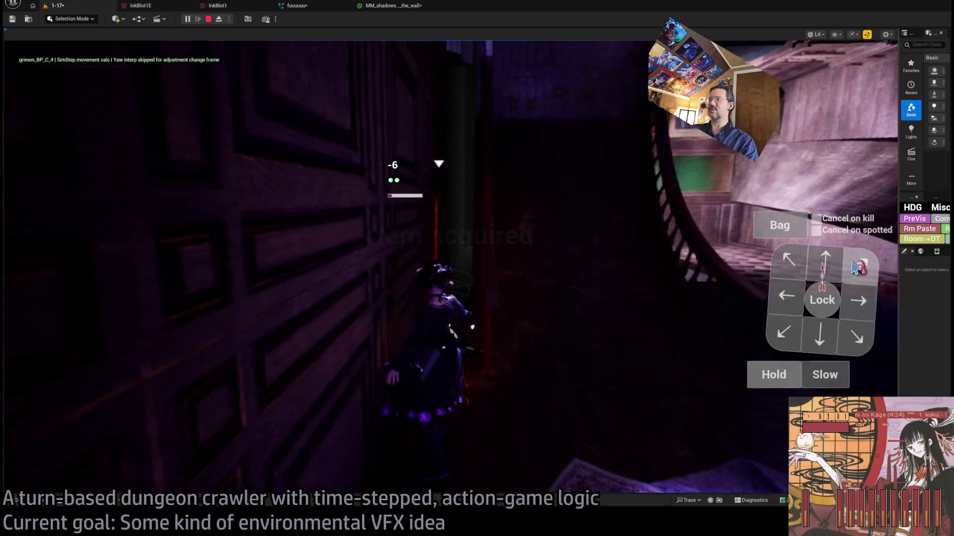
click(824, 263)
click(825, 263)
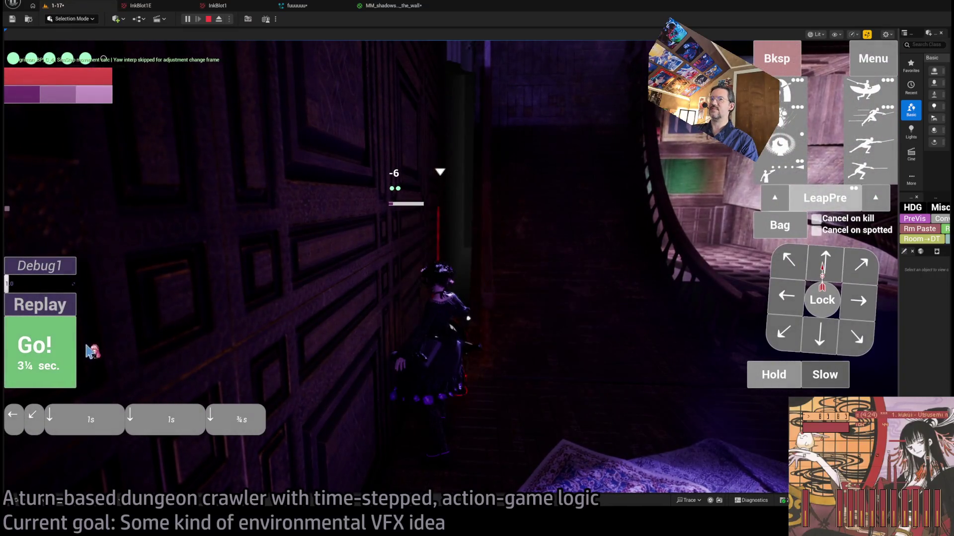
Play out the queued moves and advance the character down the corridor over two turns.
click(74, 350)
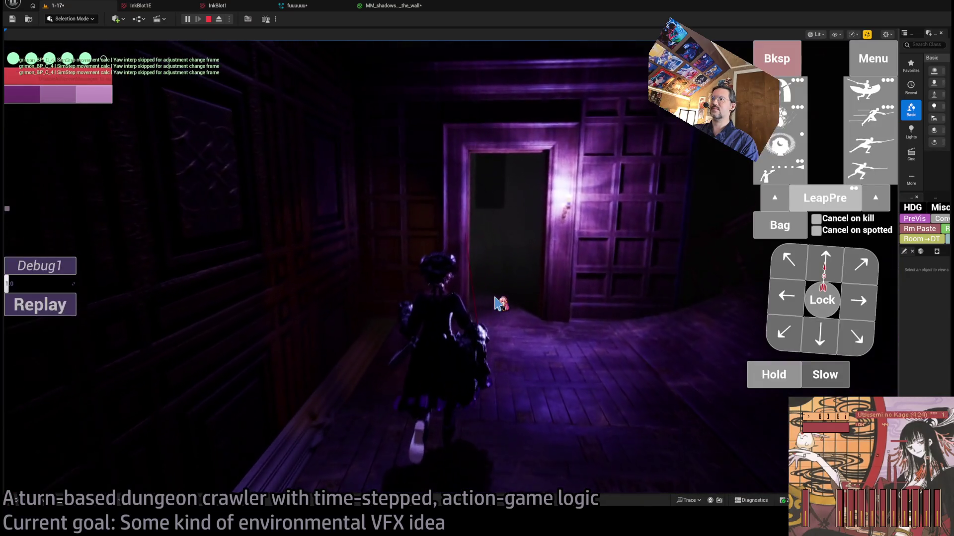
click(499, 306)
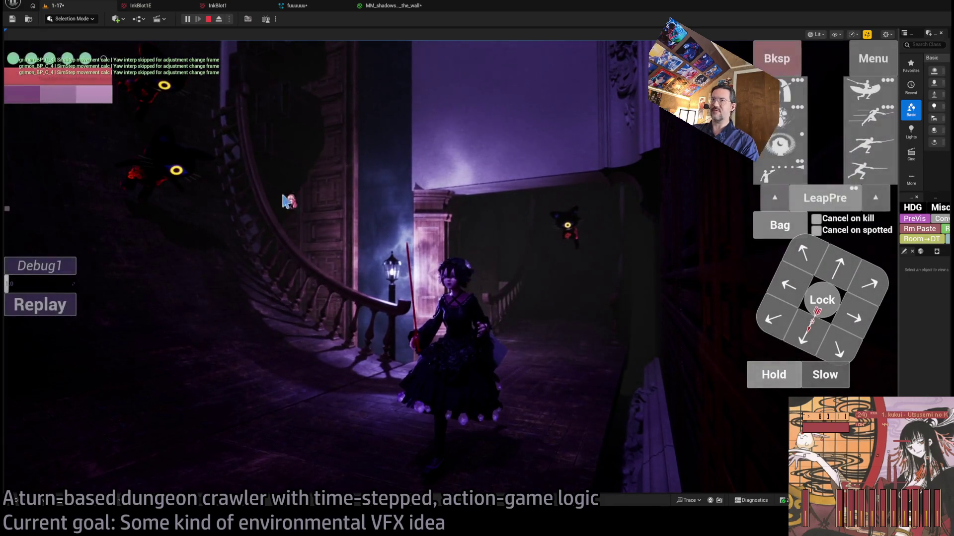
click(387, 243)
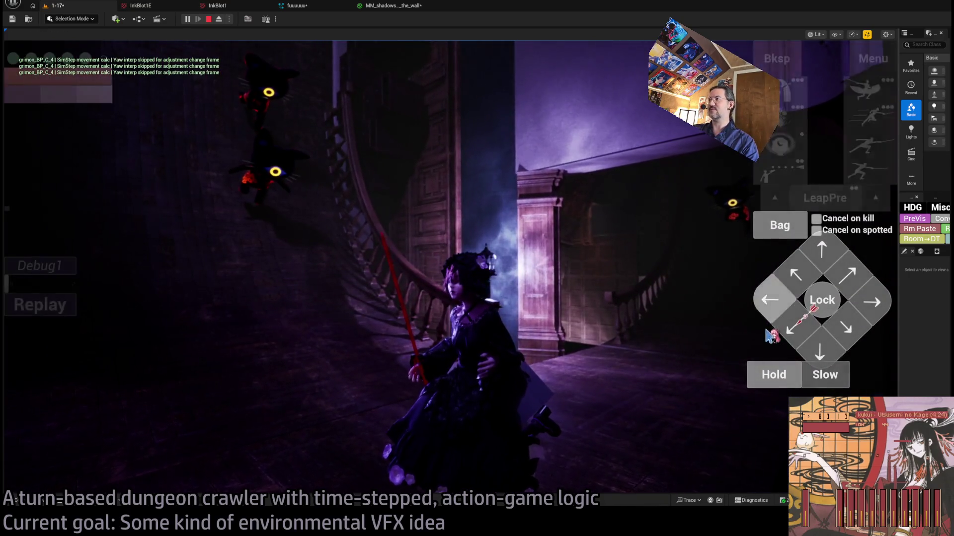
click(781, 200)
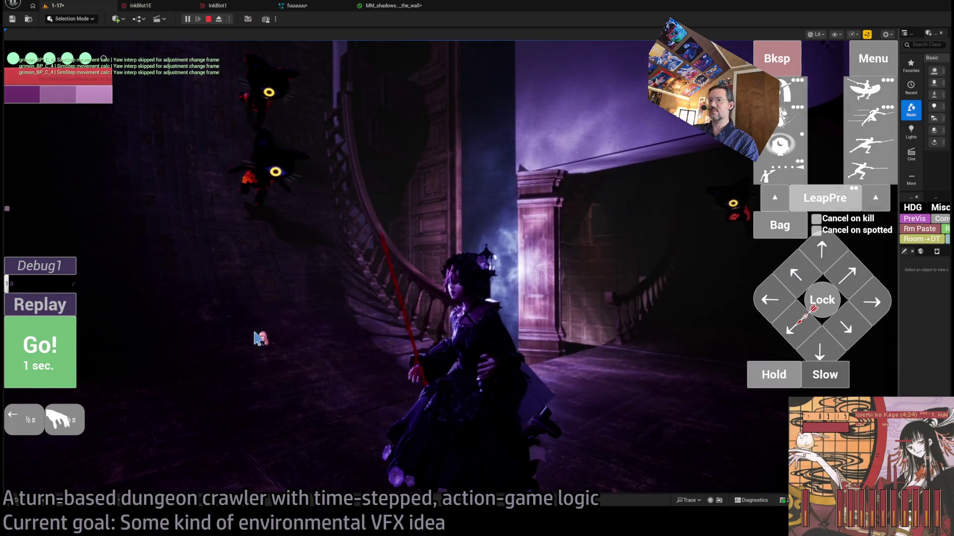
click(56, 358)
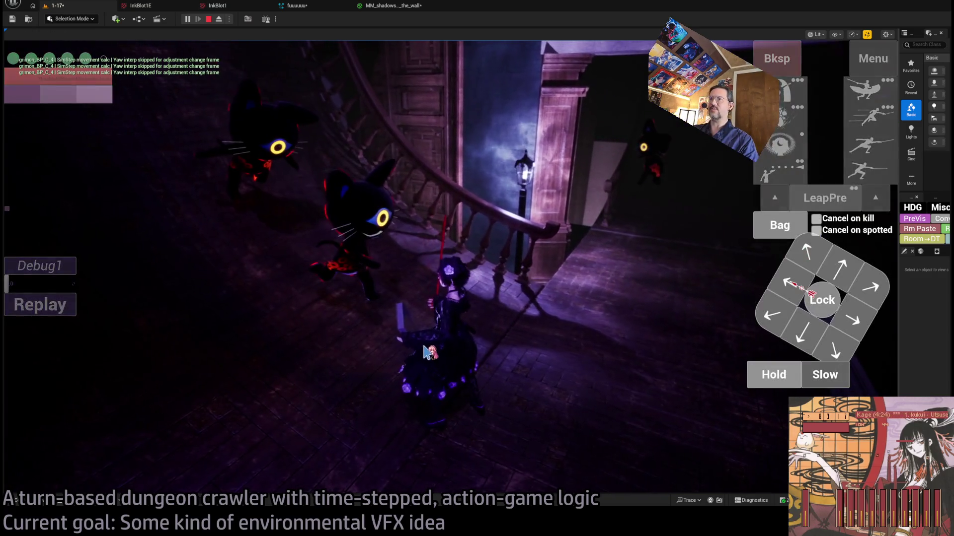
Move toward the staircase, use the fear-inducing skill, and replay that turn.
click(492, 304)
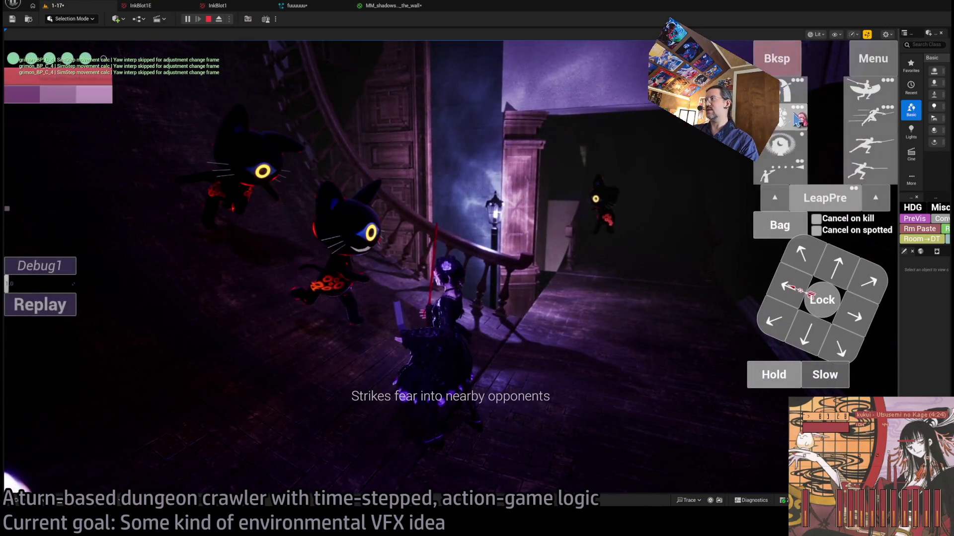
click(795, 114)
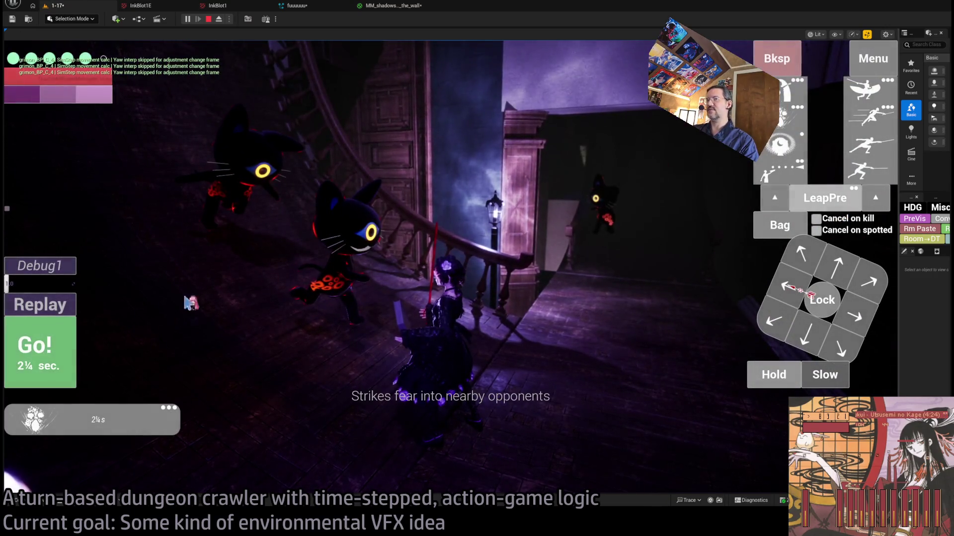
click(318, 332)
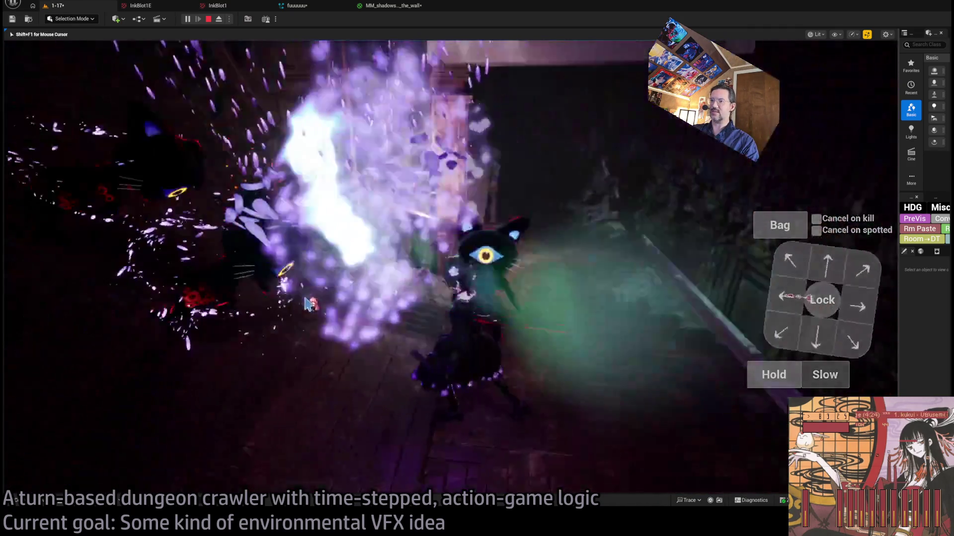
click(50, 303)
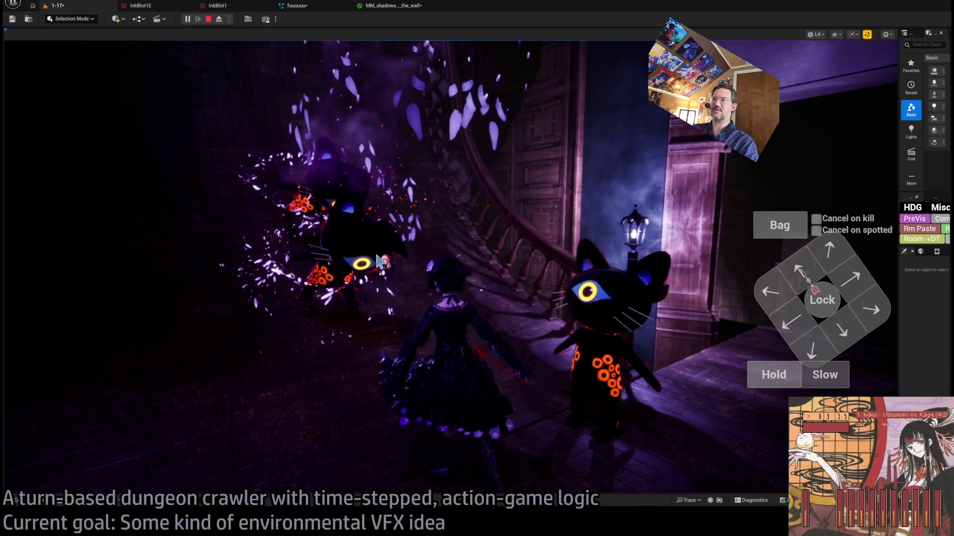
Lock on to the nearby cat, step back, and execute the four-hit light attack combo.
click(806, 324)
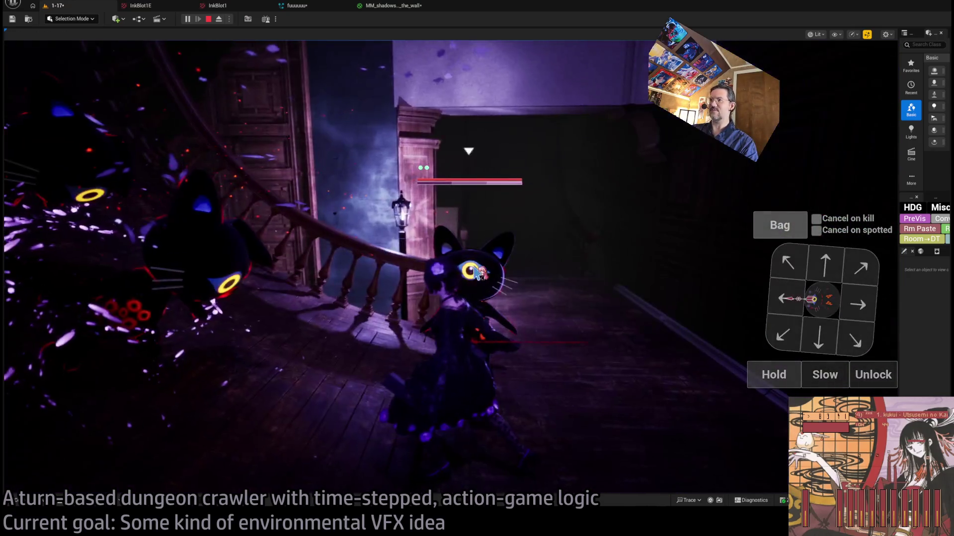
click(828, 340)
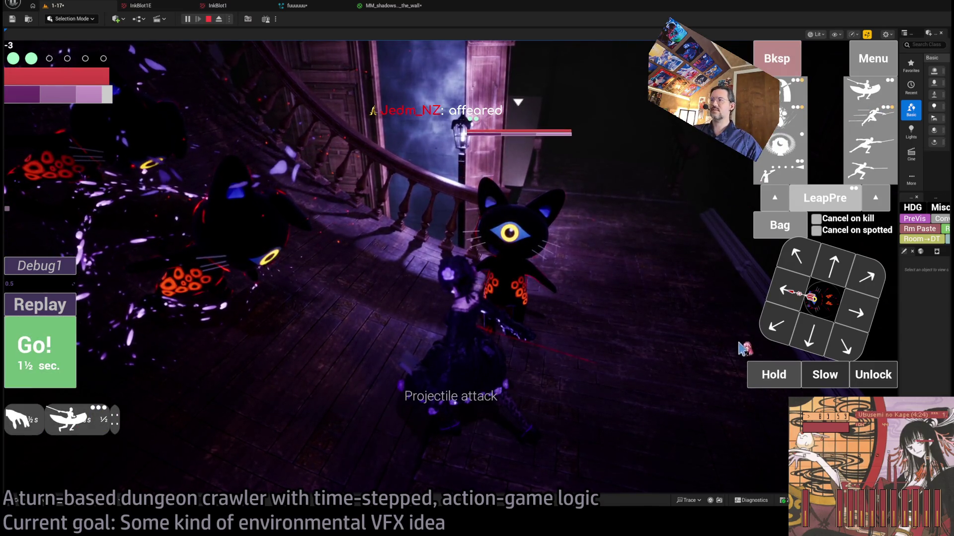
click(875, 176)
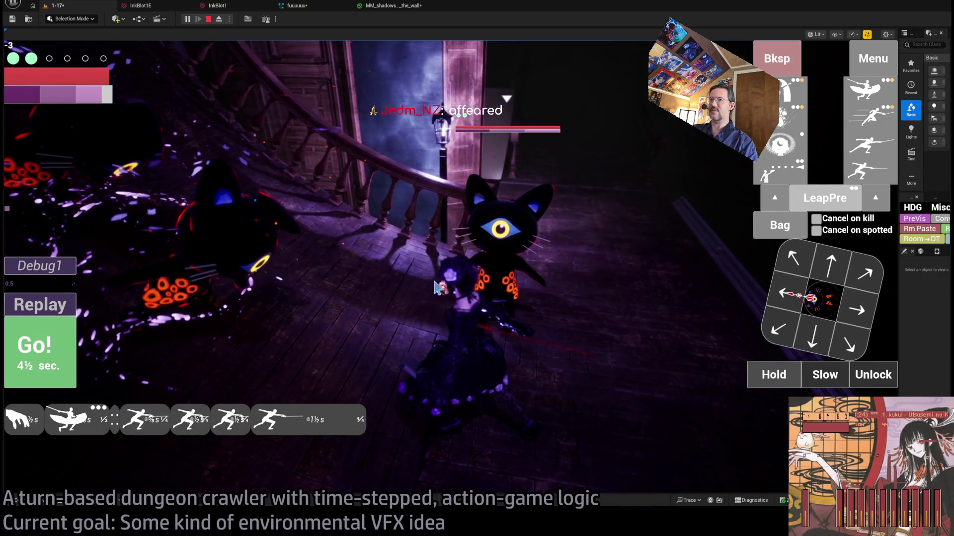
key(space)
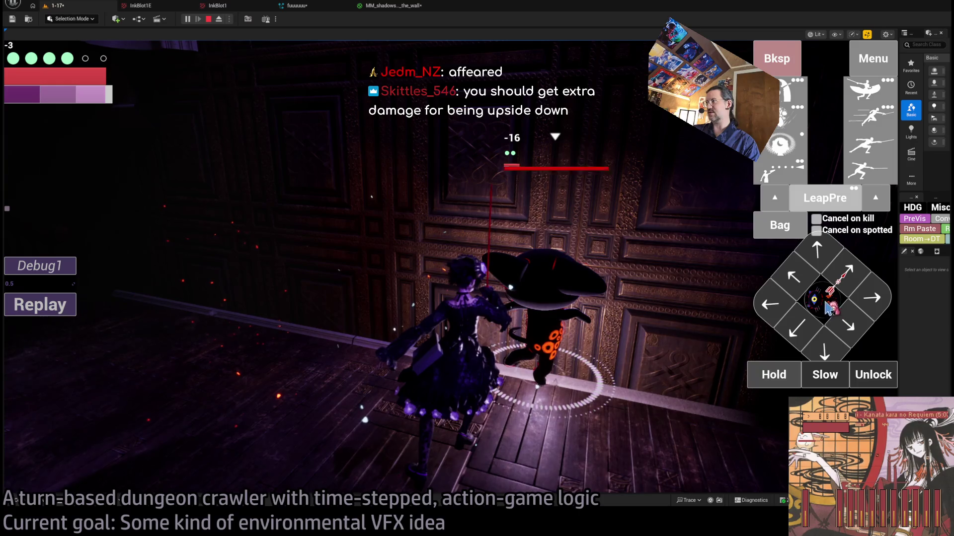
Execute a fencing attack and advance the character along the landing.
click(870, 178)
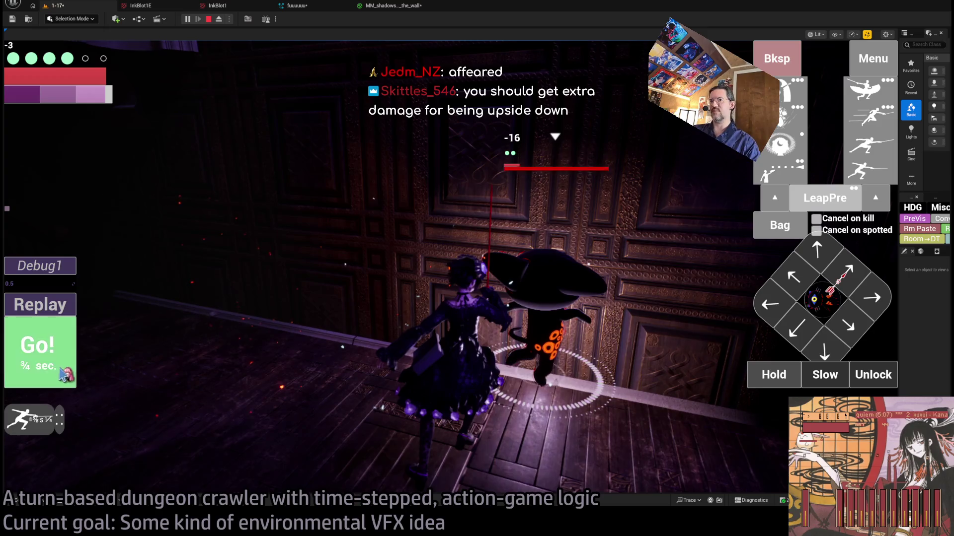
click(63, 375)
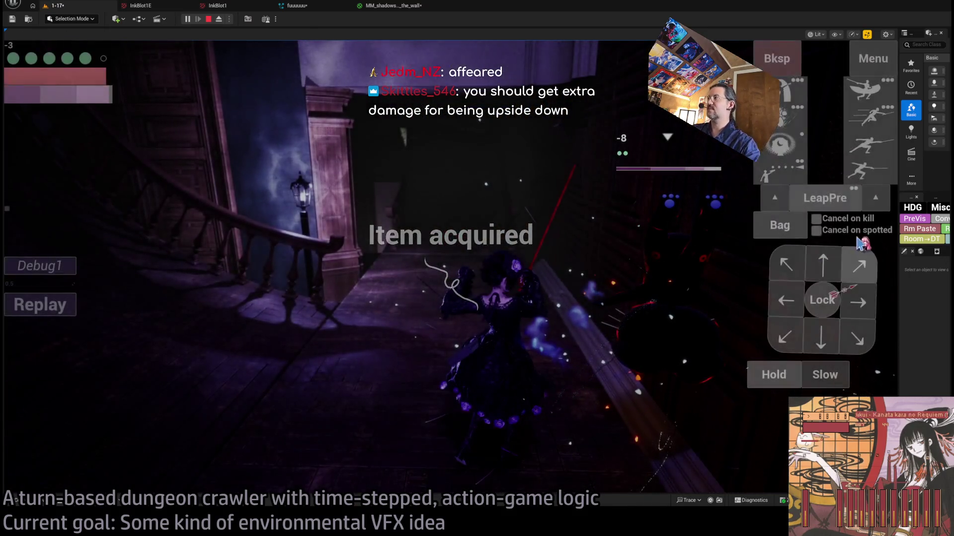
click(370, 286)
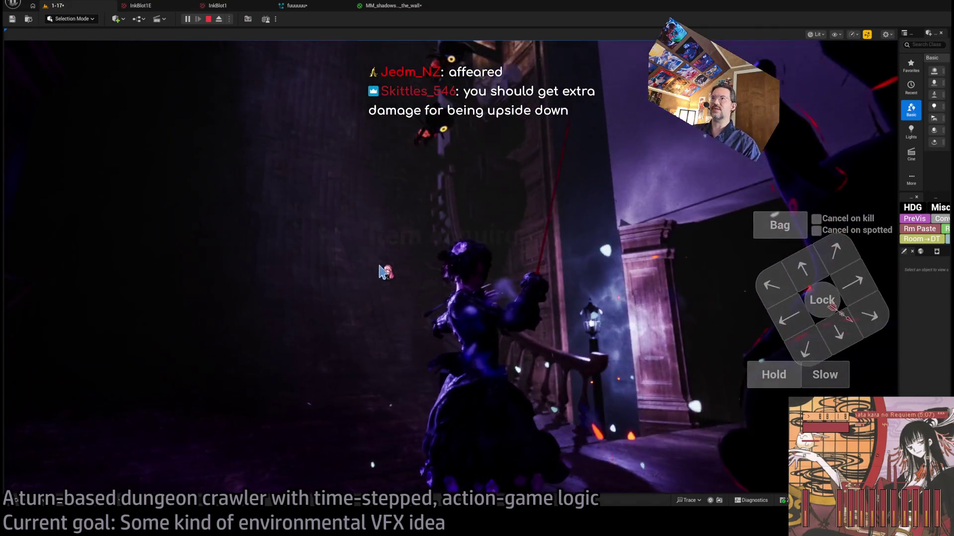
Lock on to the enemy and fire two projectile attacks after a short timed action.
click(819, 304)
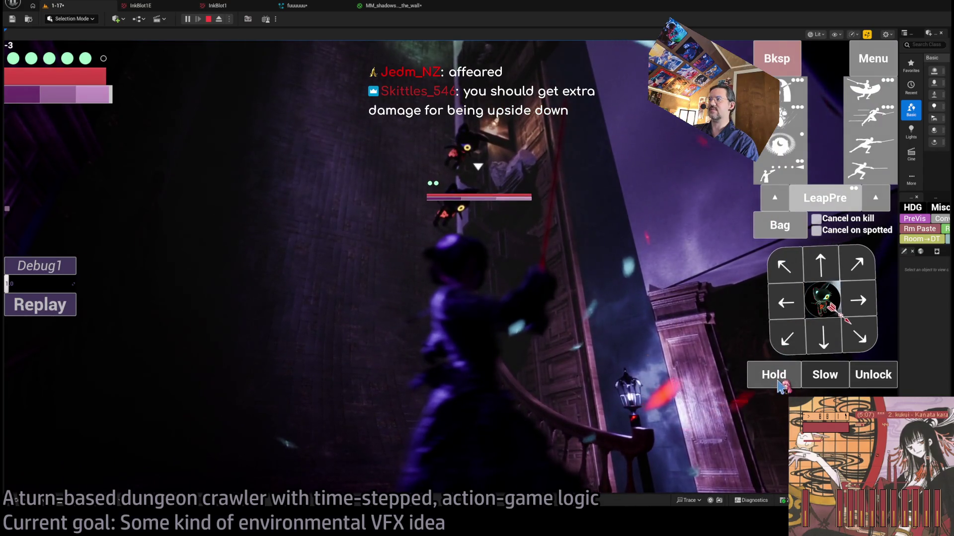
click(776, 202)
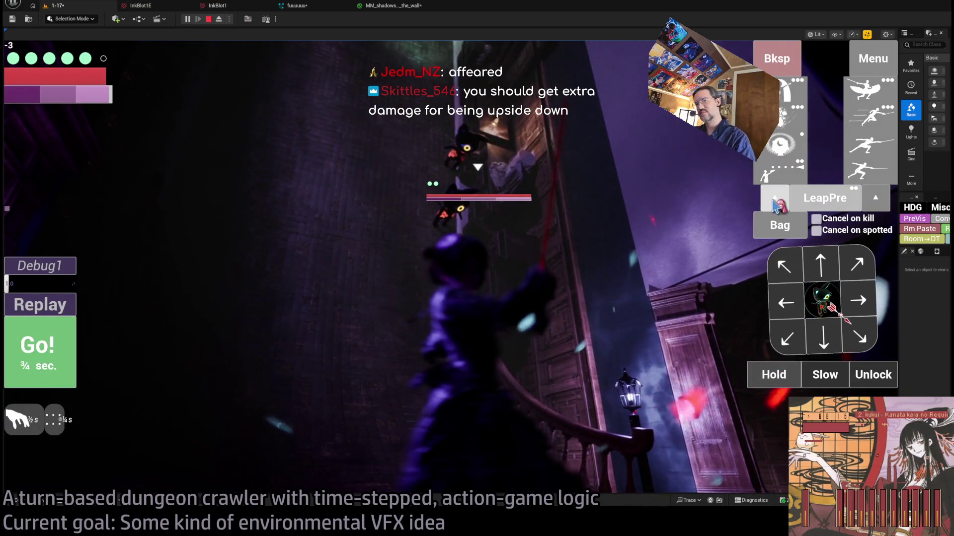
click(772, 179)
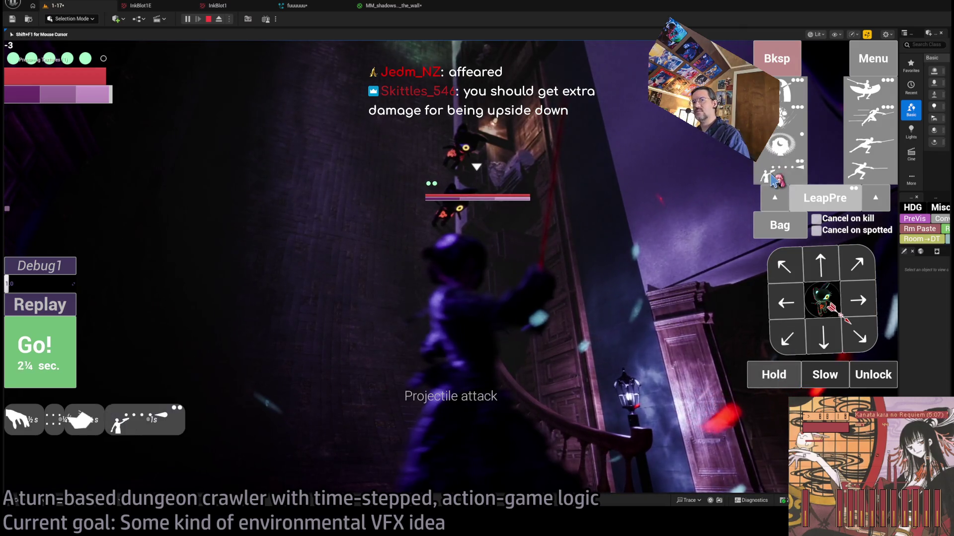
click(772, 180)
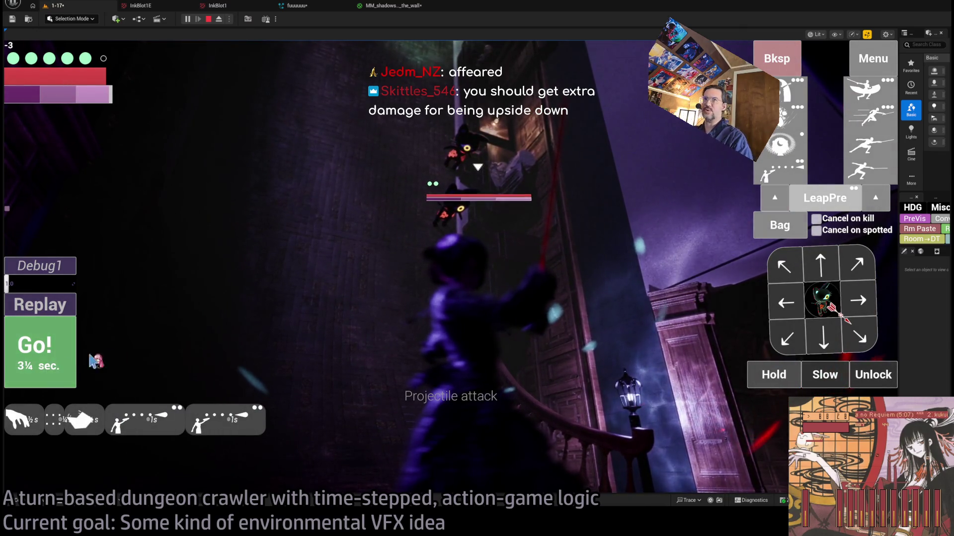
click(72, 355)
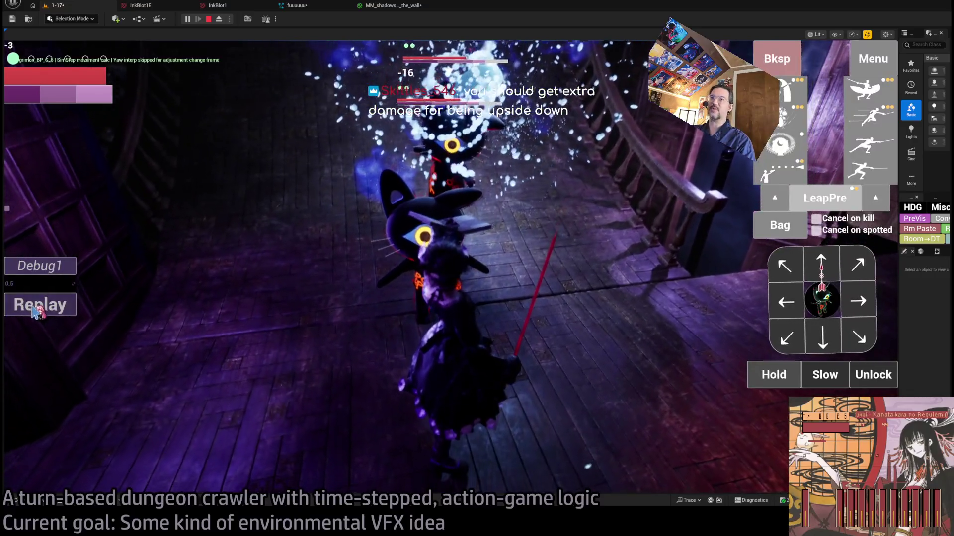
Attack the cats over a few turns, including two queued lunge attacks, replaying the last one.
click(33, 307)
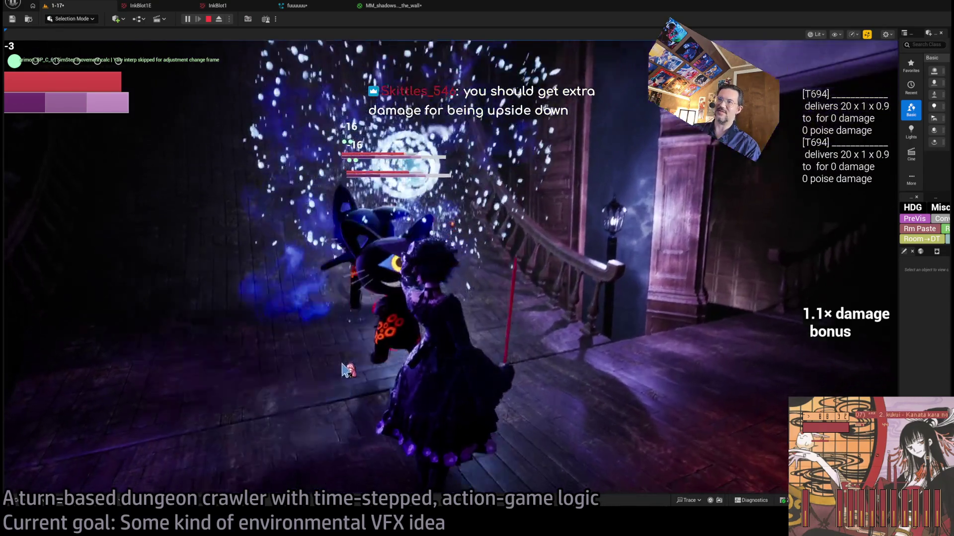
click(440, 279)
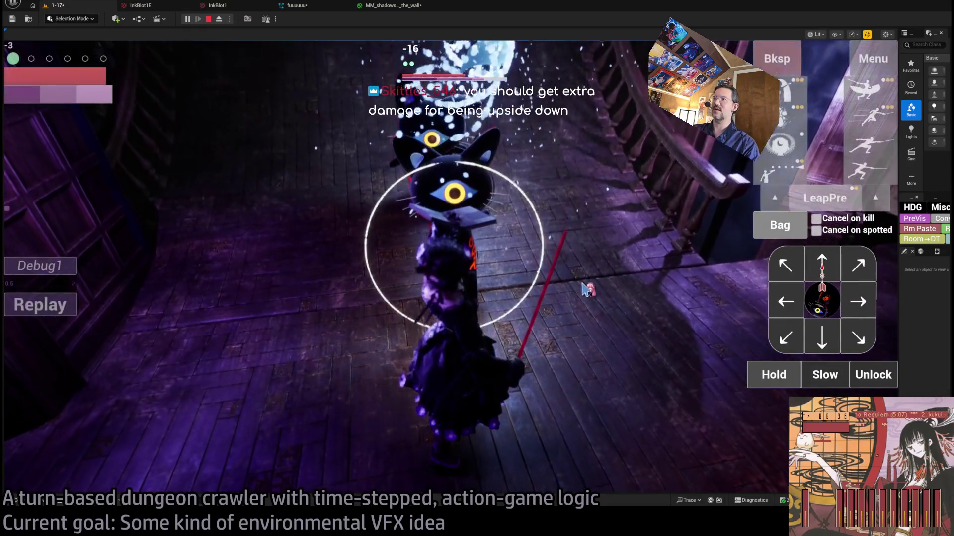
click(620, 264)
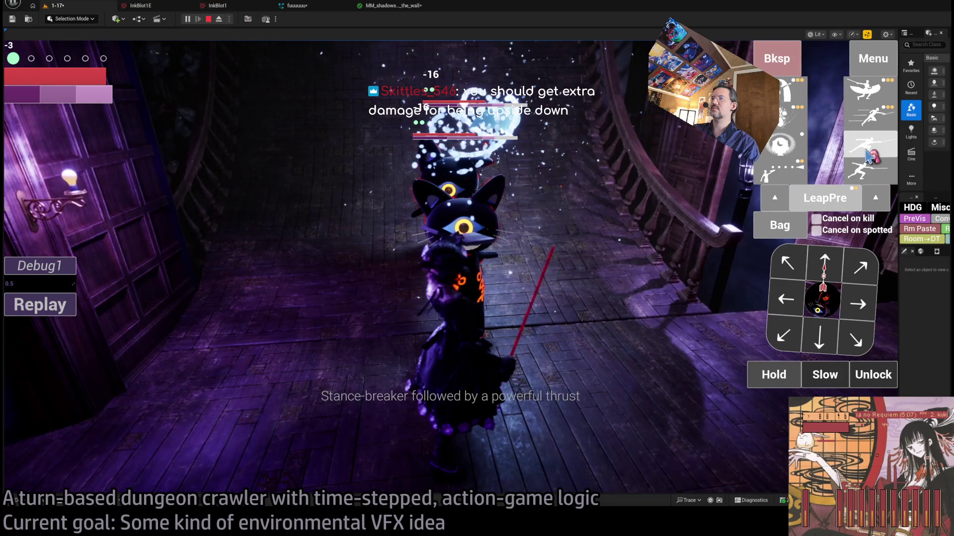
click(868, 157)
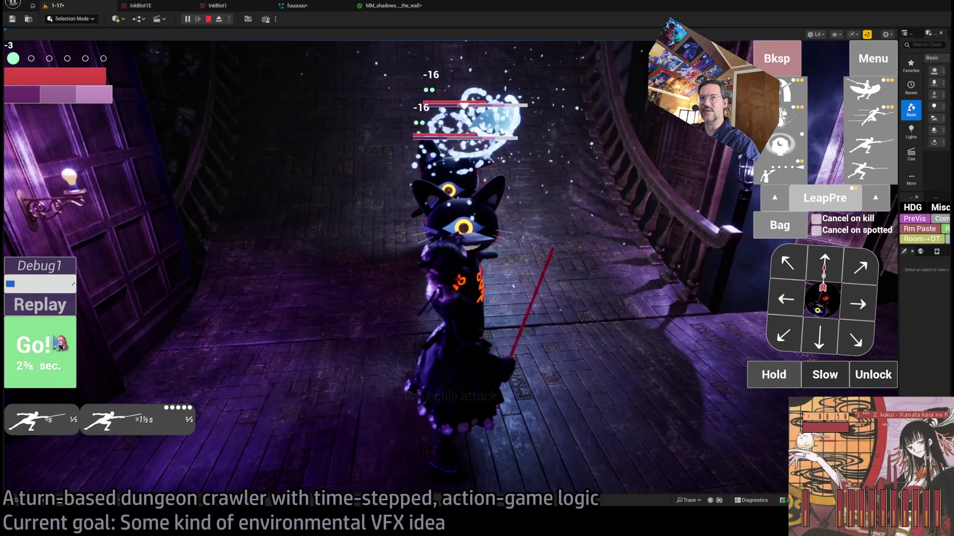
click(54, 360)
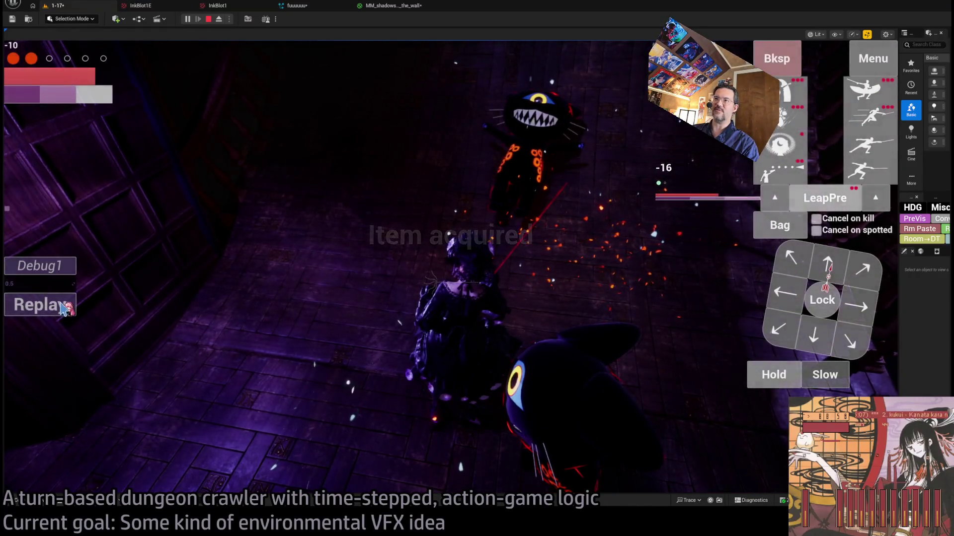
click(65, 304)
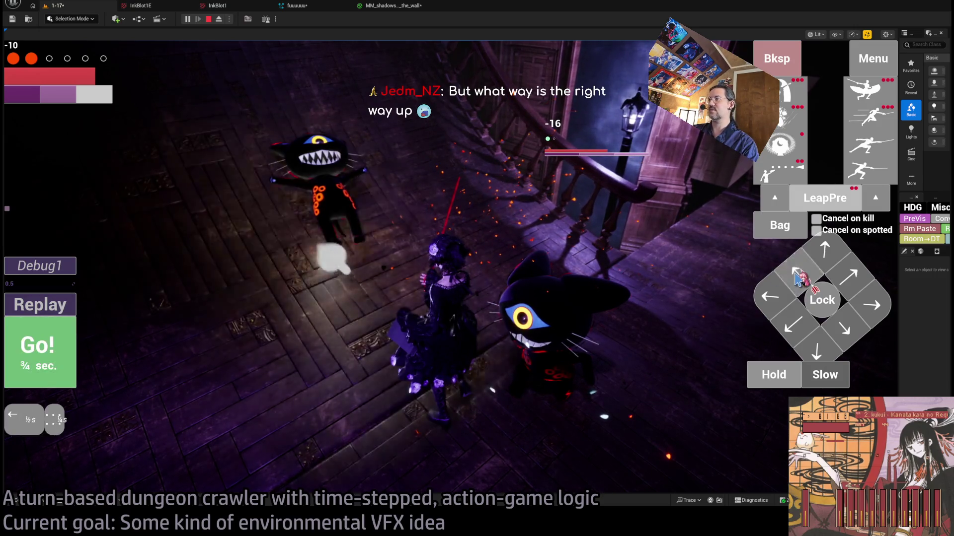
Add the fabric item from the Bag, lock onto the cat, and carry out the turn.
click(786, 233)
click(353, 141)
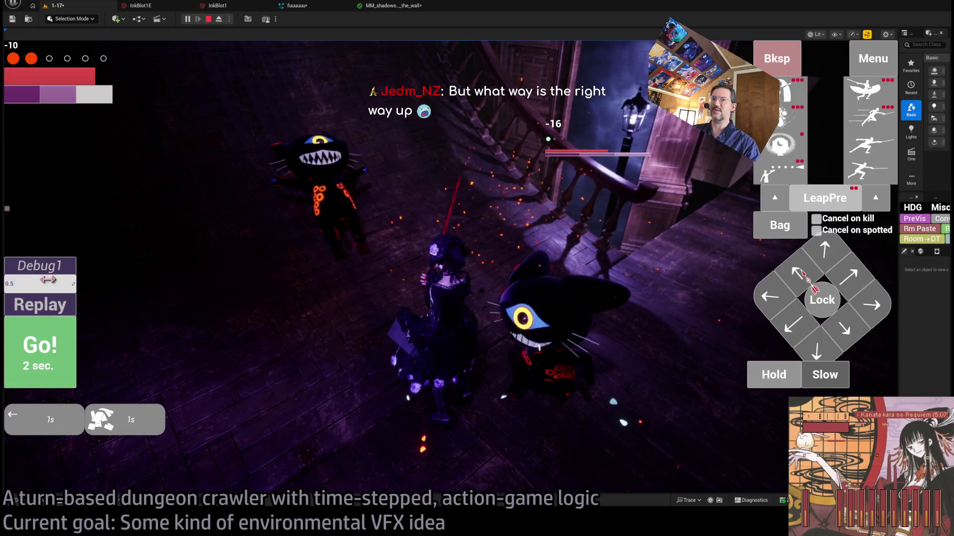
click(822, 299)
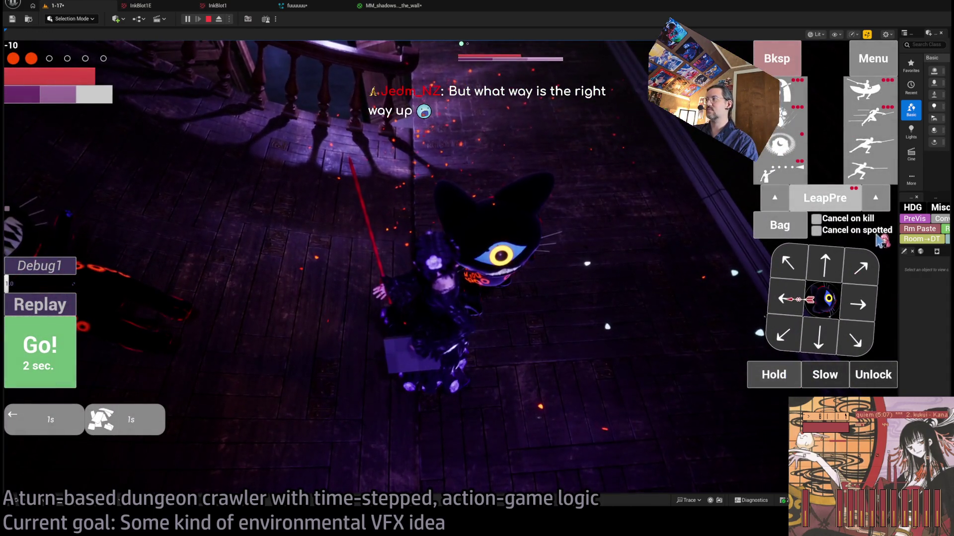
click(75, 377)
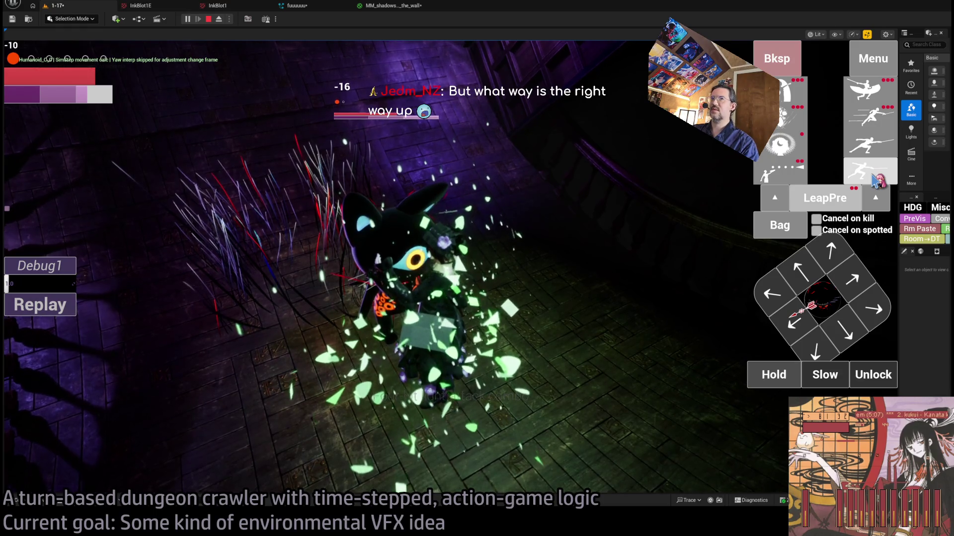
Run a turn of three leaping thrust attacks, then stop the playtest.
click(877, 181)
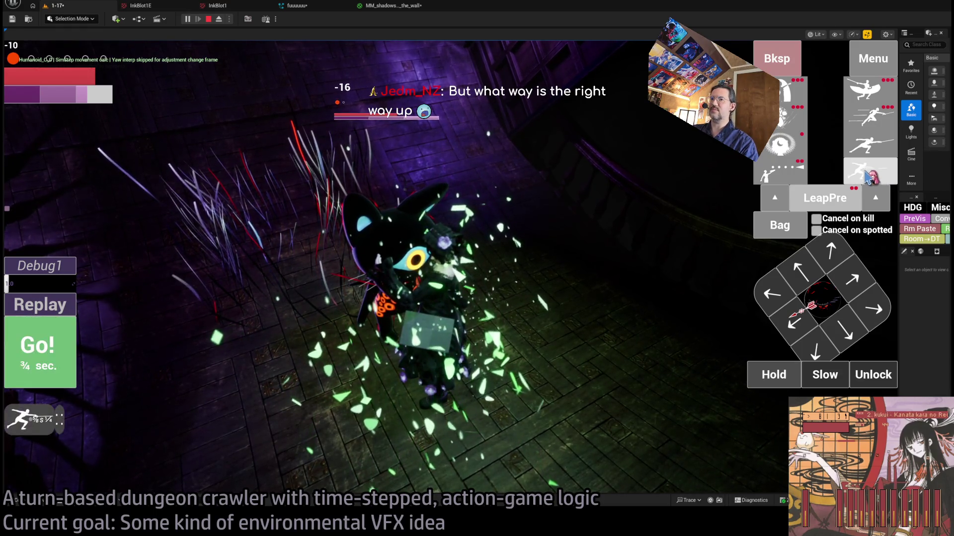
click(880, 125)
click(879, 125)
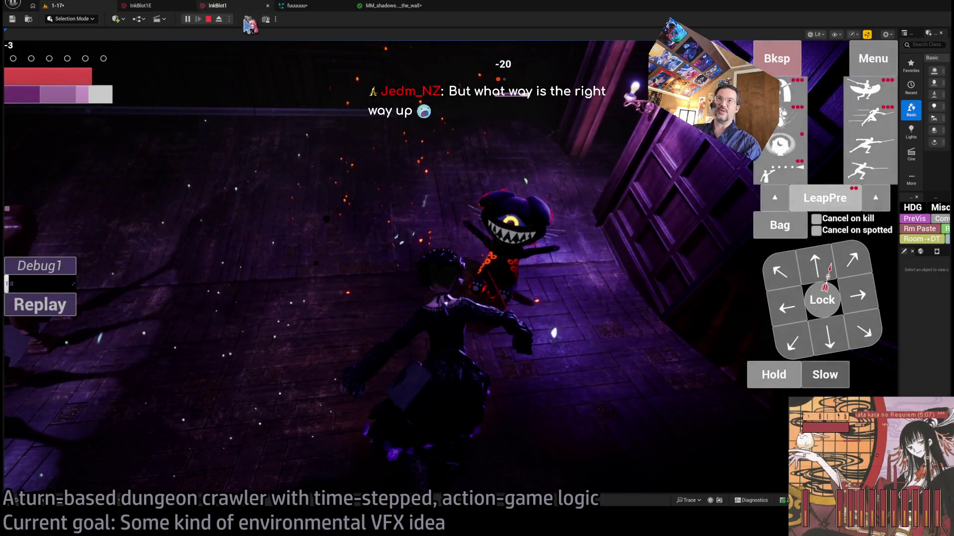
click(208, 19)
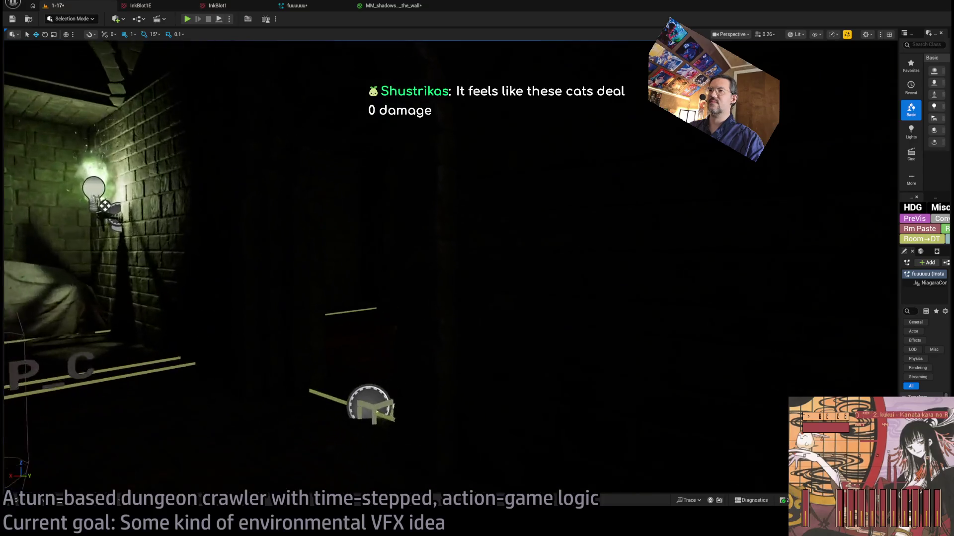
Switch to Unlit view (Alt+3), speed up the camera, face the white panel, and widen the details panel.
scroll(475, 249, up, 2)
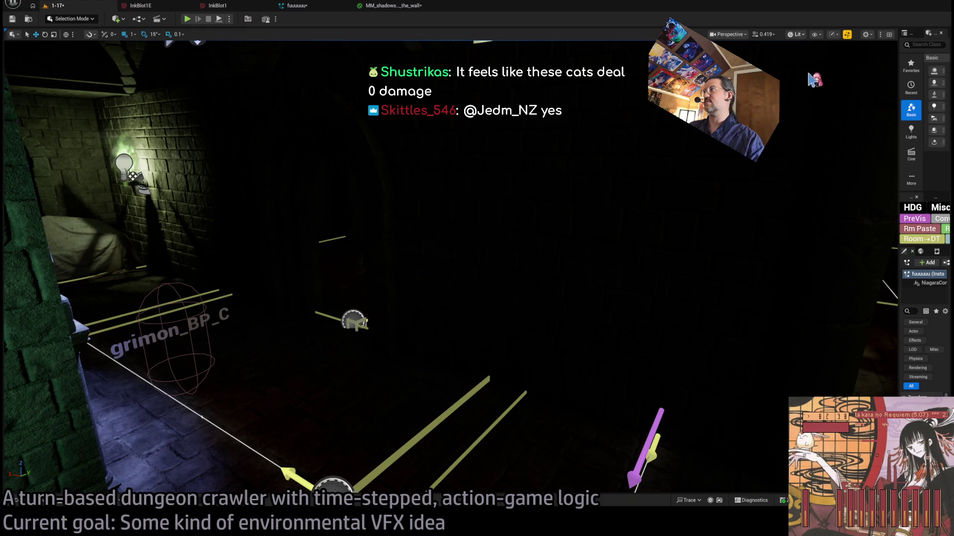
key(alt+3)
scroll(475, 249, up, 2)
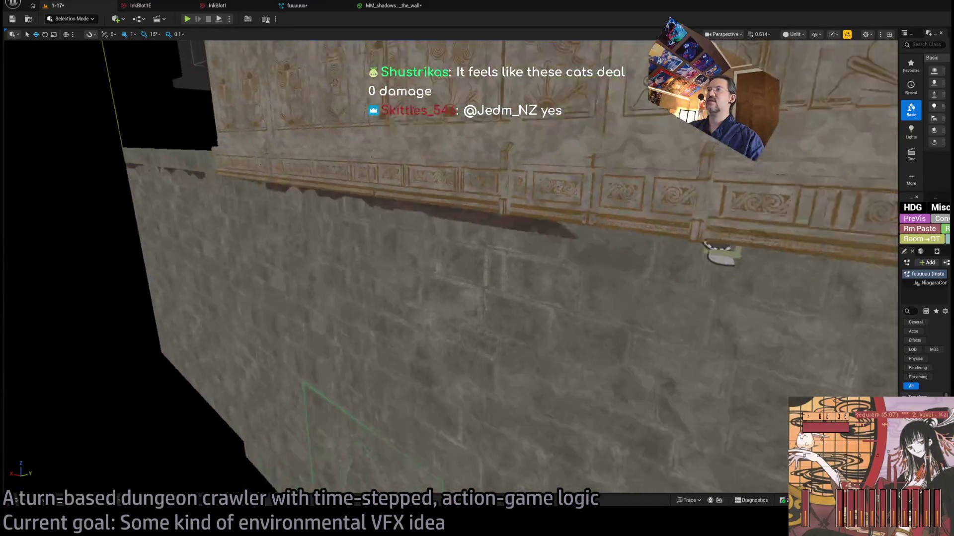
mouse_move(475, 249)
mouse_down()
mouse_move(397, 246)
mouse_move(529, 241)
mouse_up()
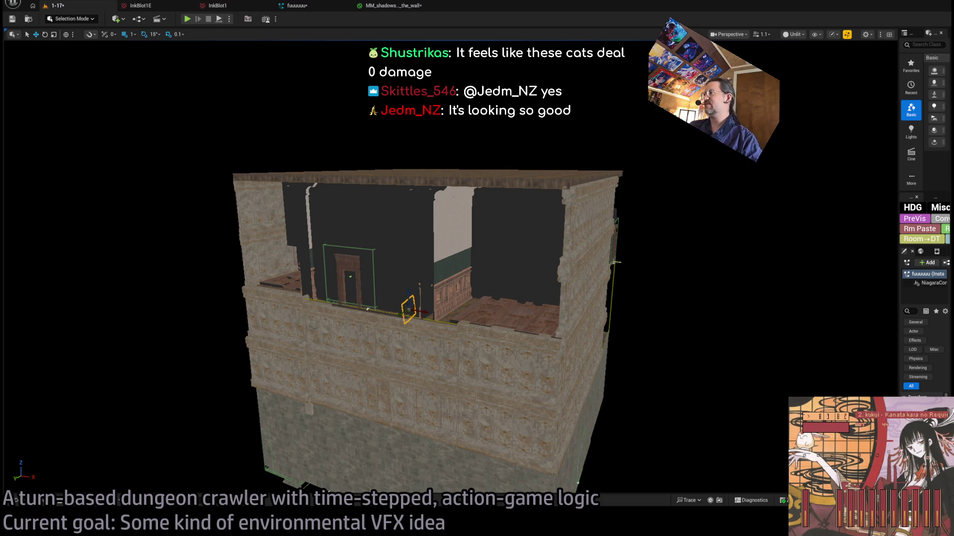
drag(898, 279, 816, 279)
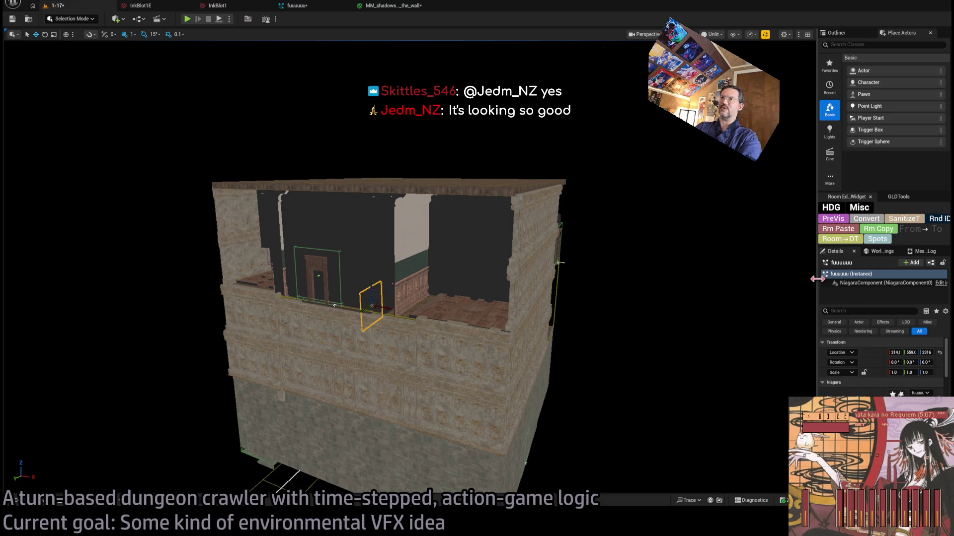
Zoom in and orbit around the Niagara effect to face the white wall and piano, then start Play (Alt+P).
scroll(715, 335, up, 5)
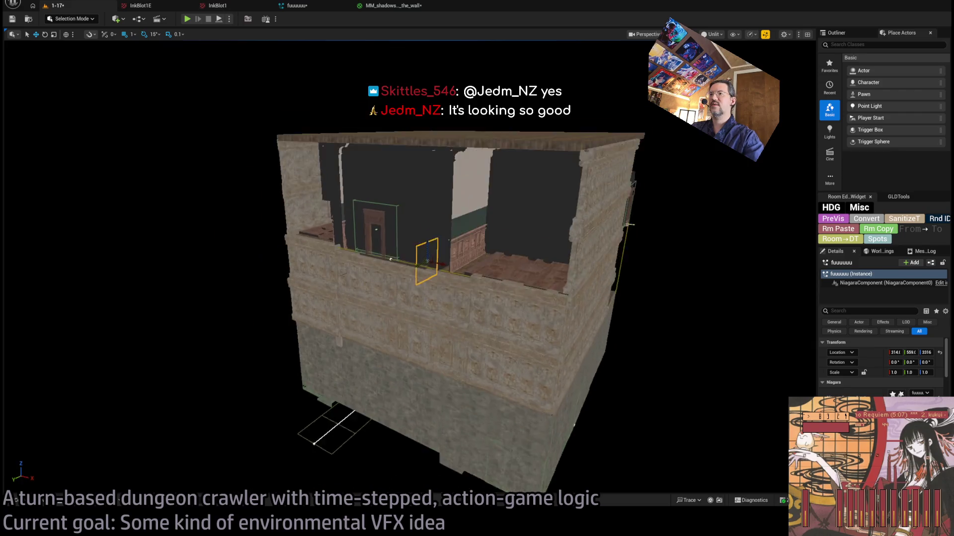
scroll(410, 267, up, 10)
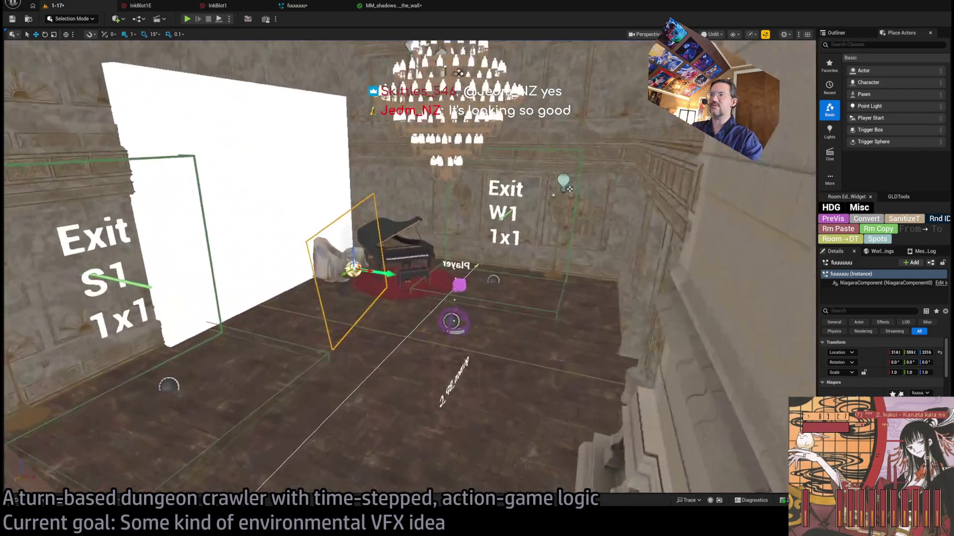
drag(410, 267, 308, 268)
drag(354, 227, 323, 228)
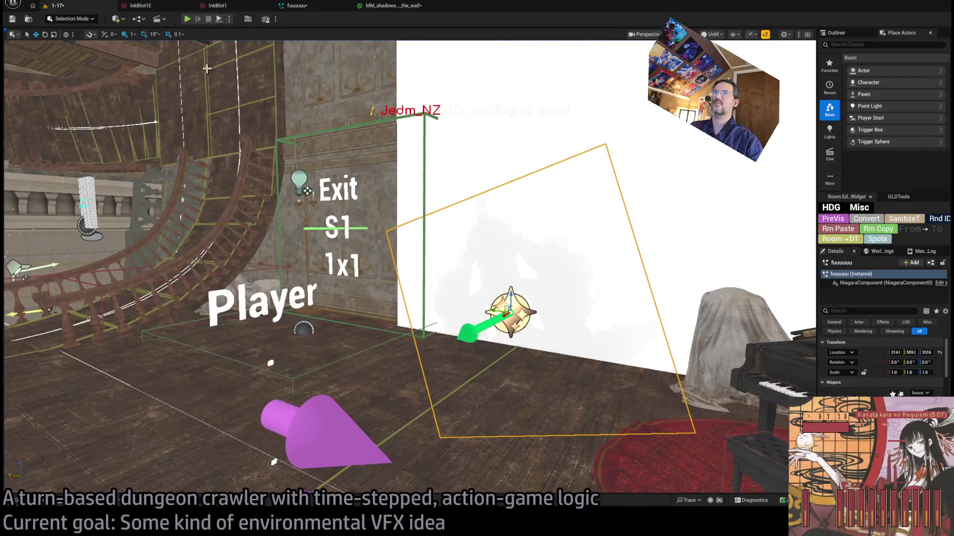
key(alt+p)
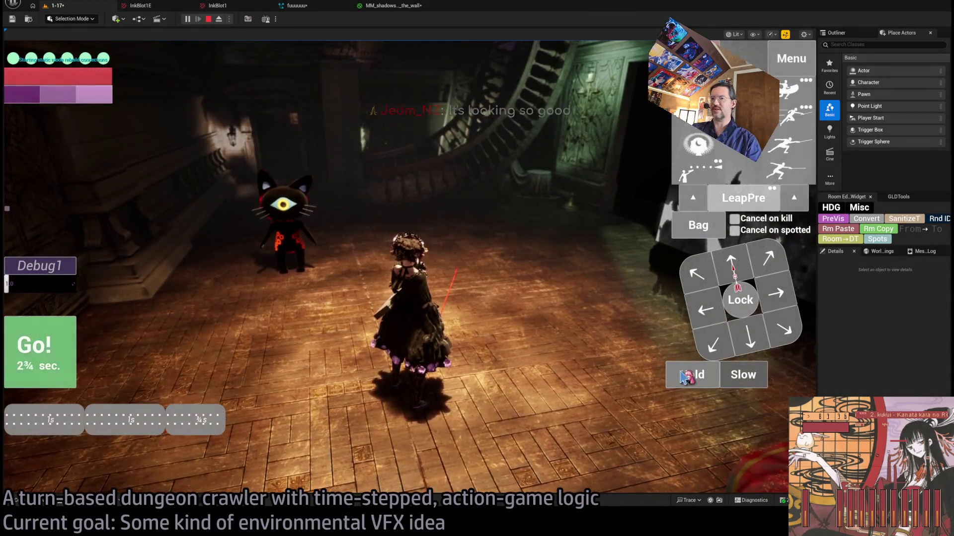
Lengthen the Hold wait time and readjust the game view width with the panel splitter.
drag(685, 378, 685, 378)
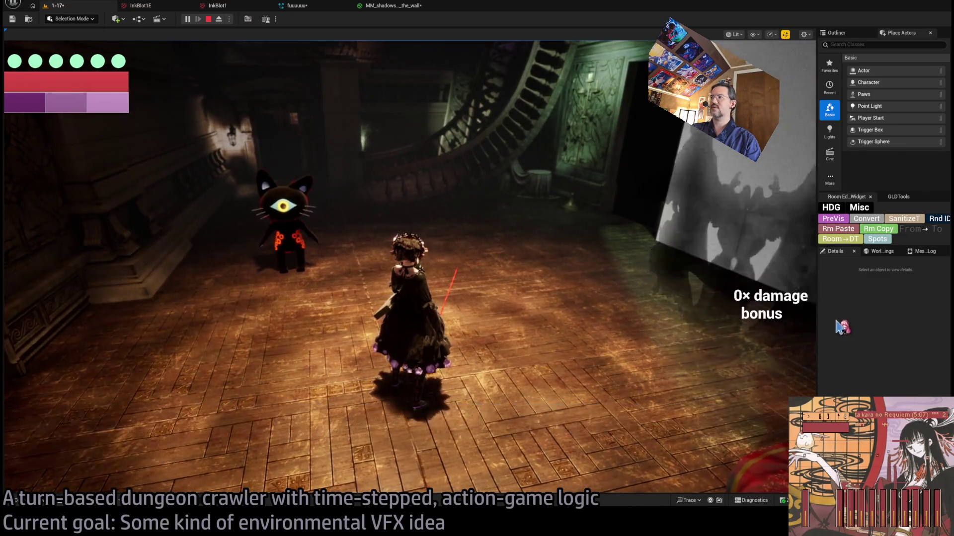
drag(815, 317, 478, 343)
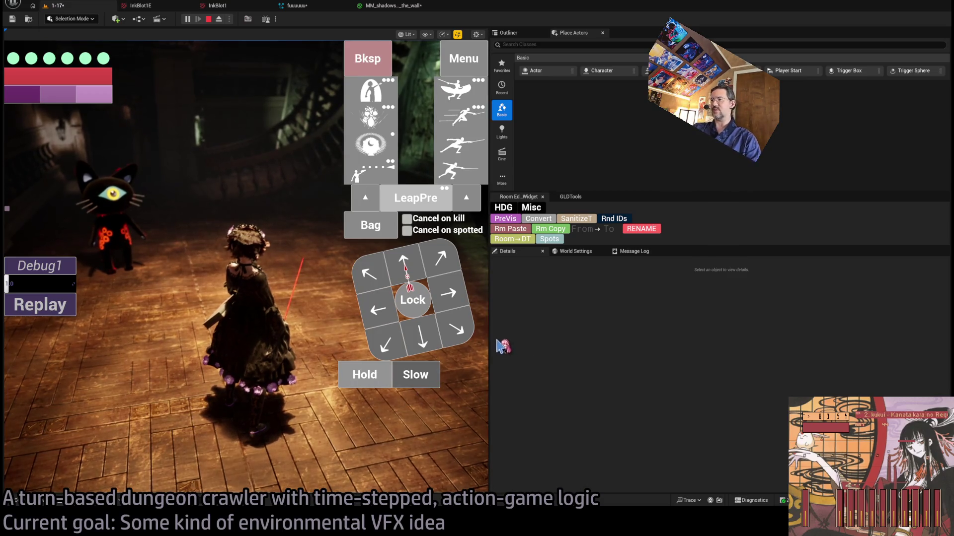
drag(490, 329, 794, 324)
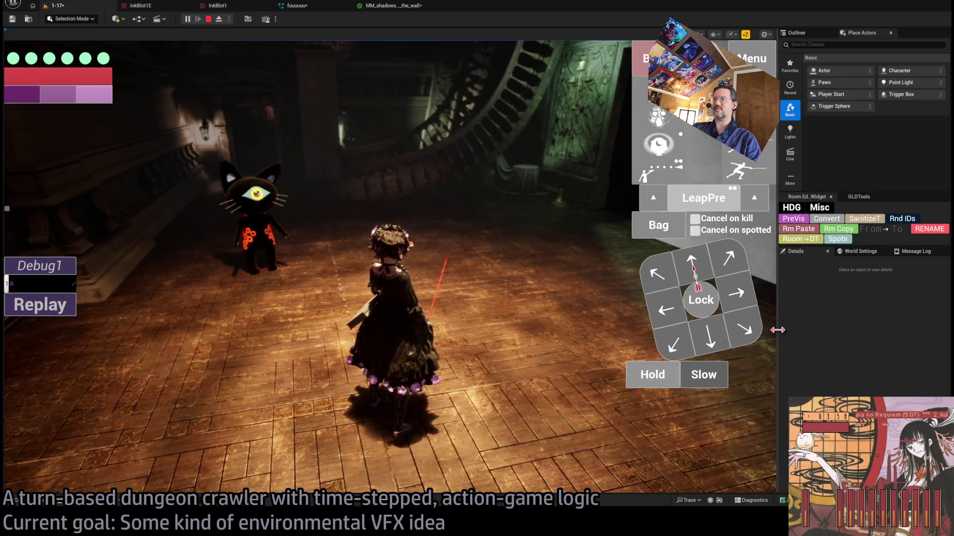
drag(776, 330, 765, 332)
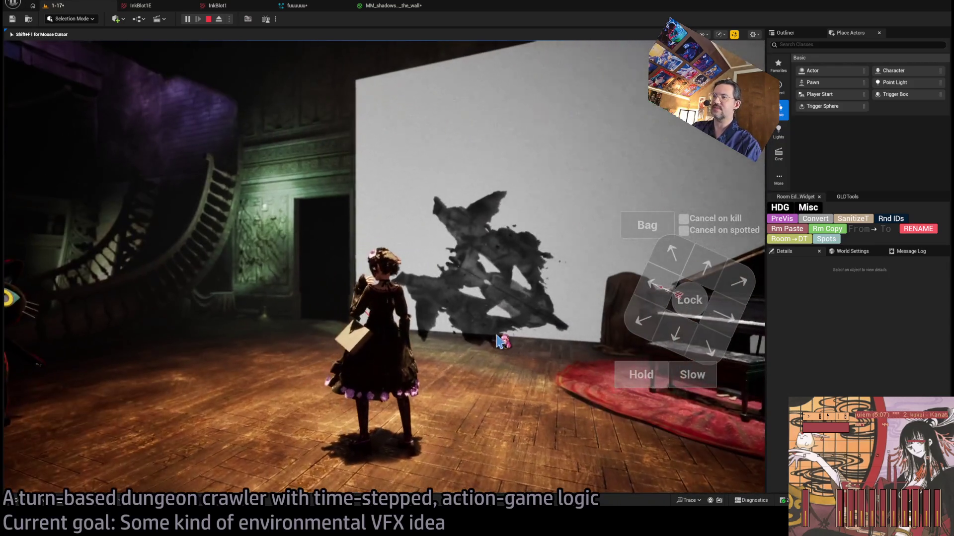
Rotate the game camera around the inkblot wall with Q four times and widen the game view.
click(474, 347)
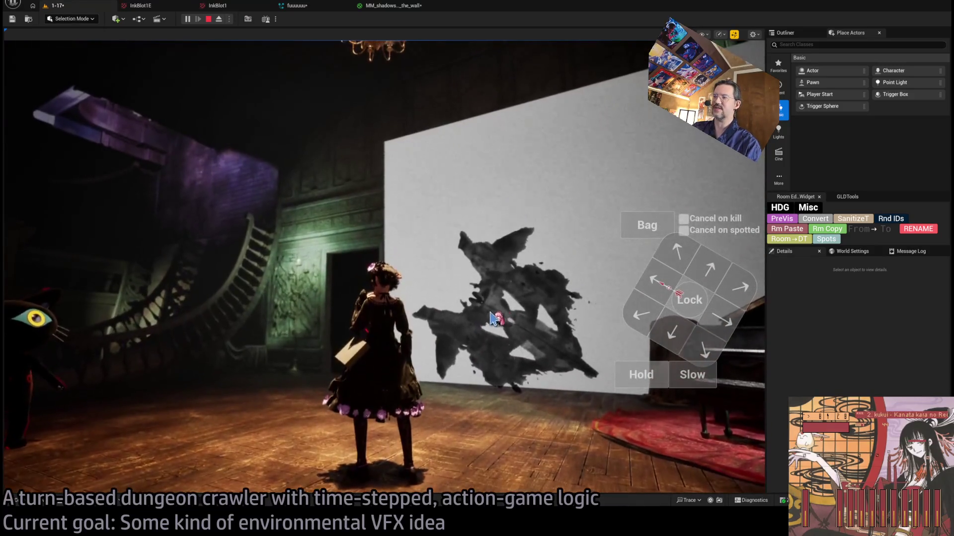
click(496, 322)
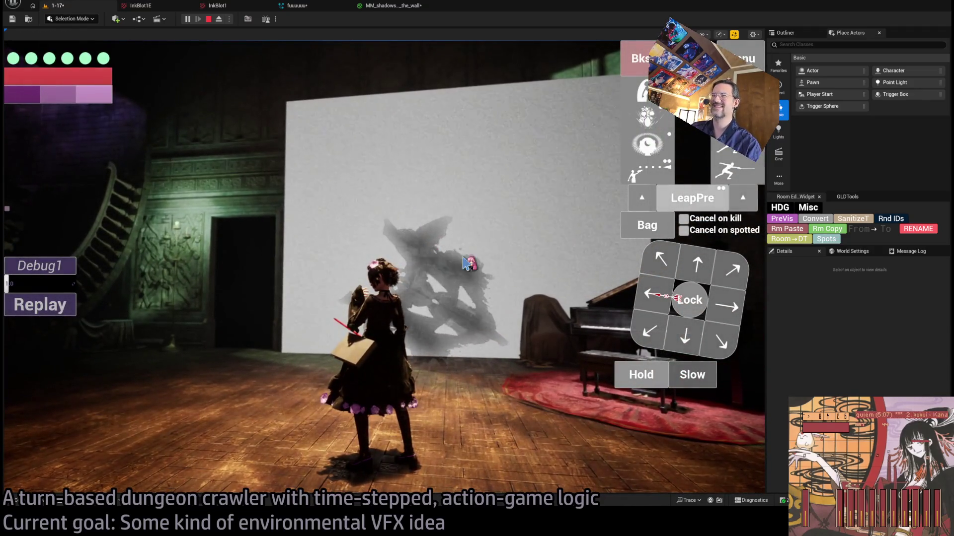
key(q)
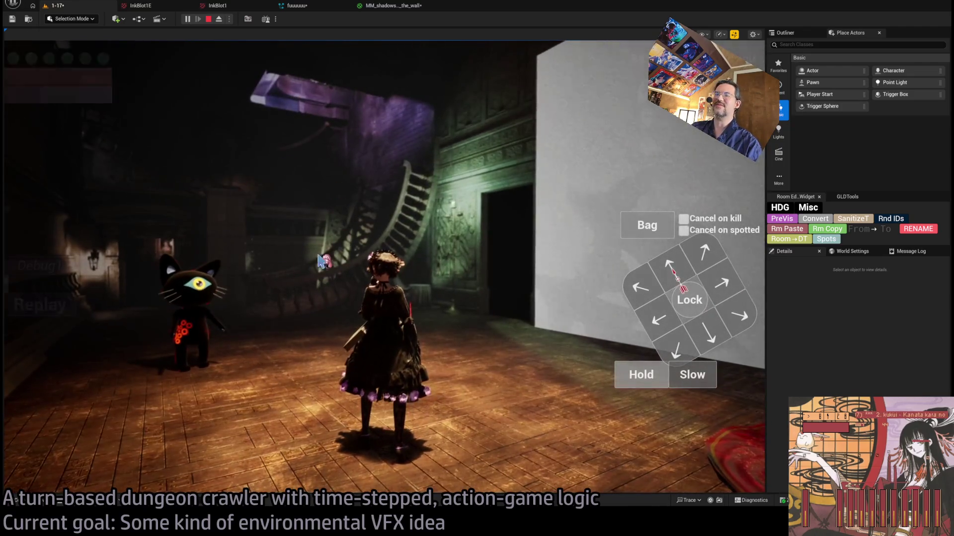
key(q)
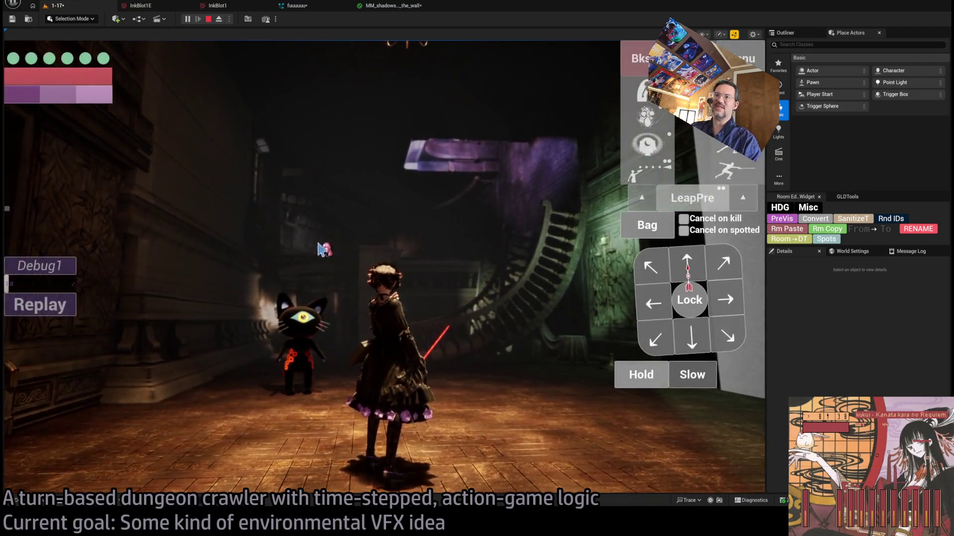
key(q)
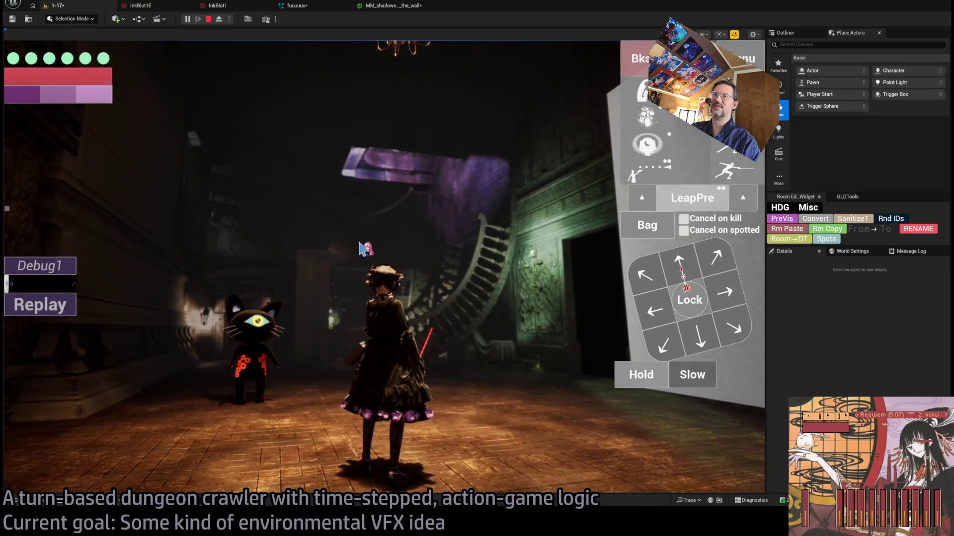
key(q)
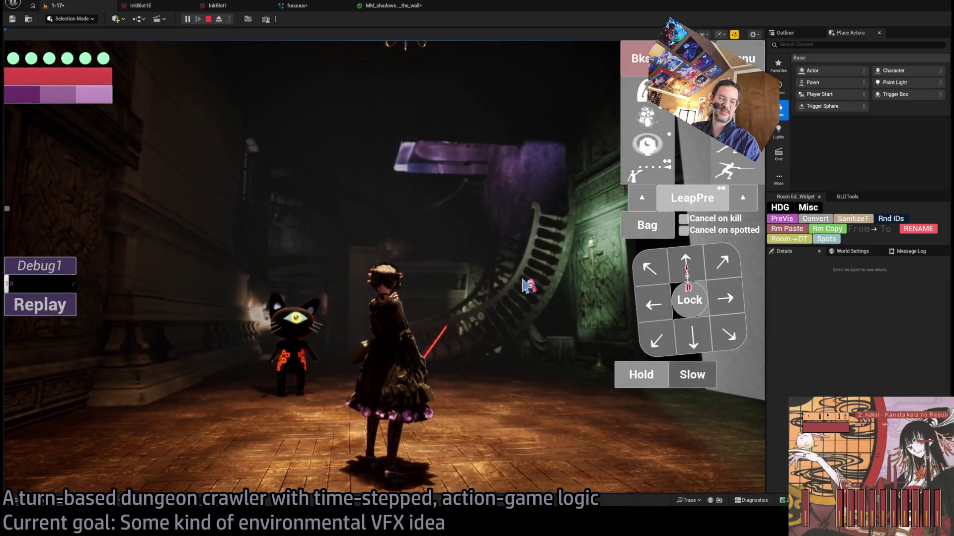
drag(765, 284, 880, 284)
click(561, 367)
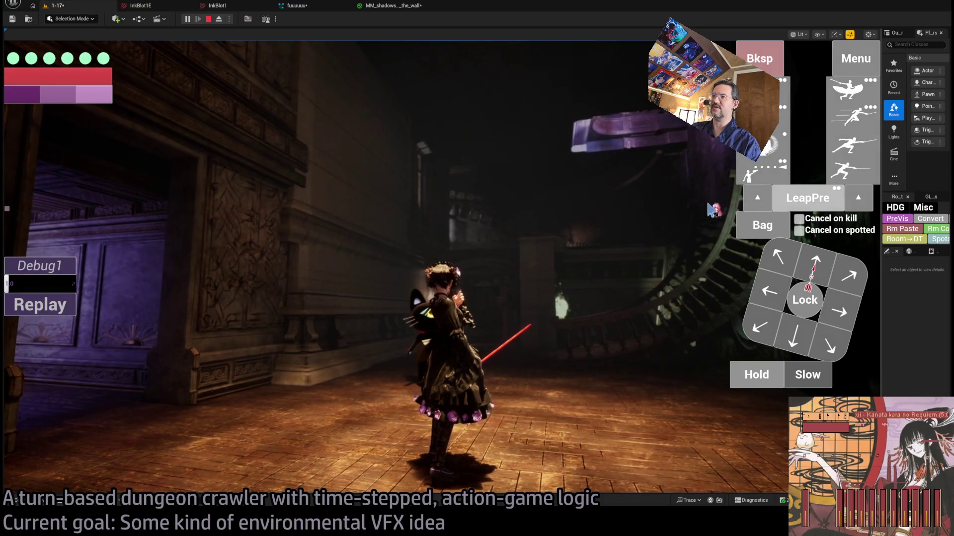
Run a turn with a projectile attack and bring the inkblot wall by the piano back into view.
click(766, 153)
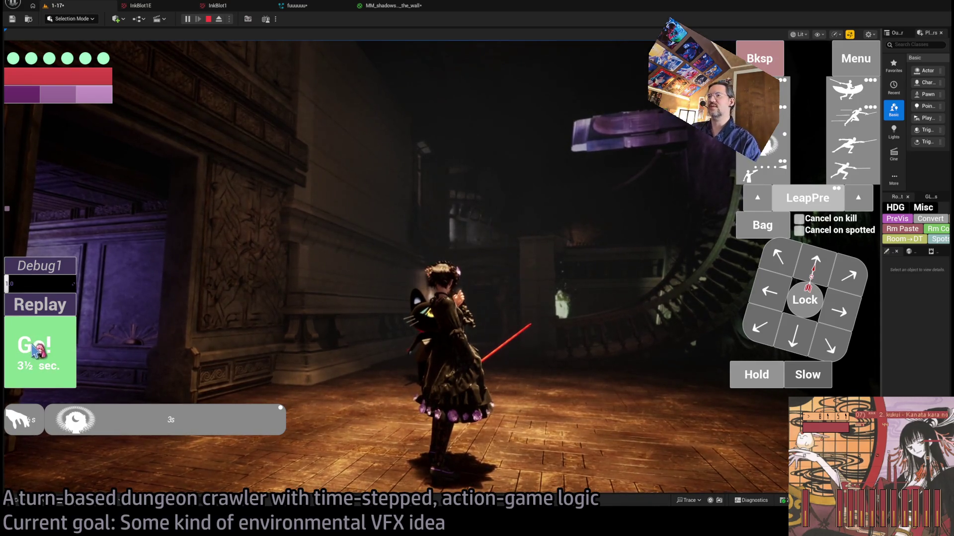
click(66, 343)
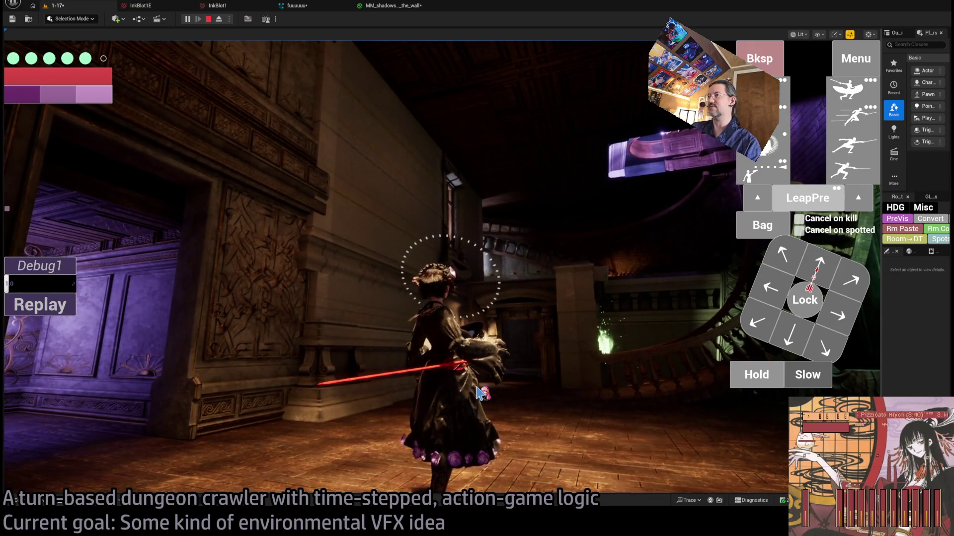
click(279, 353)
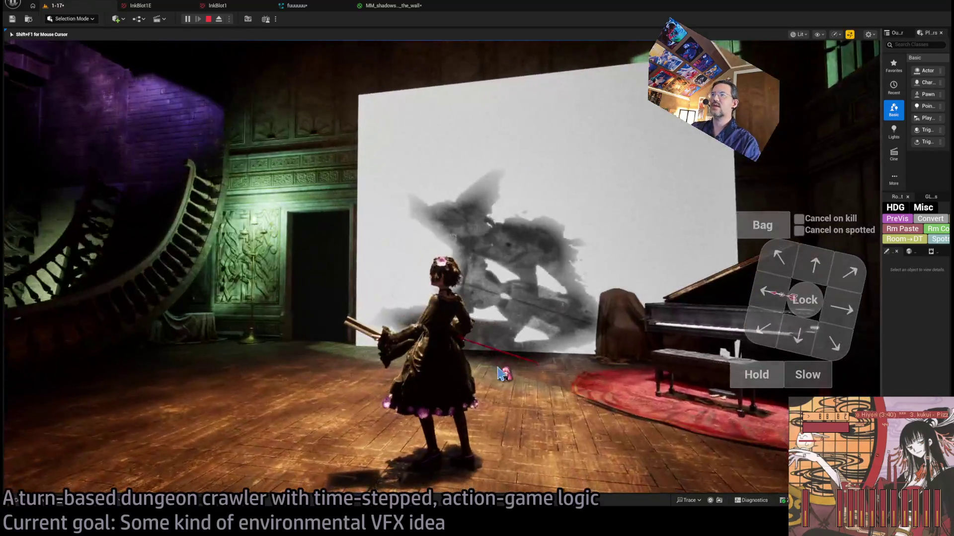
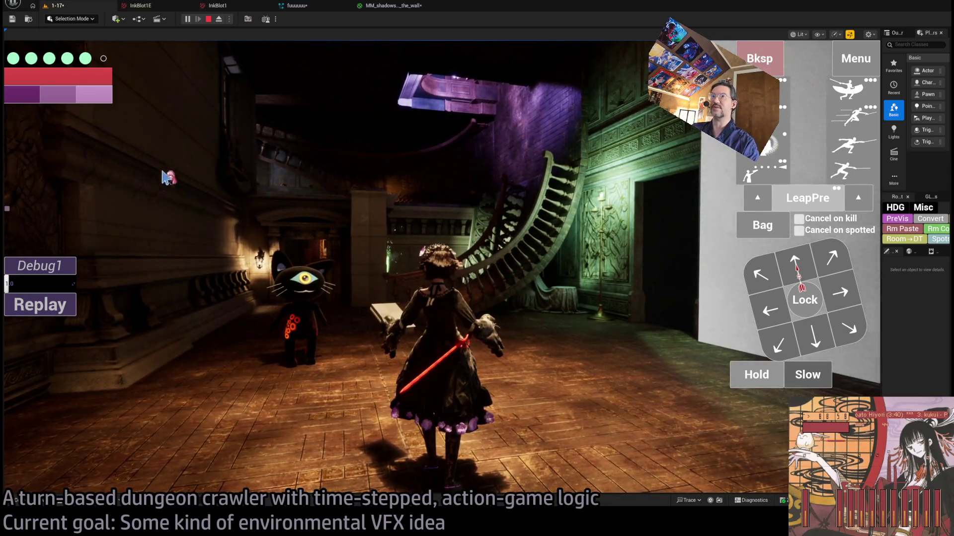
Look from the white wall to the staircase, end Play In Editor, and bring Twitch forward.
key(e)
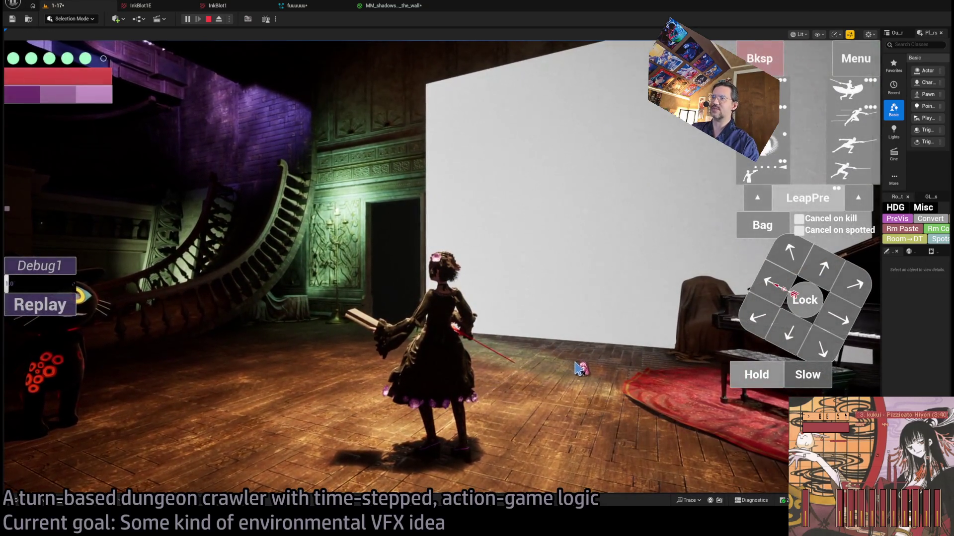
key(q)
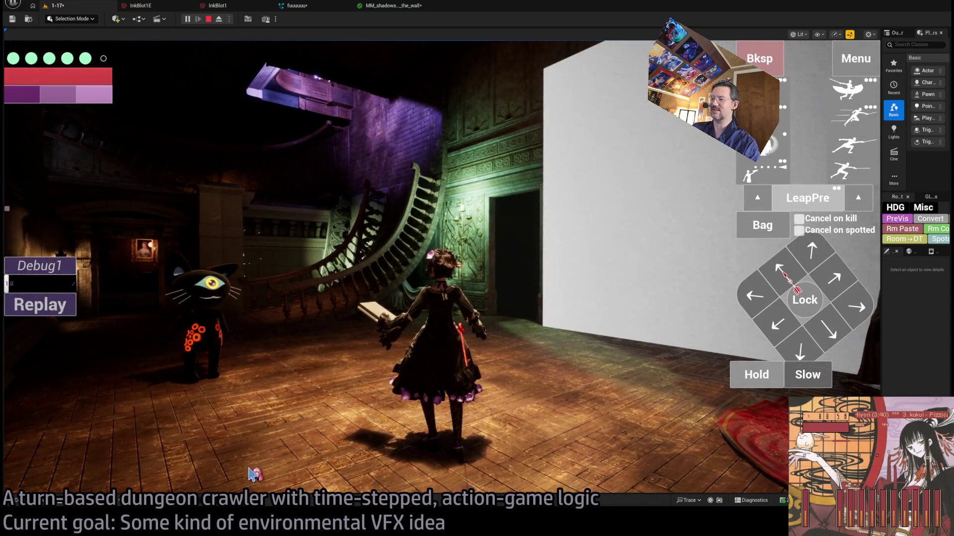
click(208, 19)
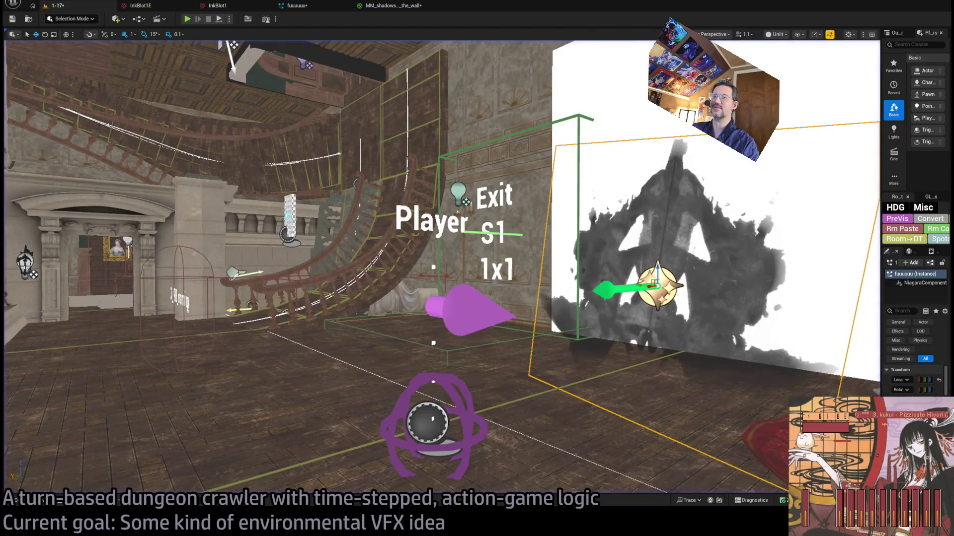
key(alt+Tab)
click(554, 145)
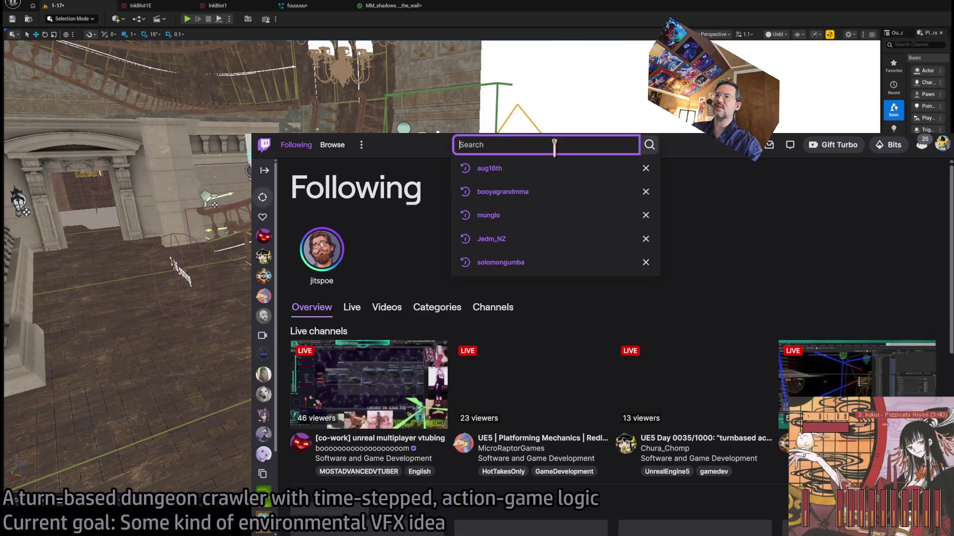
Search Twitch for the game-dev streamer's channel and open its most recent video.
text(jedm_nz)
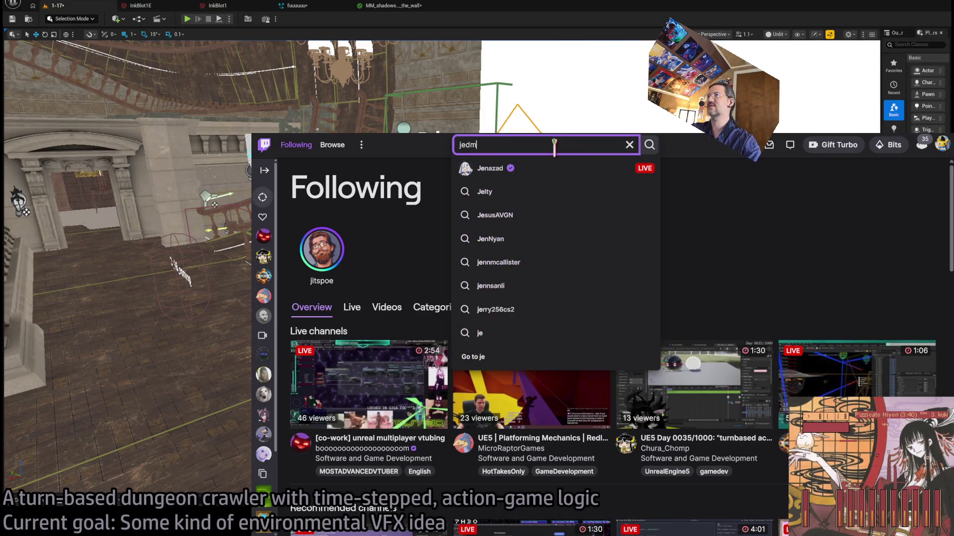
key(Return)
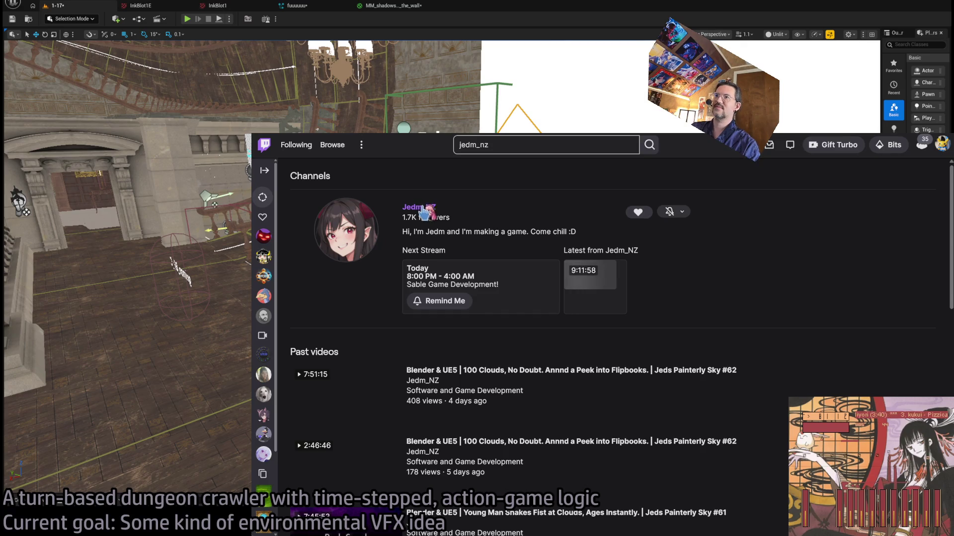
click(420, 207)
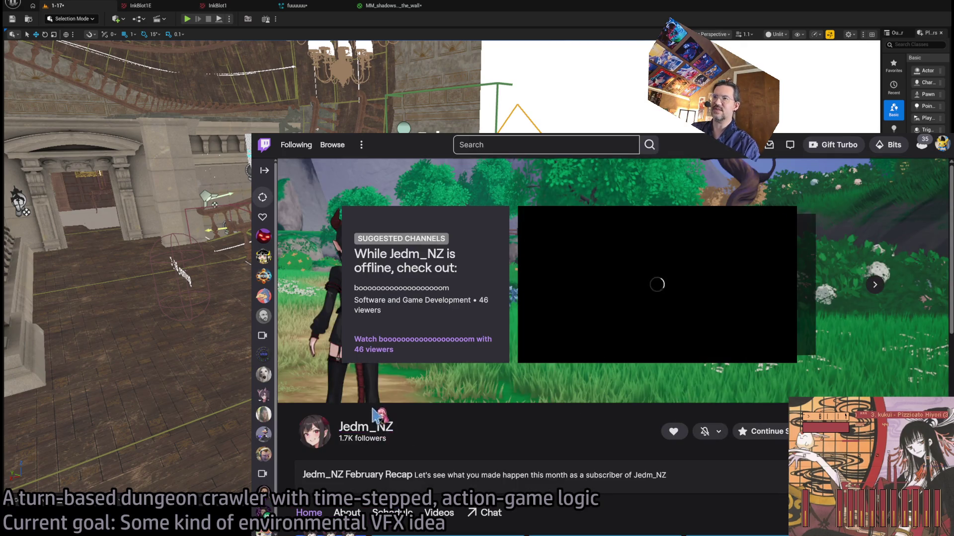
click(381, 433)
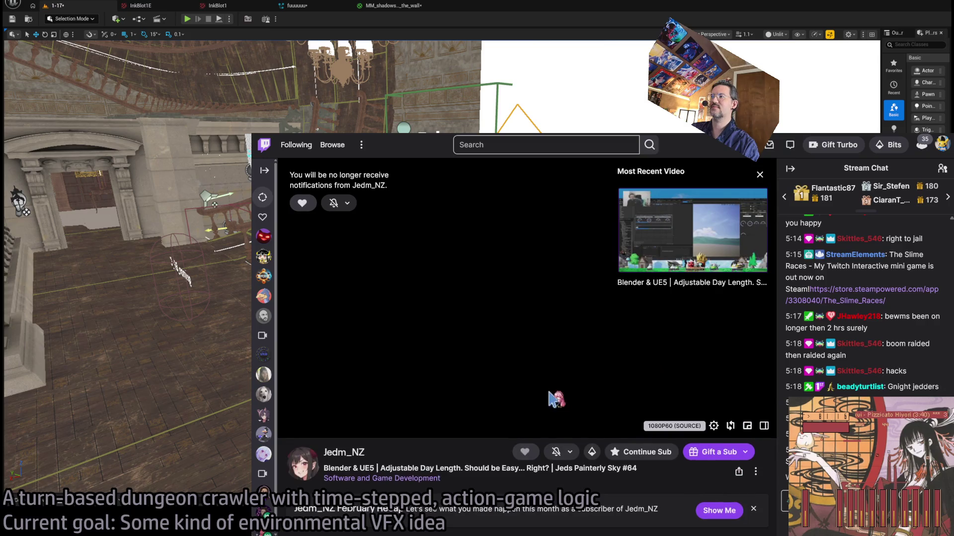
click(481, 349)
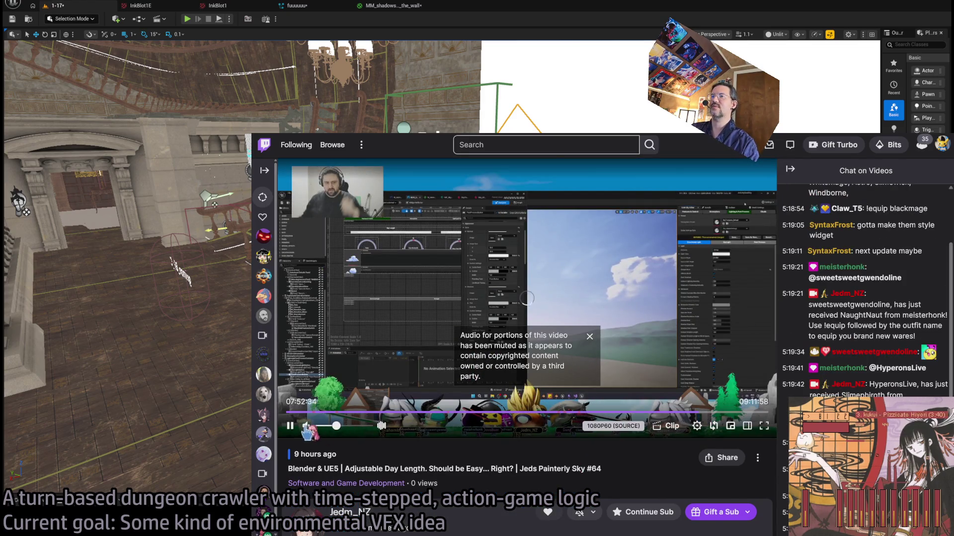
Skip the video ahead to about 8:33 and dismiss the muted-audio notice.
click(700, 413)
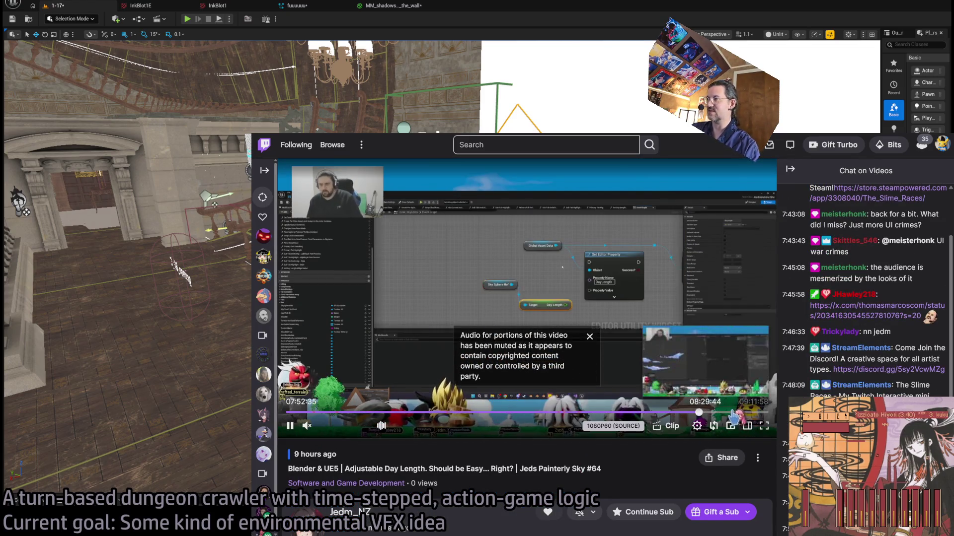
click(734, 413)
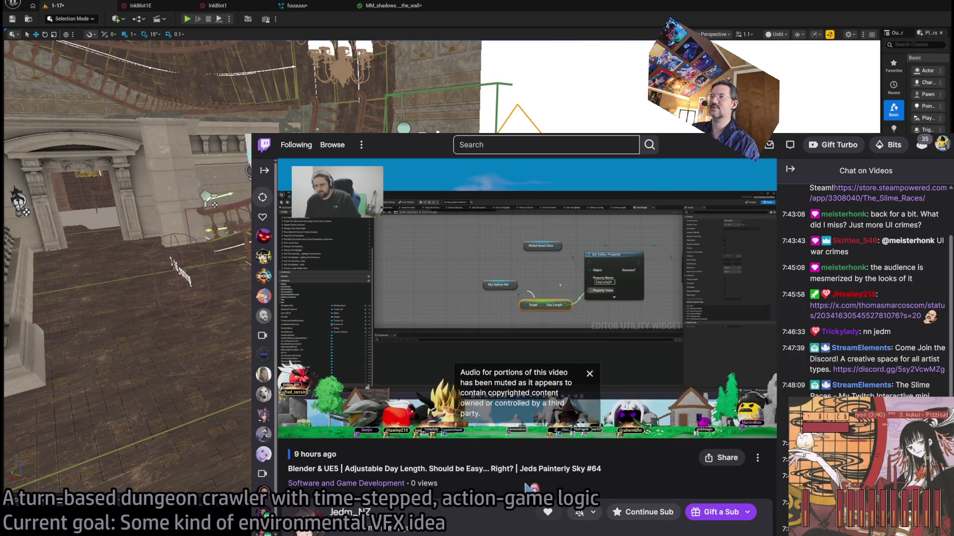
click(590, 338)
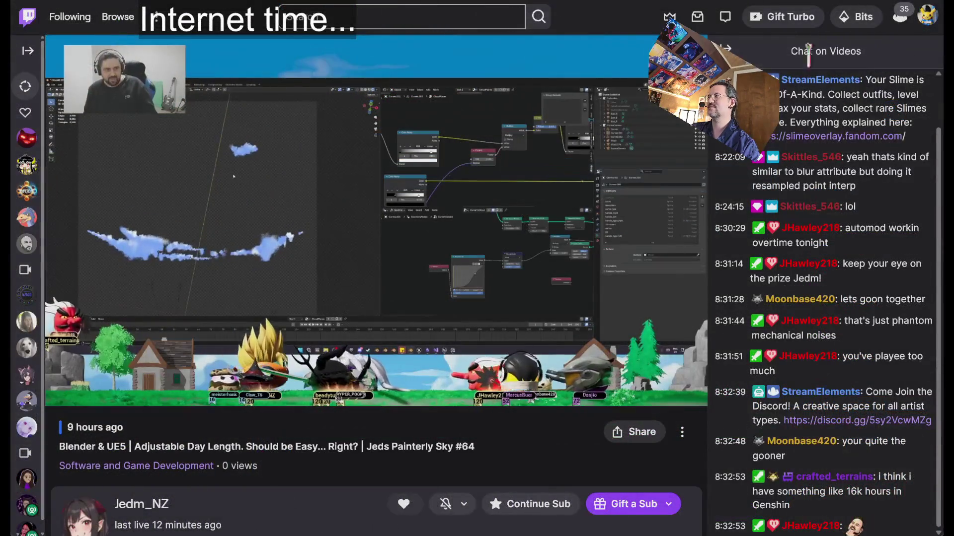
Collapse the Chat on Videos panel so the Twitch player widens.
click(725, 48)
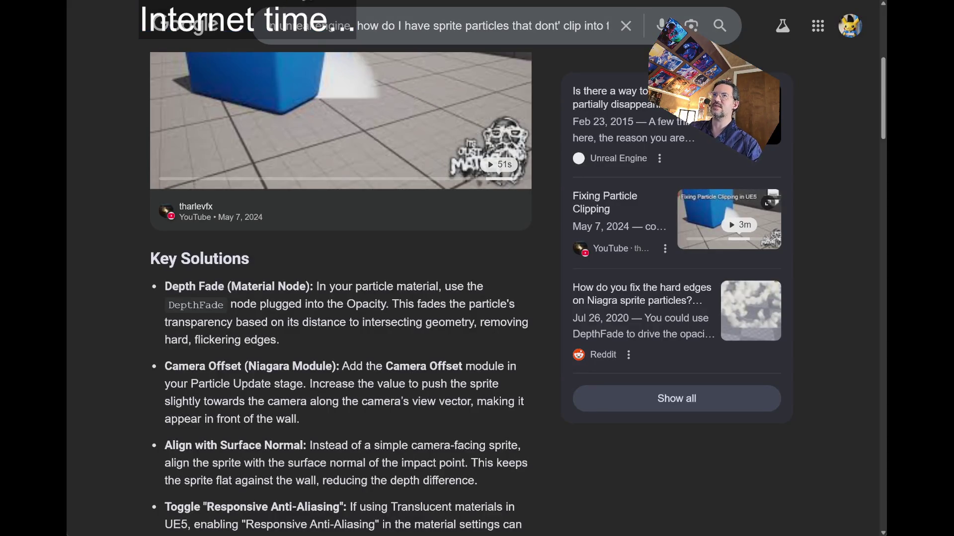
Replace the Google query with a 'rorschach test images' search.
triple_click(371, 22)
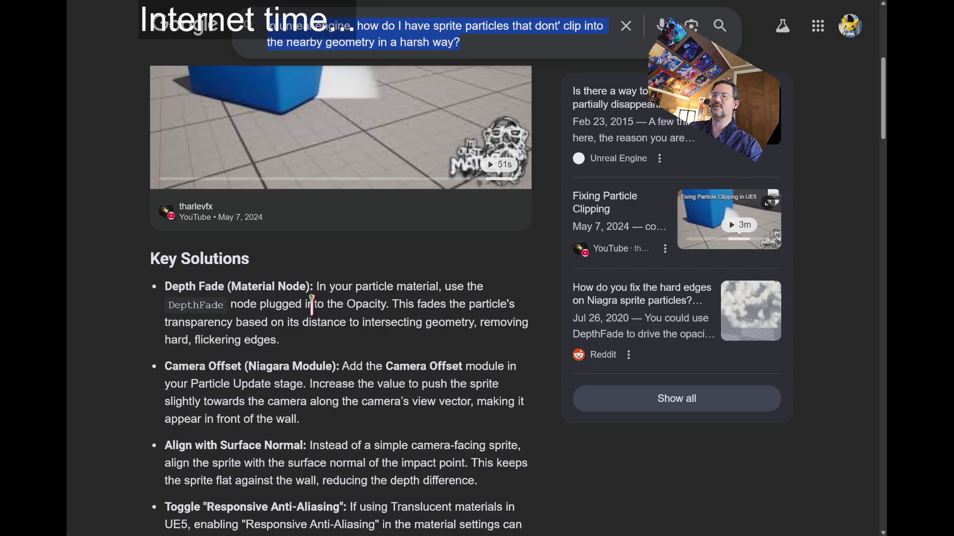
text(rorschach)
key(Down)
key(Return)
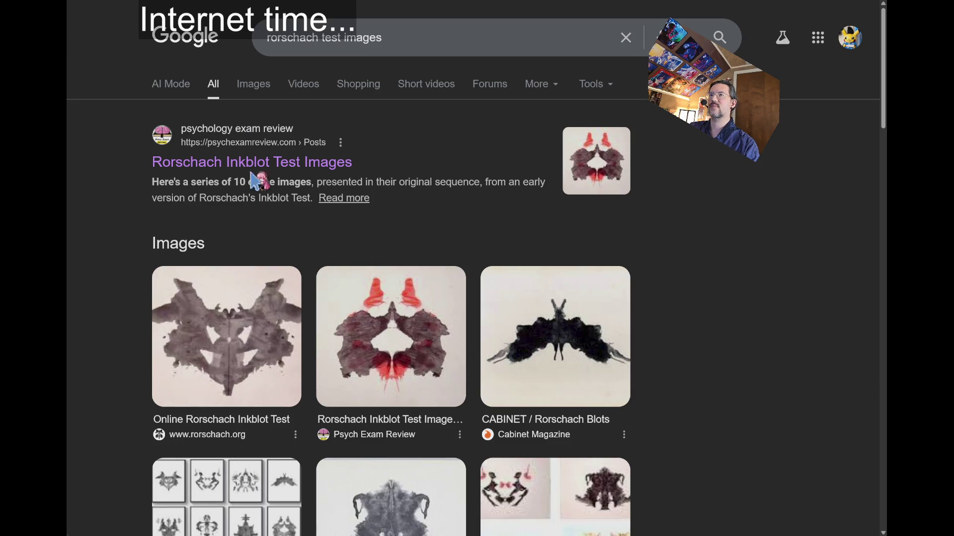
Open the Wikipedia Rorschach test article from the results and enlarge its first inkblot card.
scroll(154, 239, down, 5)
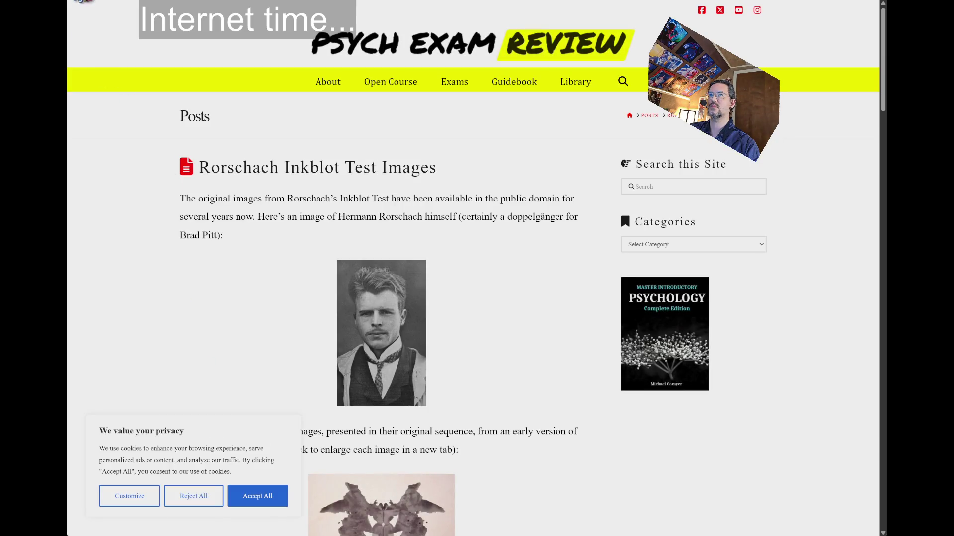
scroll(158, 195, down, 5)
scroll(170, 194, down, 10)
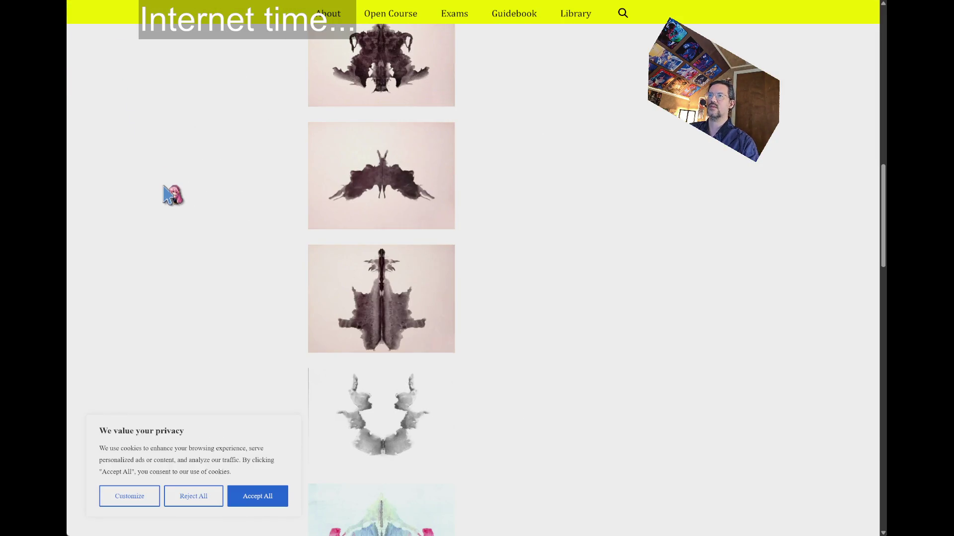
scroll(170, 193, down, 3)
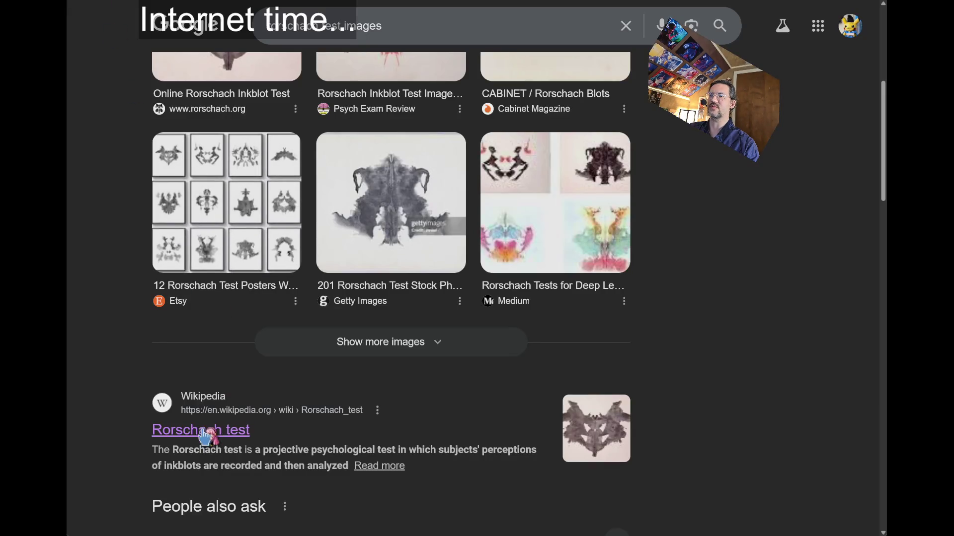
click(183, 428)
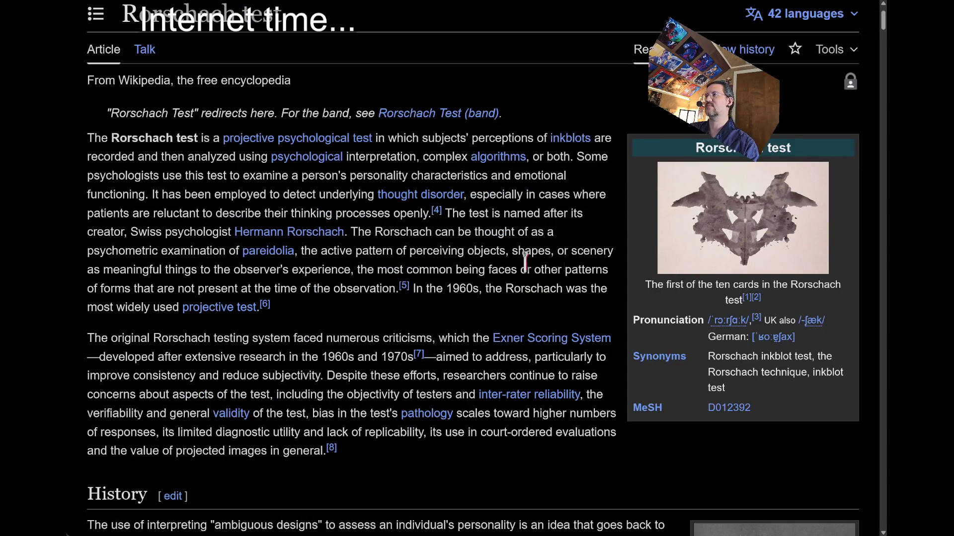
click(754, 226)
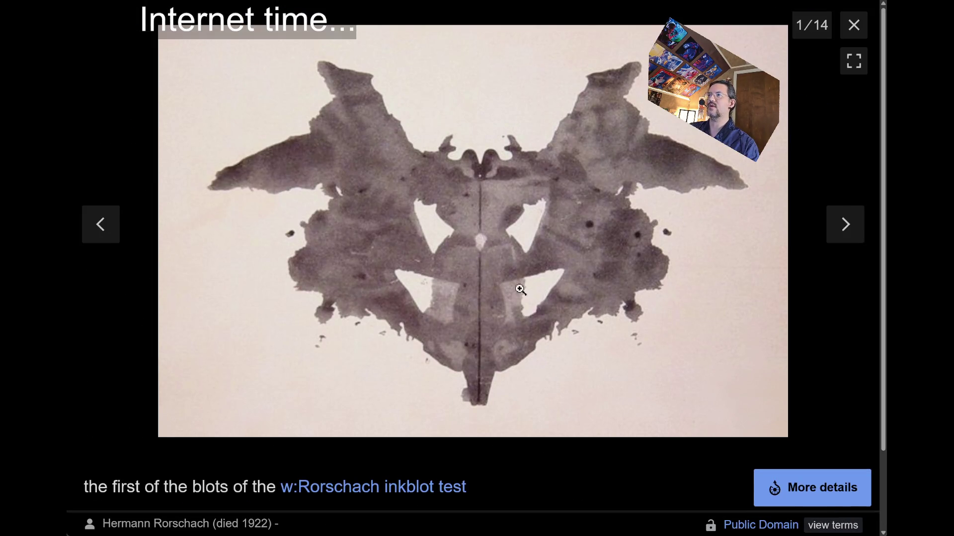
Close the inkblot viewer, frame the inkblot wall beside the piano, and switch to the Volumetric Fog docs.
click(465, 168)
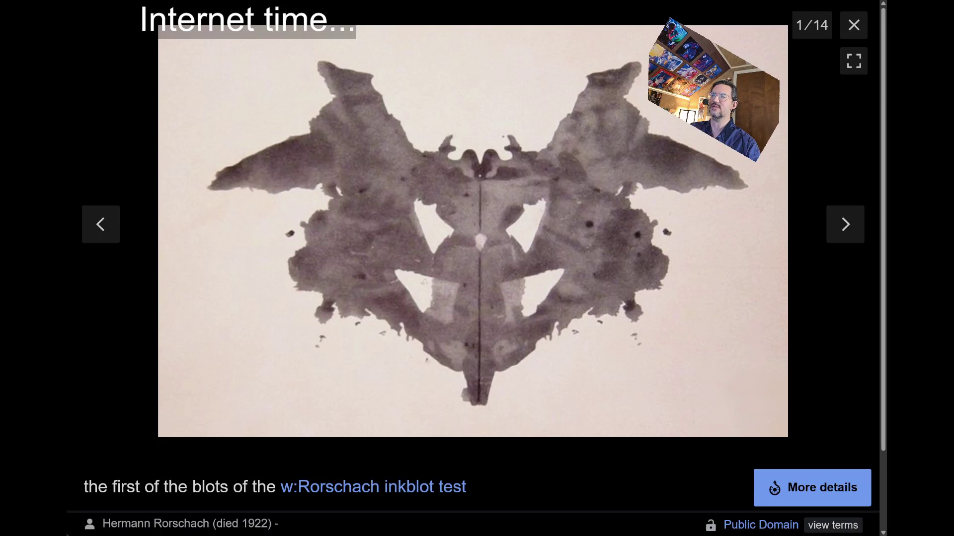
click(854, 25)
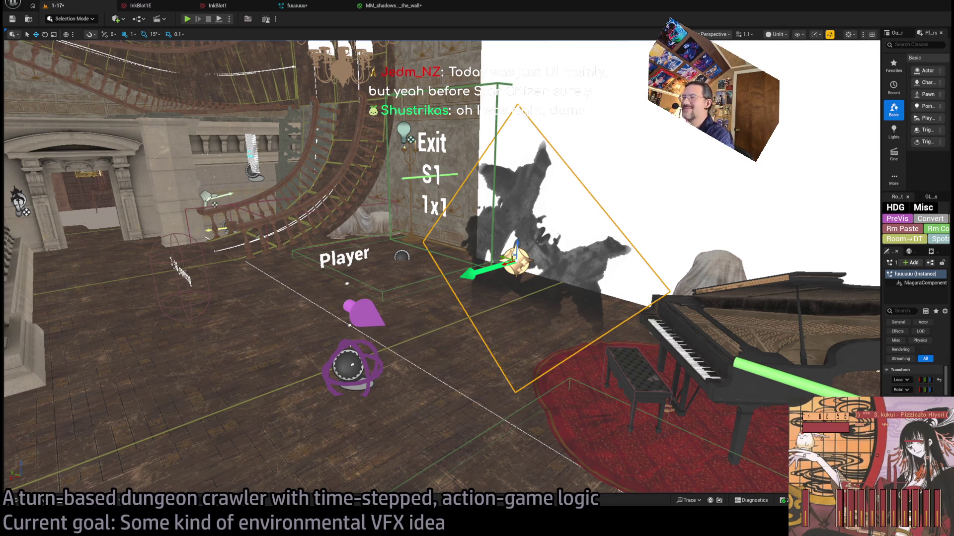
drag(468, 49, 468, 48)
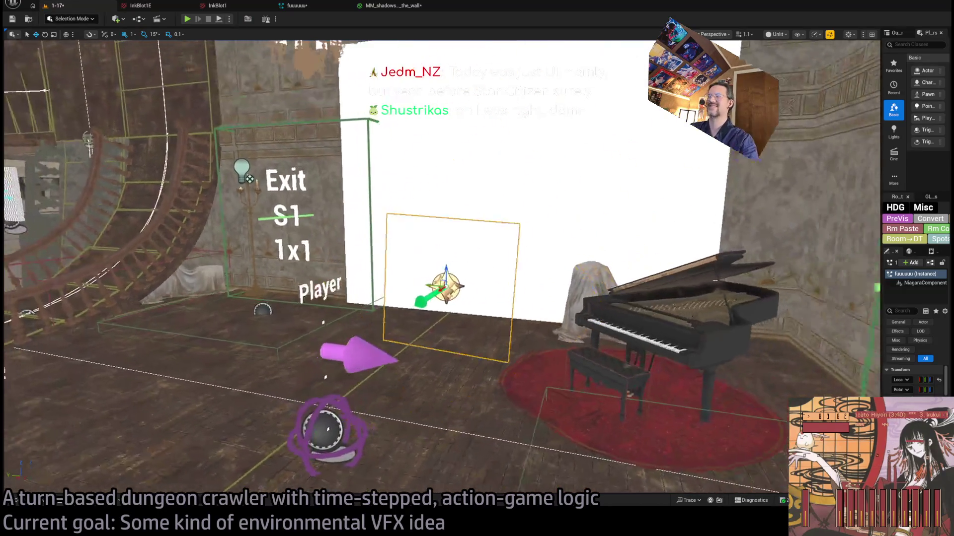
key(alt+Tab)
Switch to the Google News tab and search for 'squadron 42'.
mouse_move(519, 102)
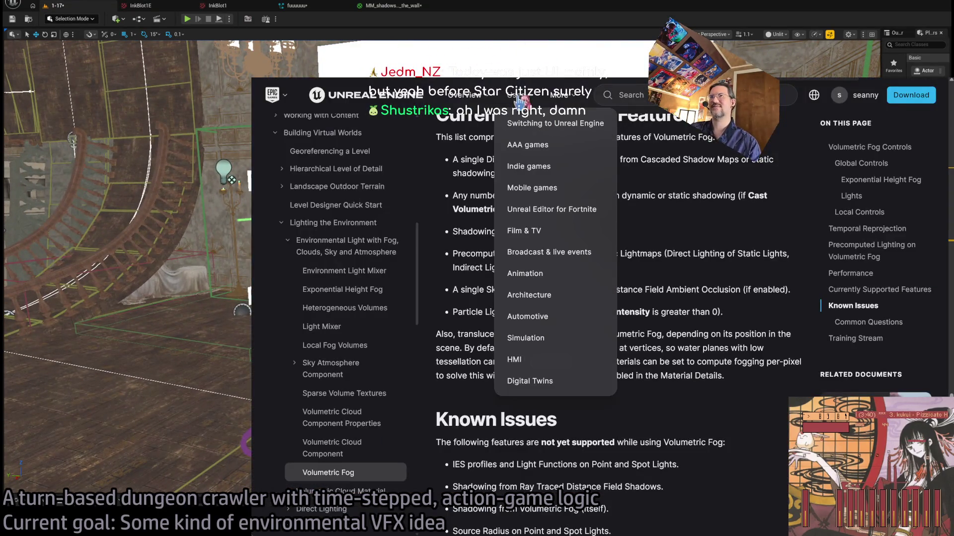
key(ctrl+Tab)
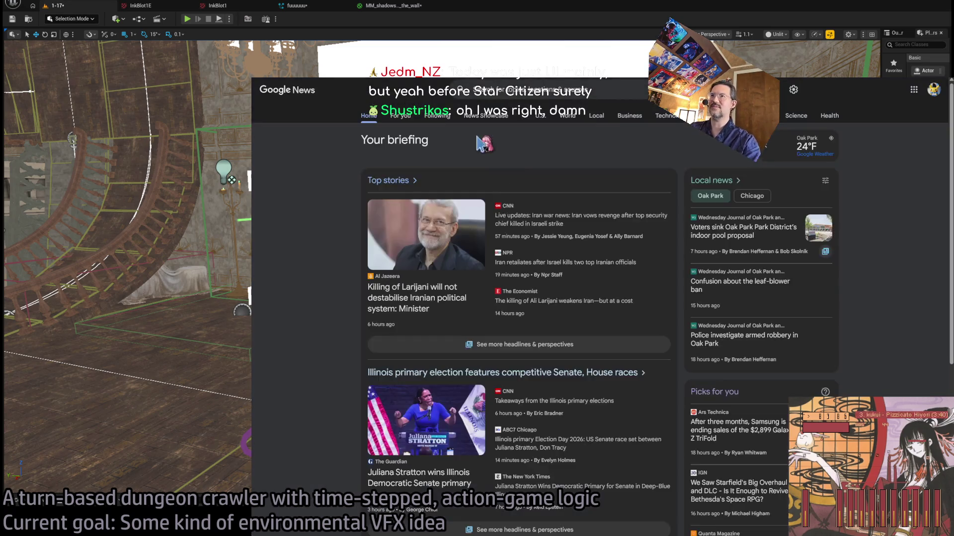
click(529, 90)
text(squadron 42)
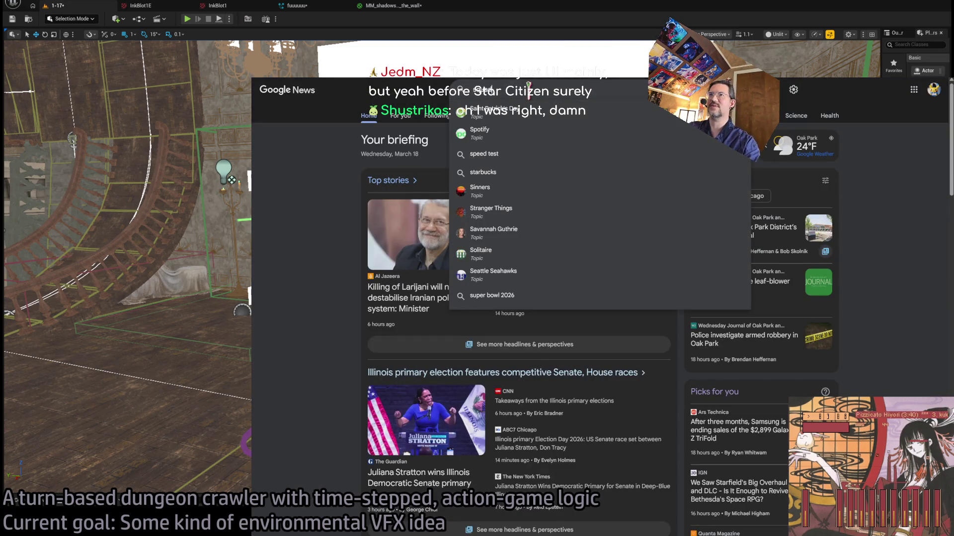
key(Return)
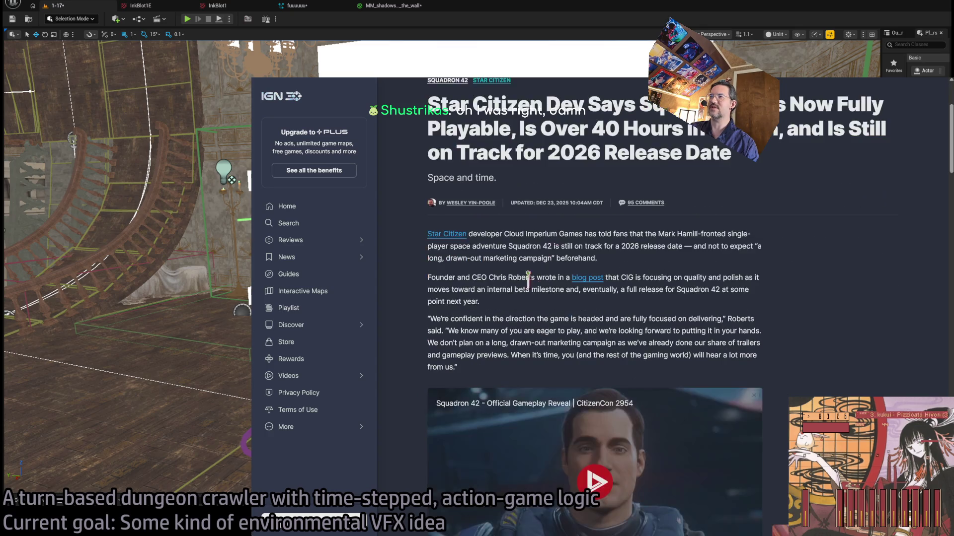
Read the opening of the IGN Squadron 42 article, clearing stray text selections.
drag(667, 315, 741, 321)
click(711, 314)
scroll(682, 314, down, 2)
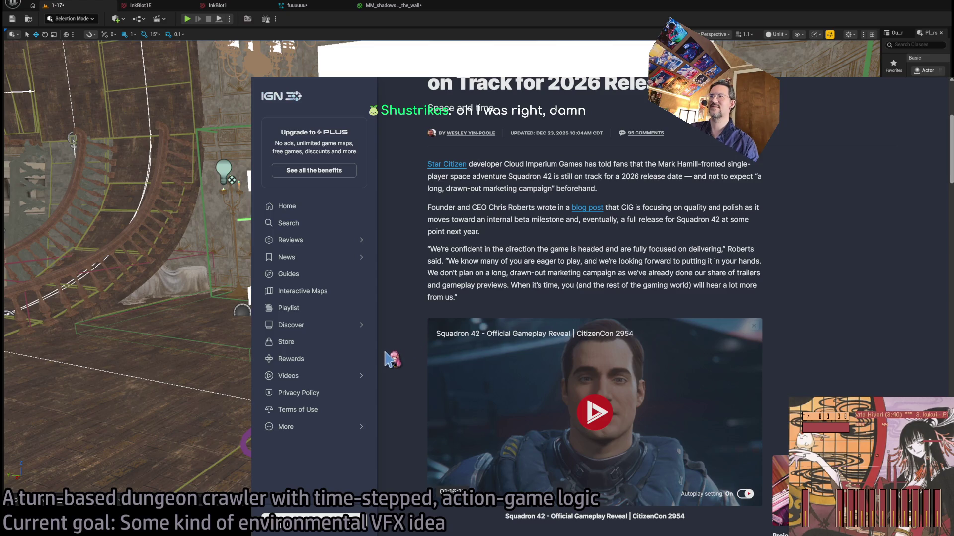
scroll(396, 325, down, 10)
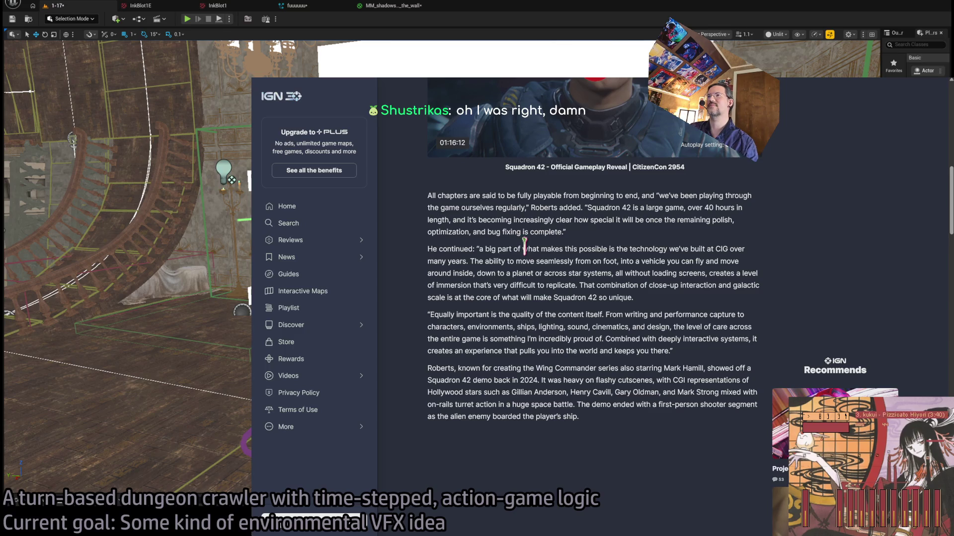
drag(654, 256, 685, 318)
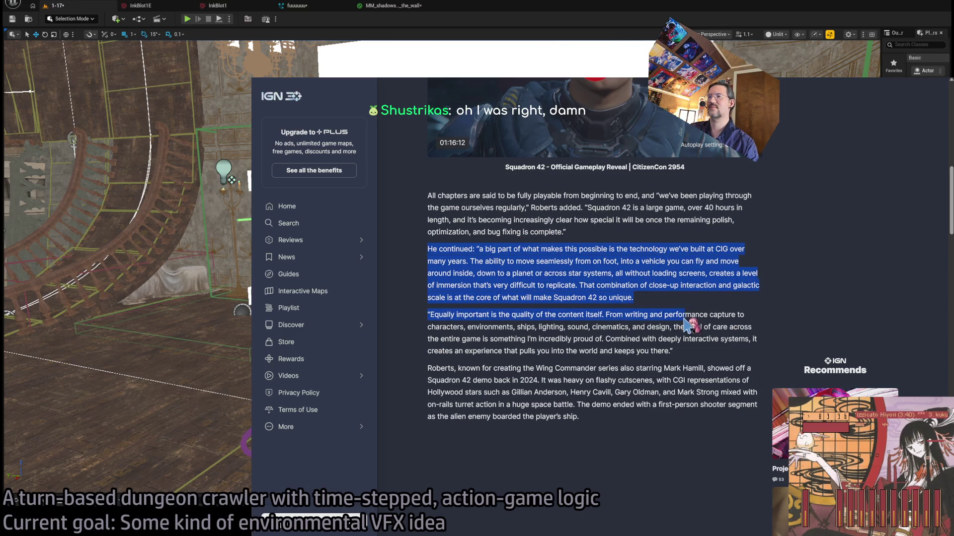
scroll(596, 298, up, 4)
scroll(419, 364, up, 2)
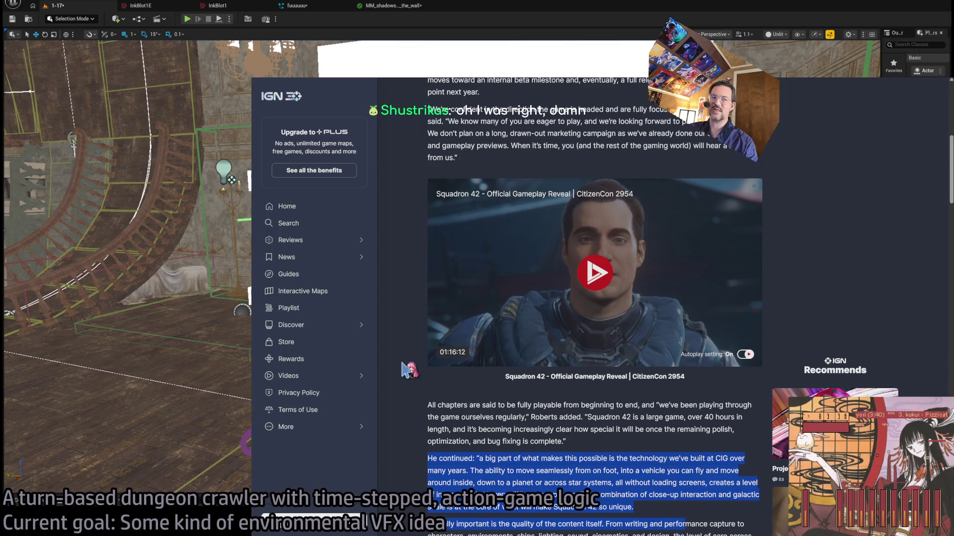
scroll(391, 401, up, 4)
scroll(391, 401, down, 2)
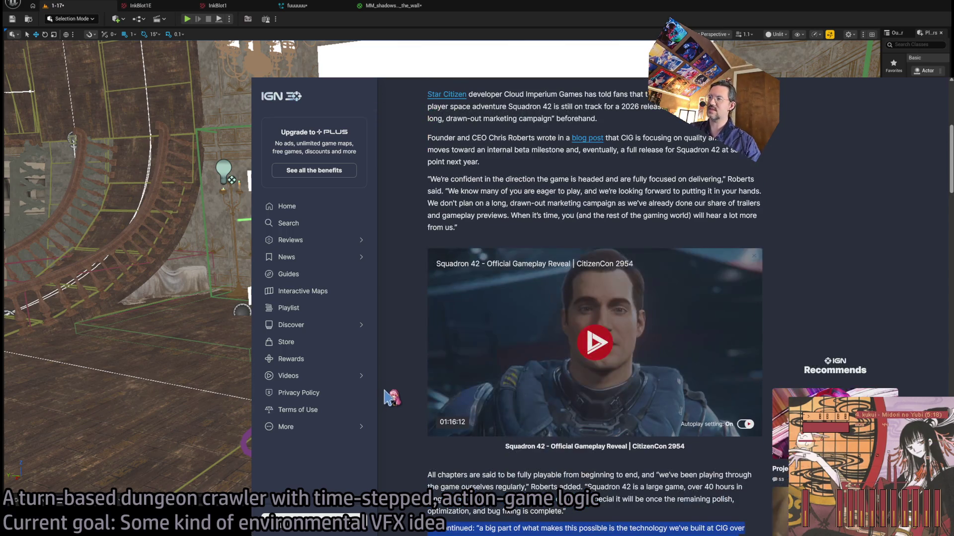
click(526, 191)
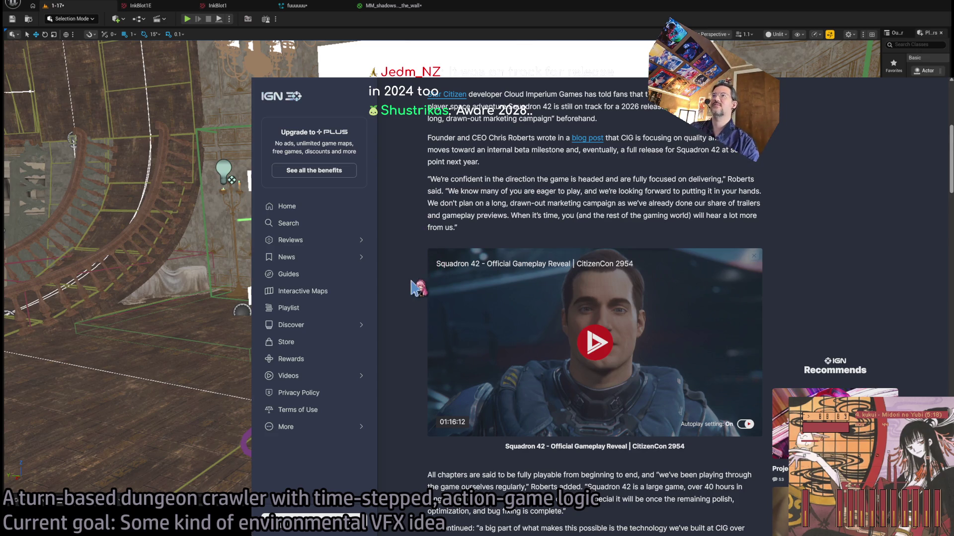
Read on through the Star Citizen paragraphs, then close the browser to return to Unreal.
scroll(414, 297, down, 4)
scroll(416, 313, down, 10)
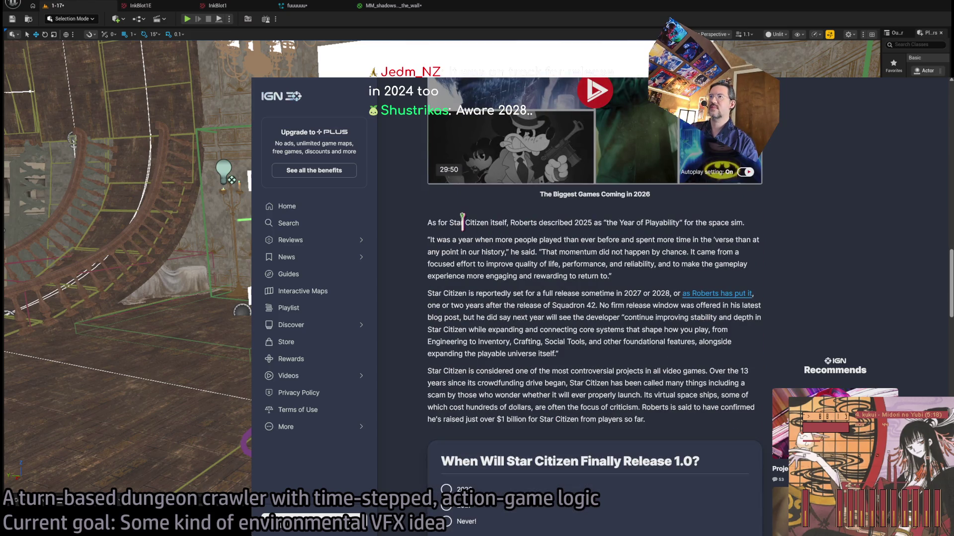
drag(462, 222, 590, 385)
click(451, 222)
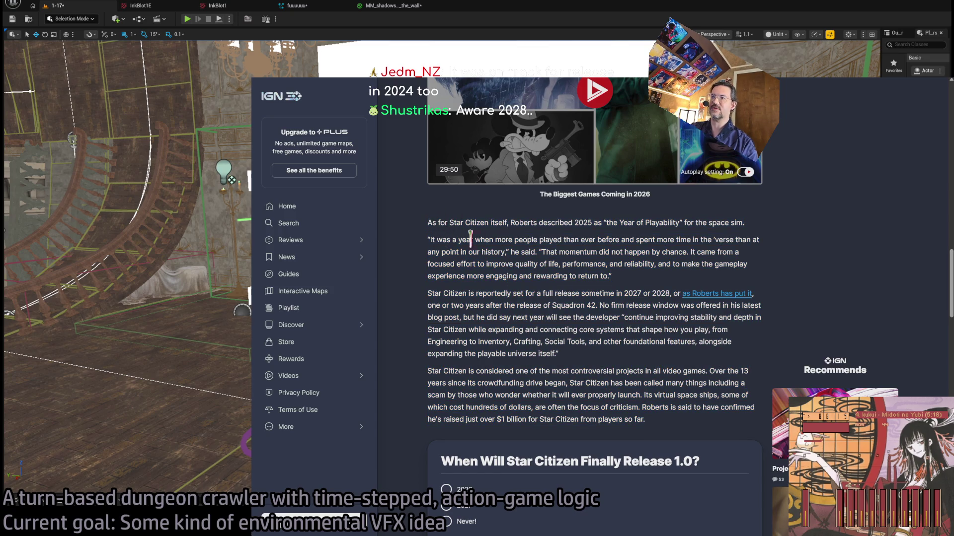
drag(545, 263, 512, 318)
click(512, 286)
scroll(424, 251, down, 3)
scroll(410, 267, down, 1)
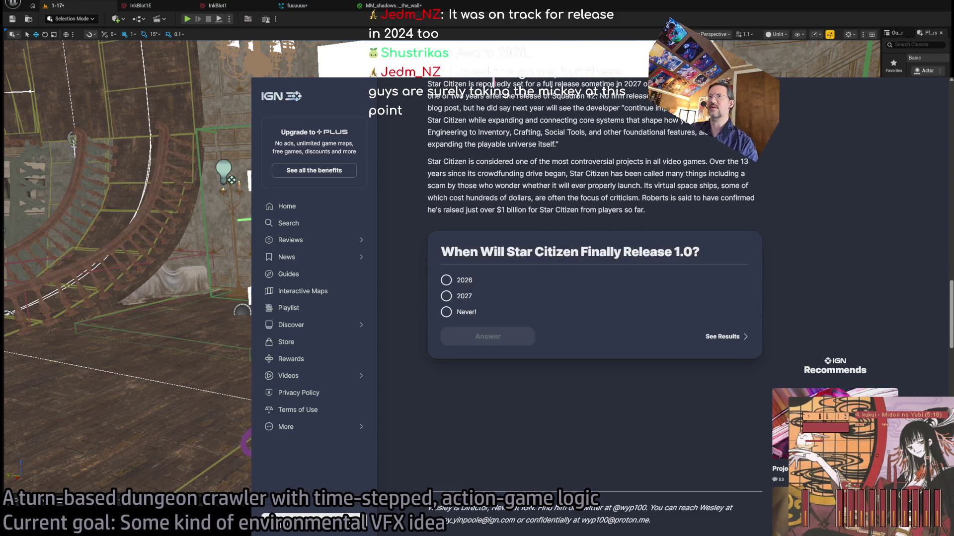
key(ctrl+w)
key(ctrl+w)
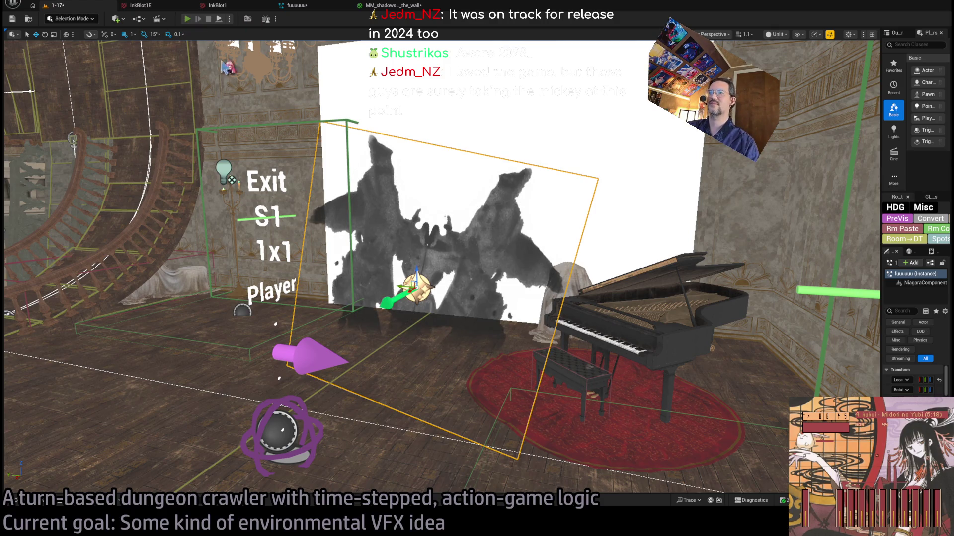
Play the level in the editor and compare it against the Niagara system editor.
key(alt+p)
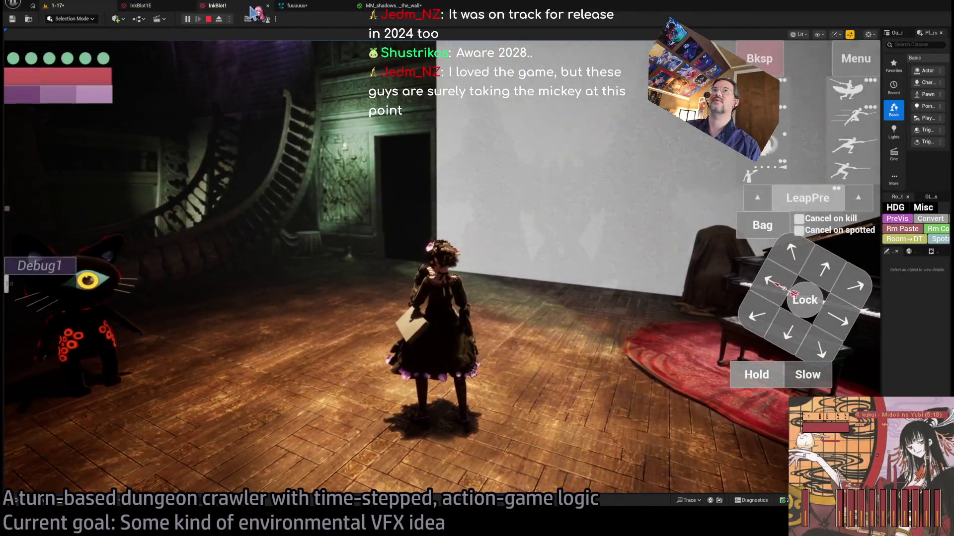
click(297, 6)
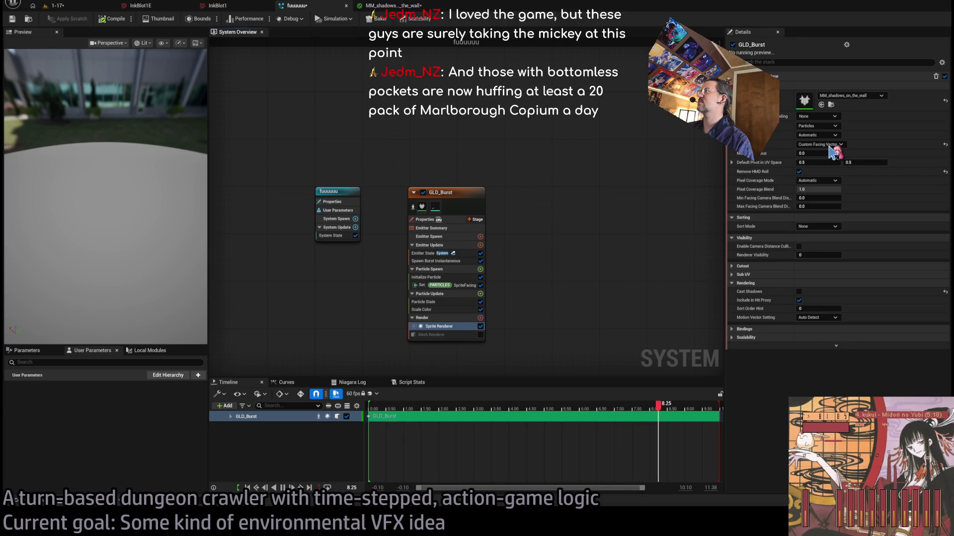
click(89, 6)
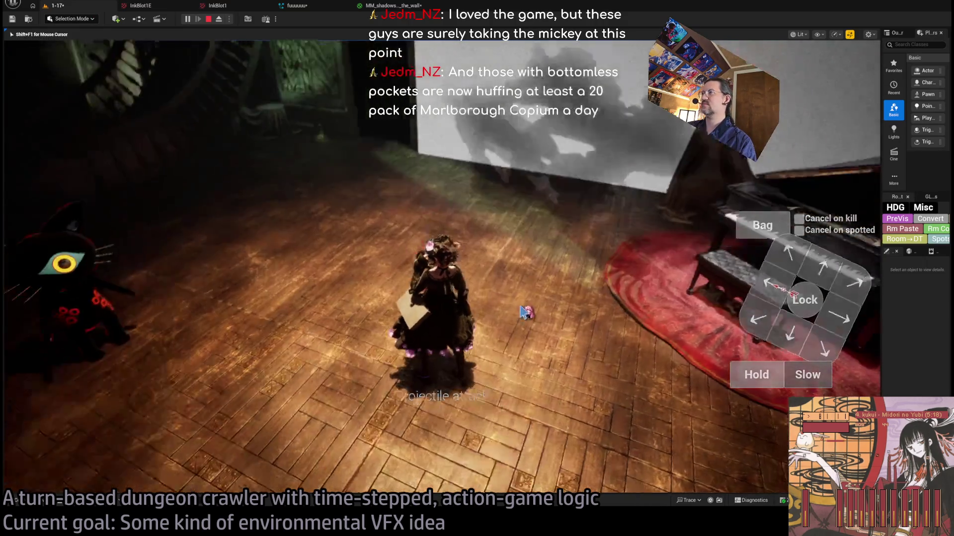
key(ctrl+Tab)
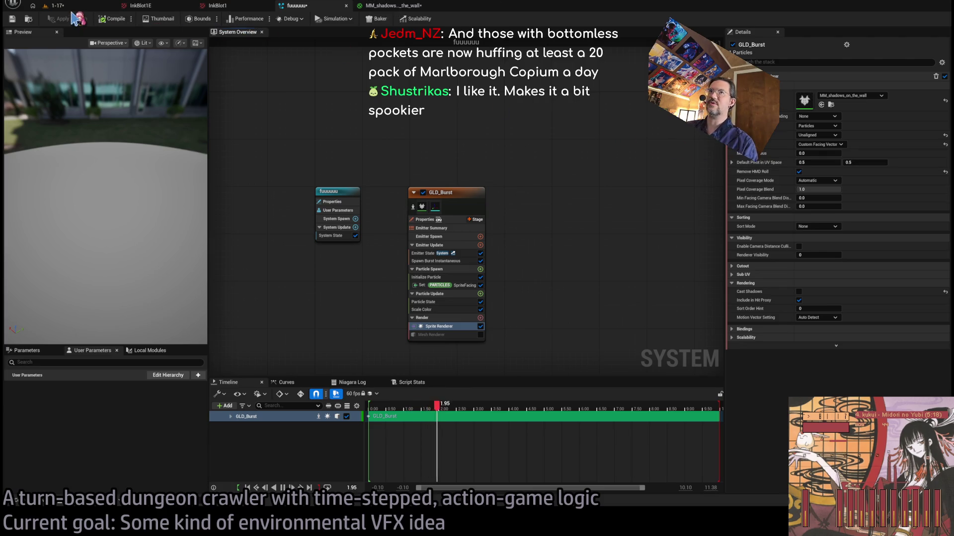
click(57, 6)
Restart the play session, free the mouse from the game, and bring up the Niagara system editor.
click(208, 19)
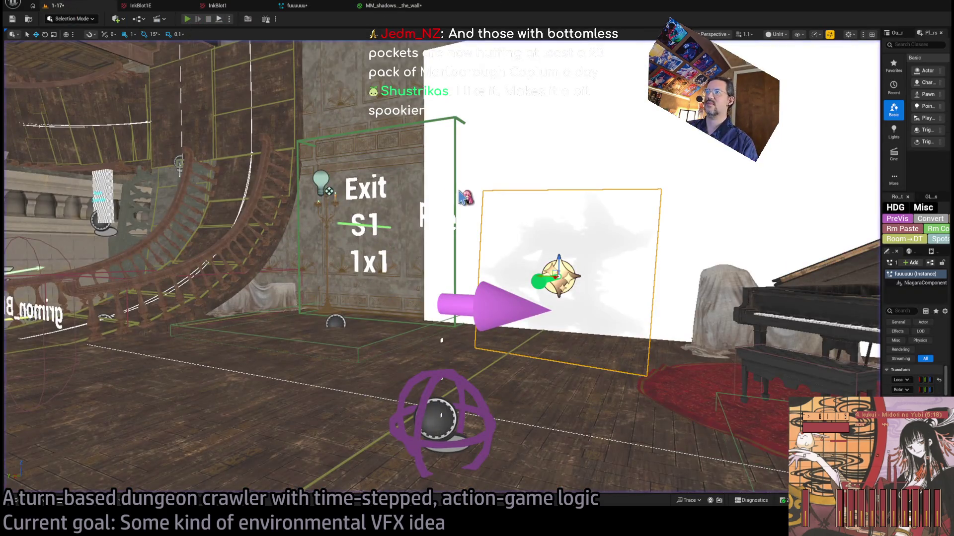
key(alt+p)
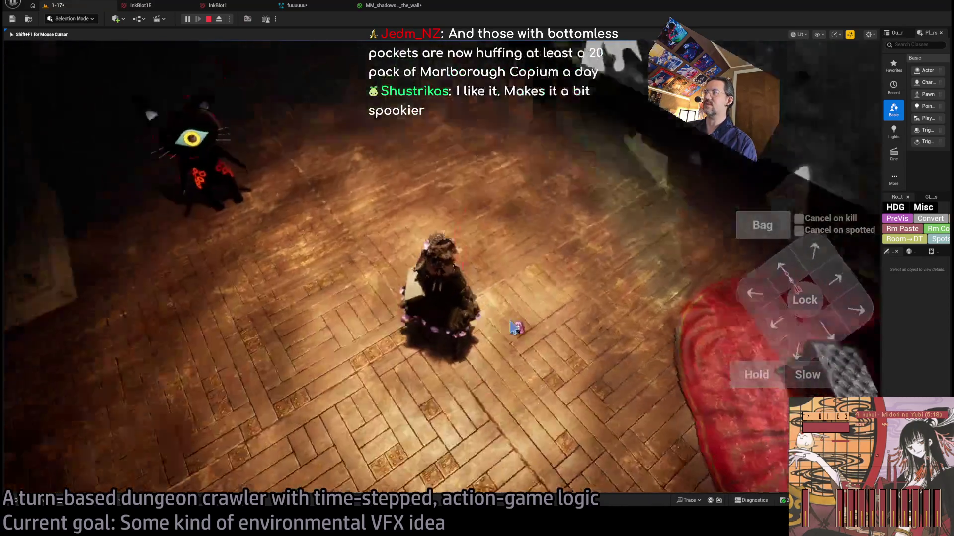
key(shift+F1)
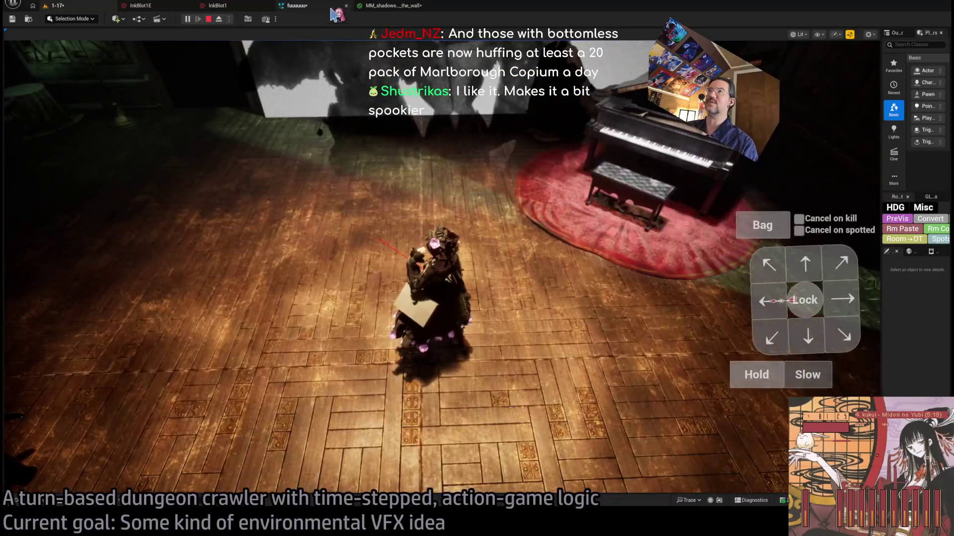
click(331, 7)
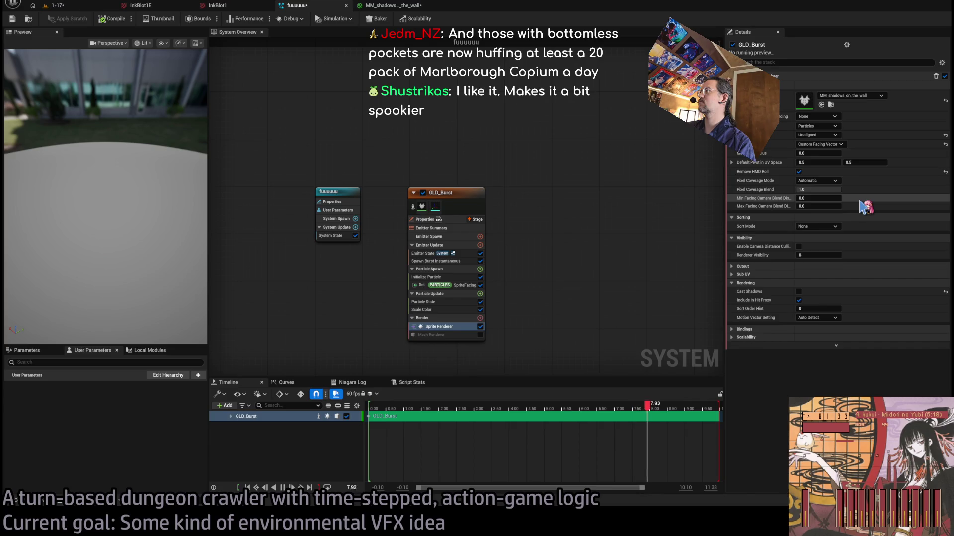
Change GLD_Burst's Sprite Renderer Alignment from Unaligned to Automatic, then return to the running level.
click(836, 137)
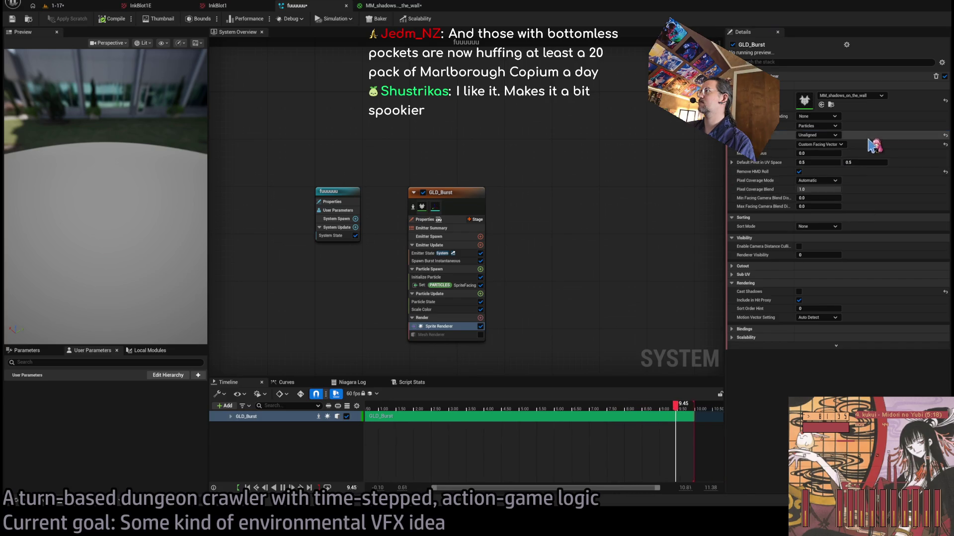
click(835, 135)
click(835, 132)
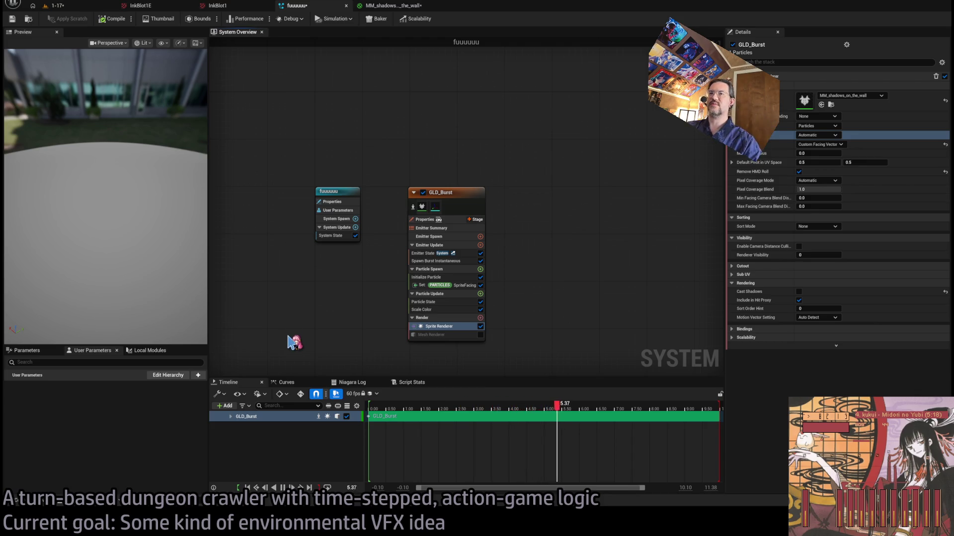
click(78, 7)
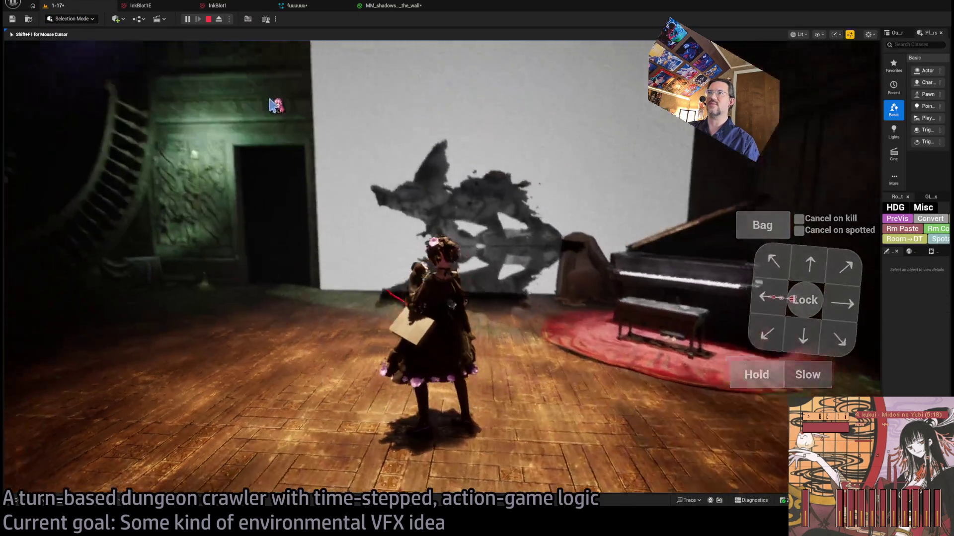
Stop play, reframe the viewport on the wall, replay, and bring up the MM_shadows_on_the_wall material.
key(shift+F1)
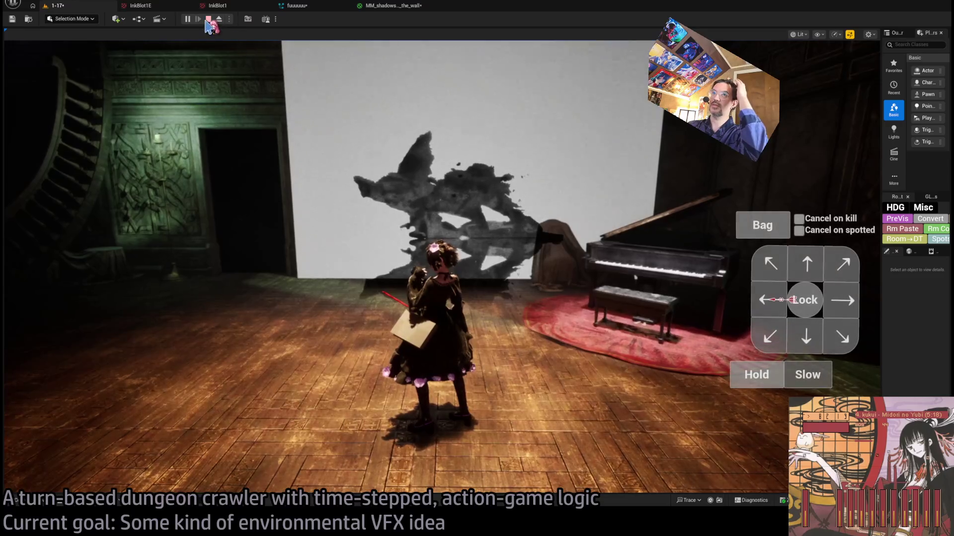
click(208, 19)
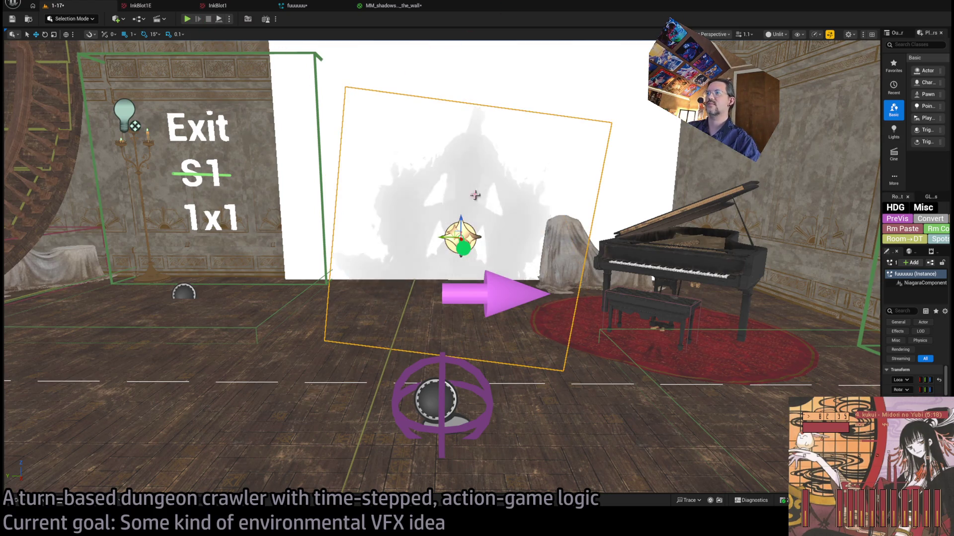
mouse_move(503, 175)
mouse_down()
mouse_move(400, 186)
mouse_move(437, 185)
mouse_up()
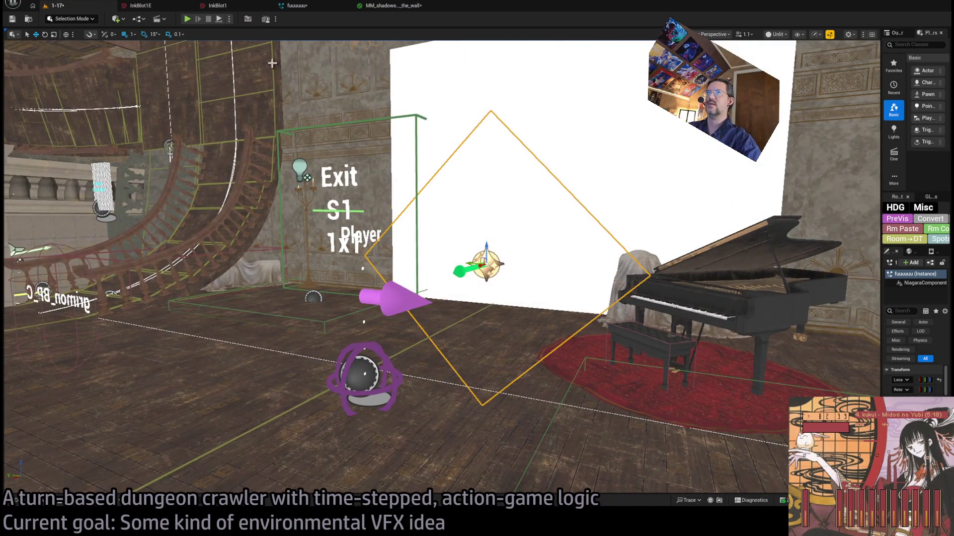
key(alt+p)
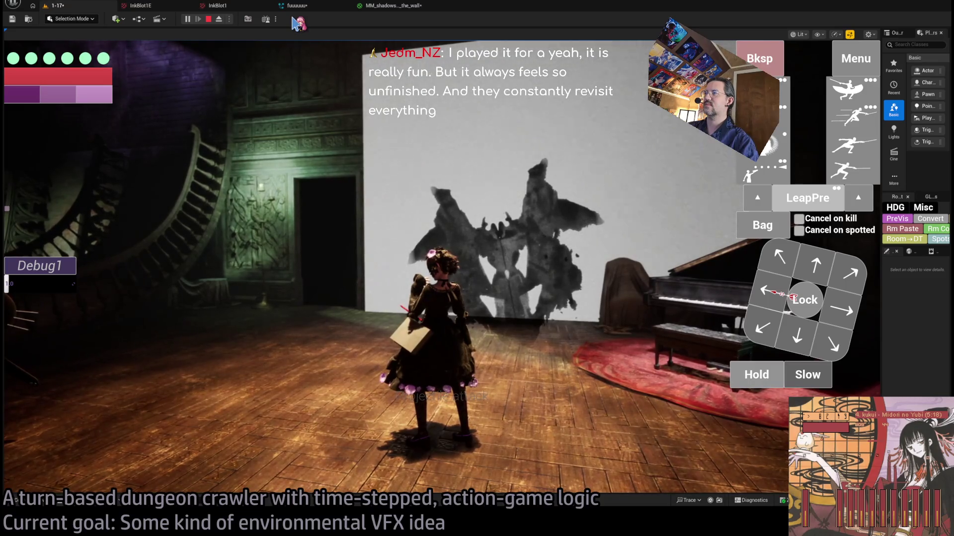
click(389, 6)
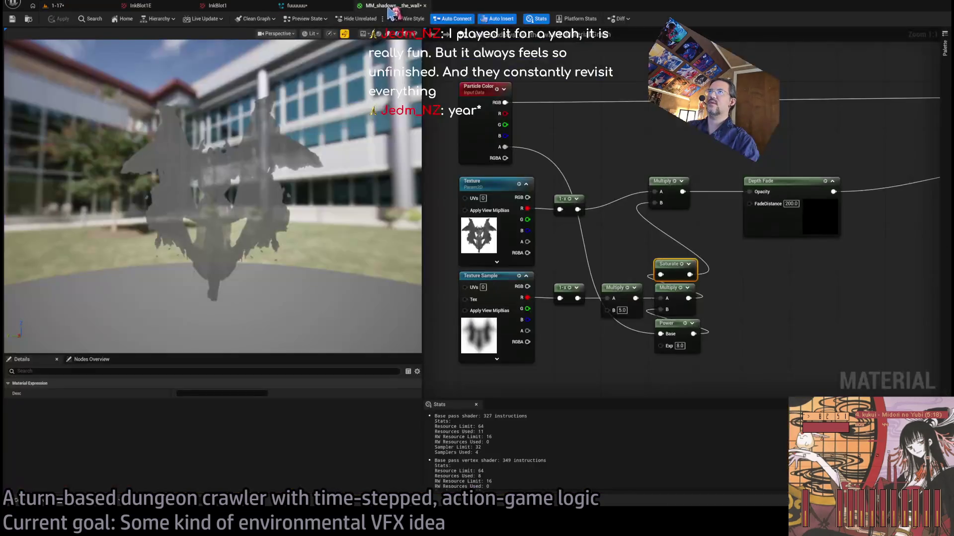
Set all keys of the GLD_Burst Sprite Renderer's Scale Color curve to cubic interpolation.
click(315, 7)
click(459, 326)
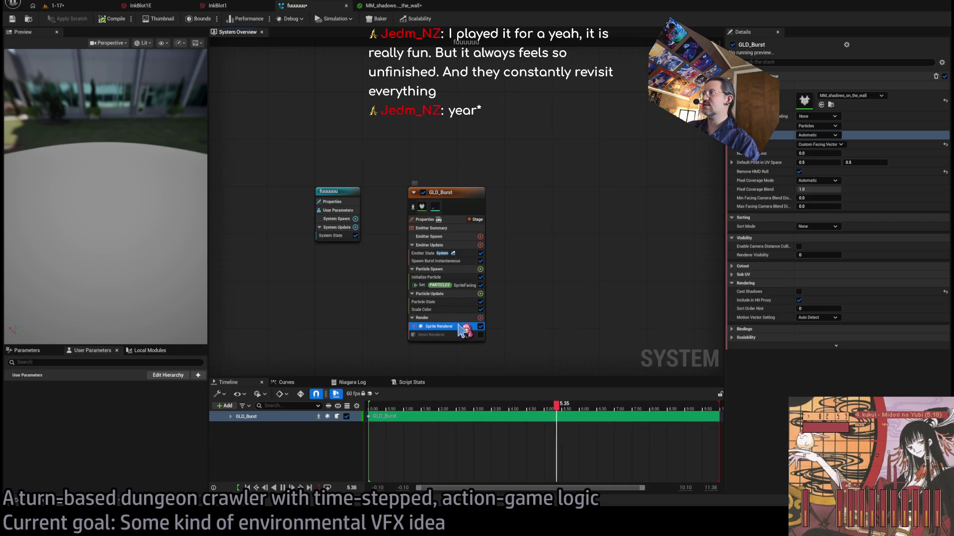
click(453, 326)
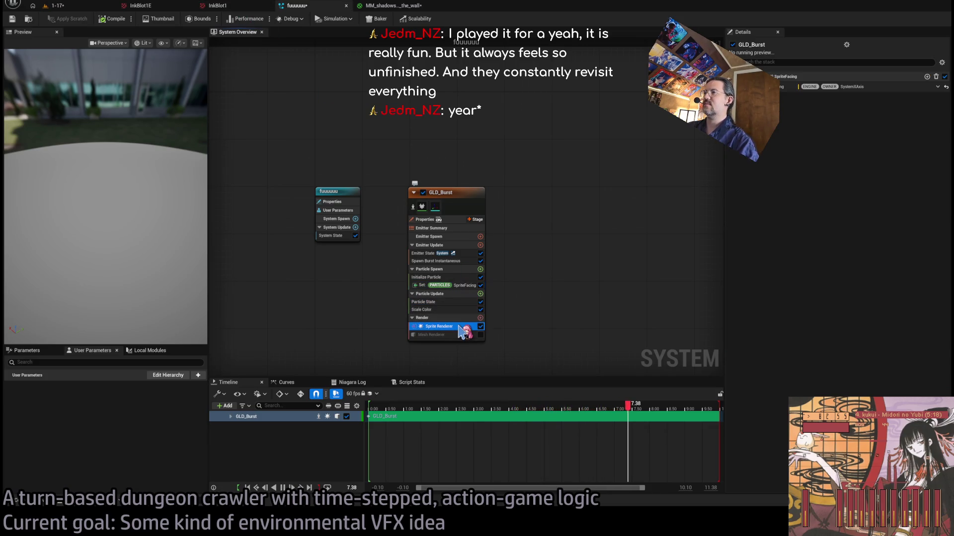
click(422, 309)
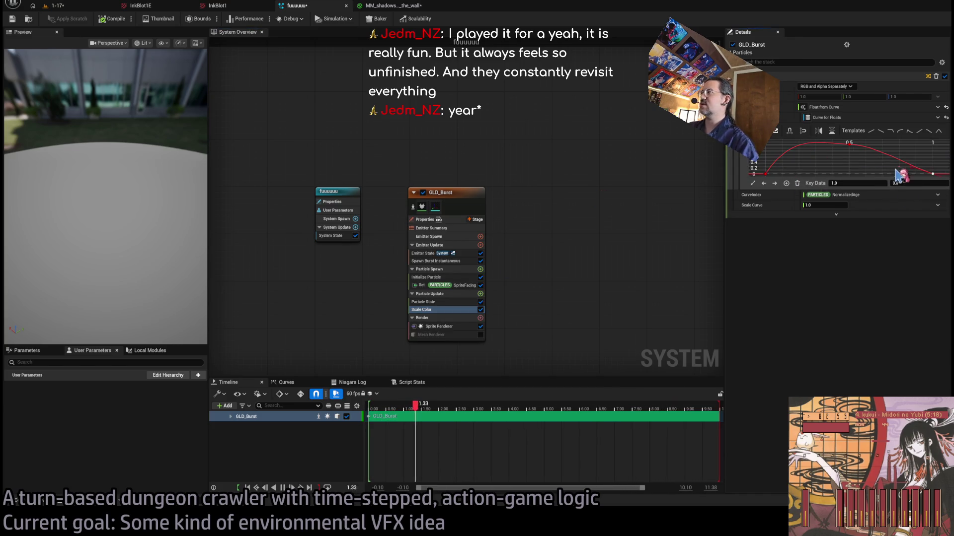
key(ctrl+a)
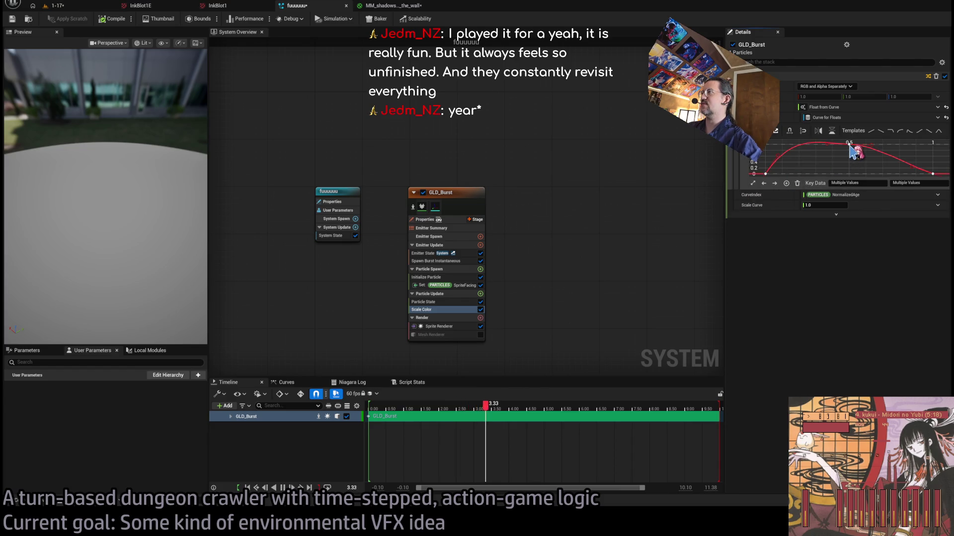
key(1)
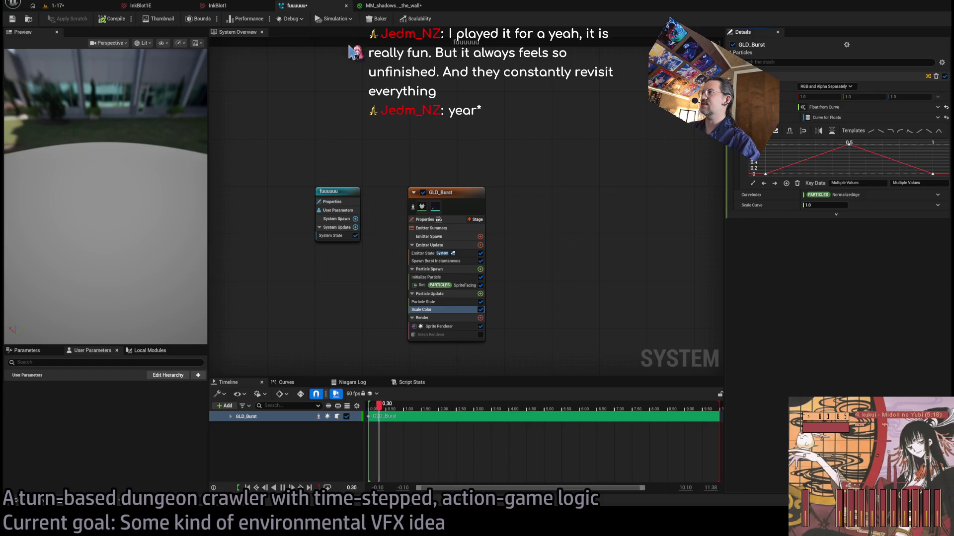
After previewing the level, make the curve's end keys cubic too and check the wall shadow.
click(92, 10)
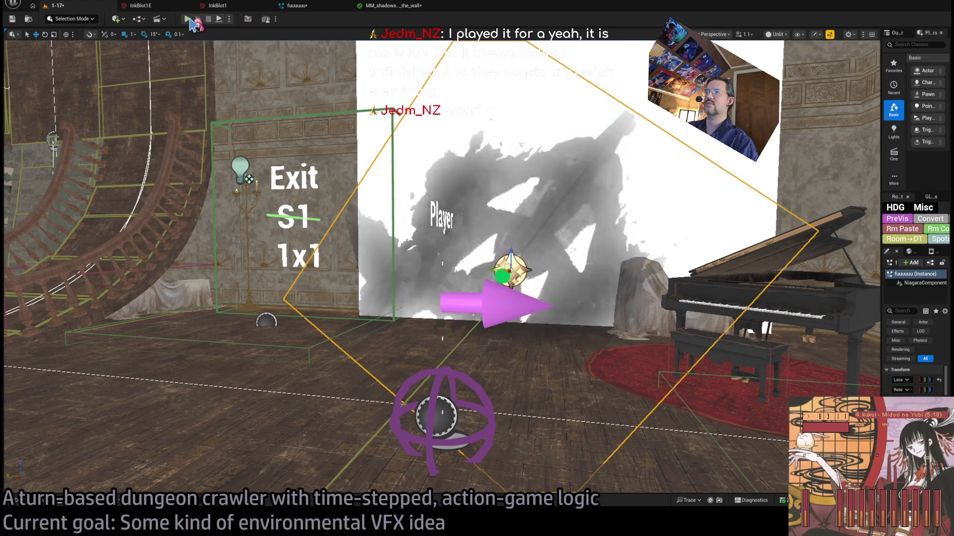
click(317, 8)
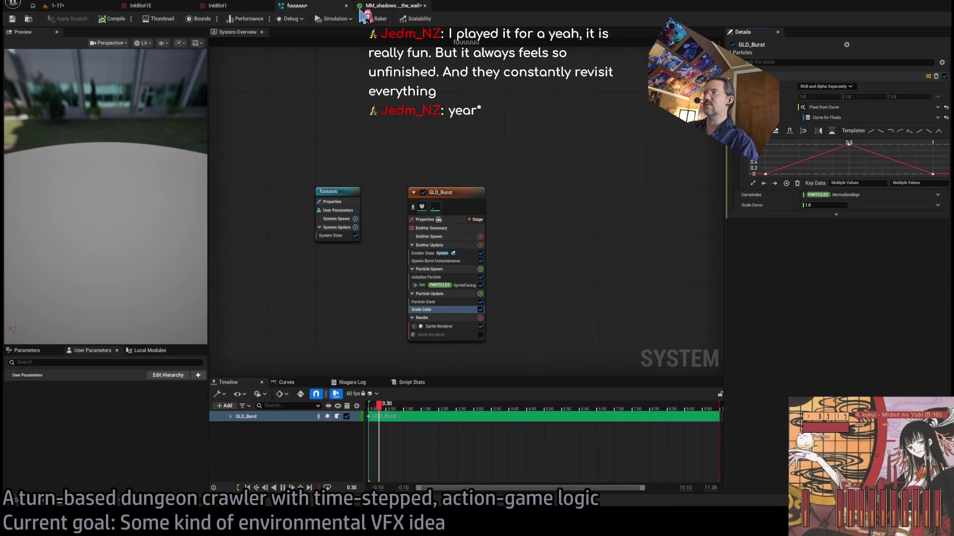
click(383, 6)
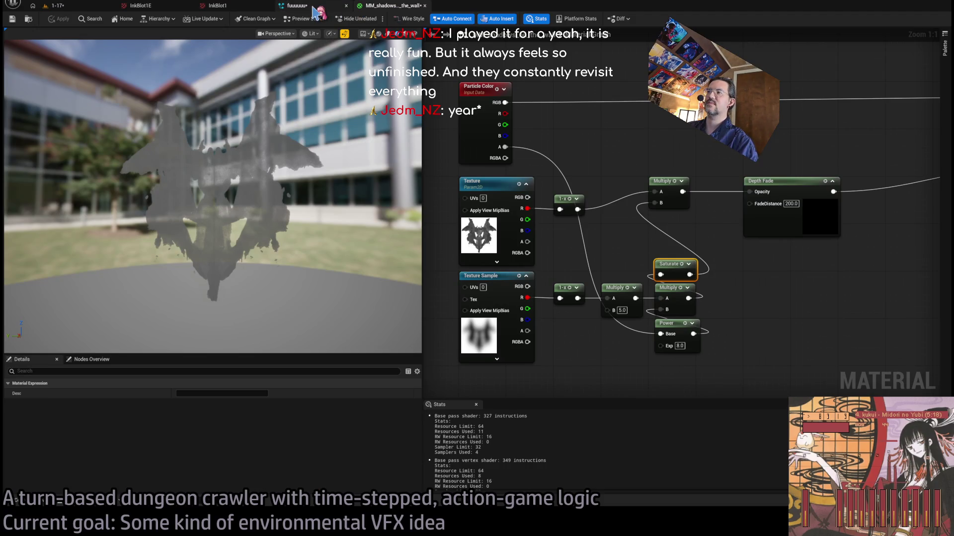
click(315, 8)
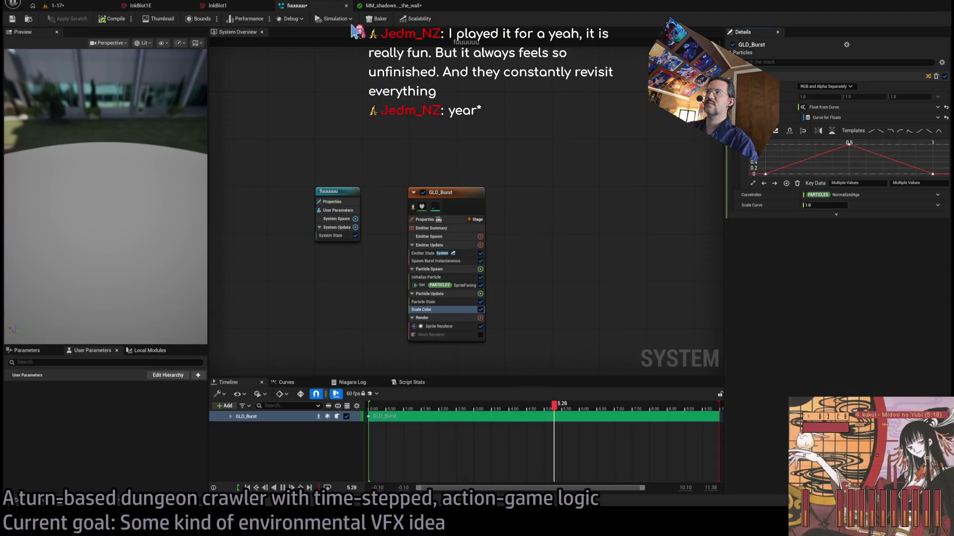
click(782, 170)
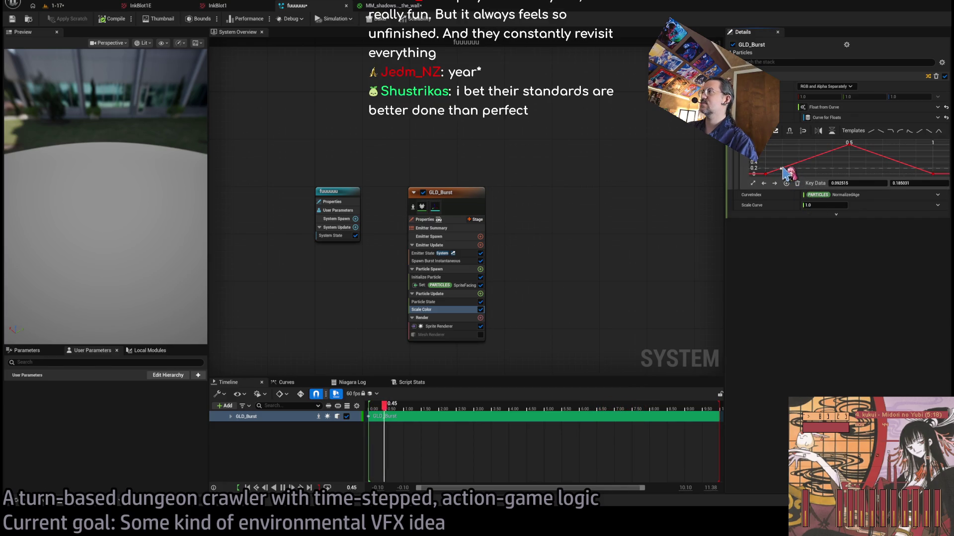
click(929, 171)
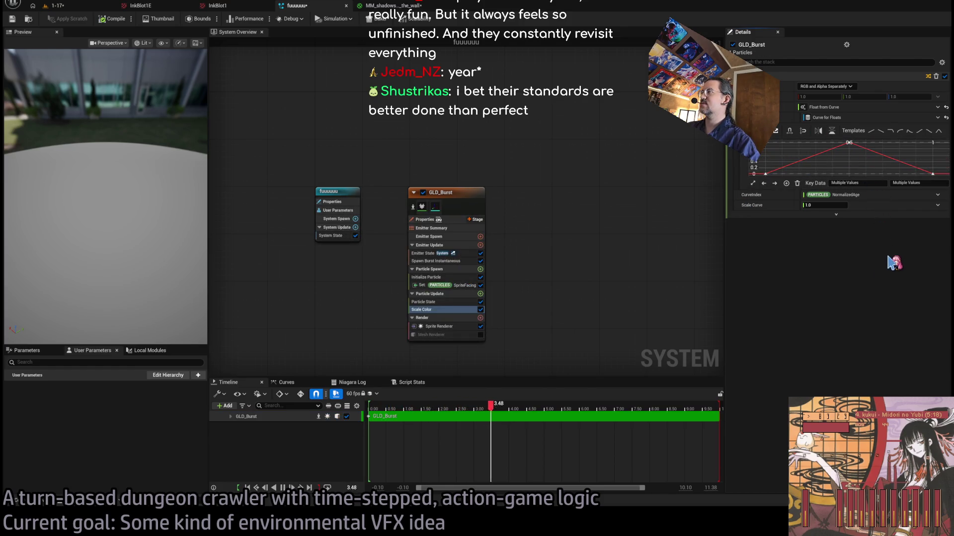
key(1)
drag(782, 188, 791, 178)
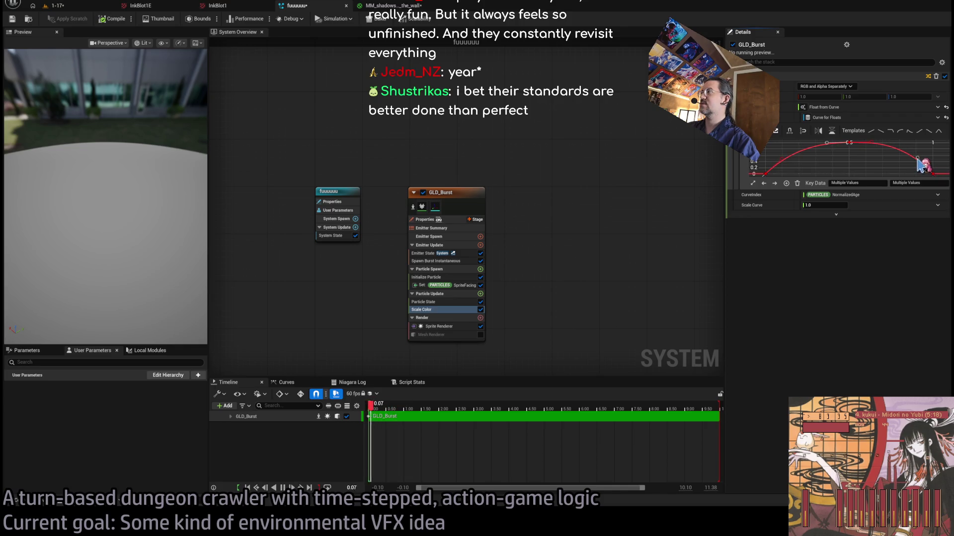
click(57, 5)
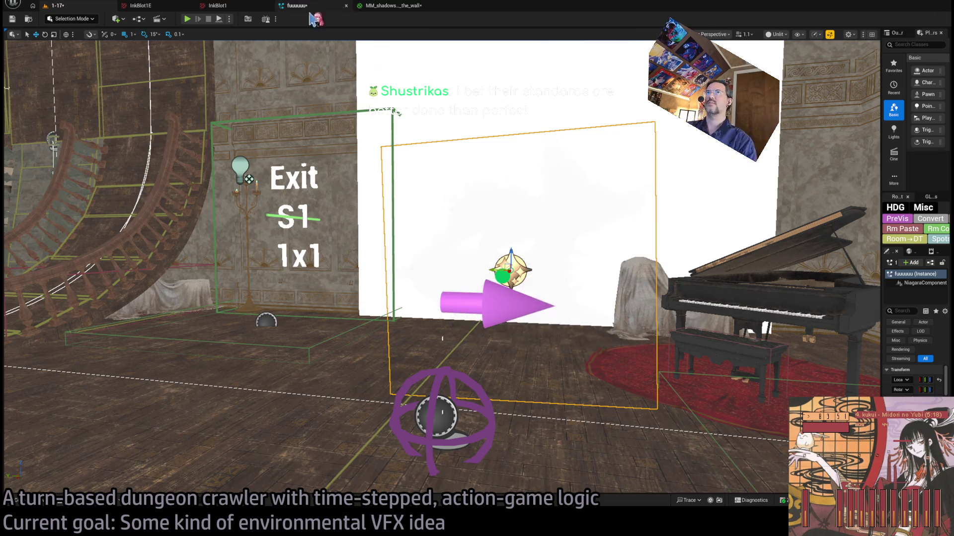
Set MM_shadows_on_the_wall's Shading Model to Unlit and wire Particle Color RGB into Emissive Color.
click(390, 6)
click(297, 6)
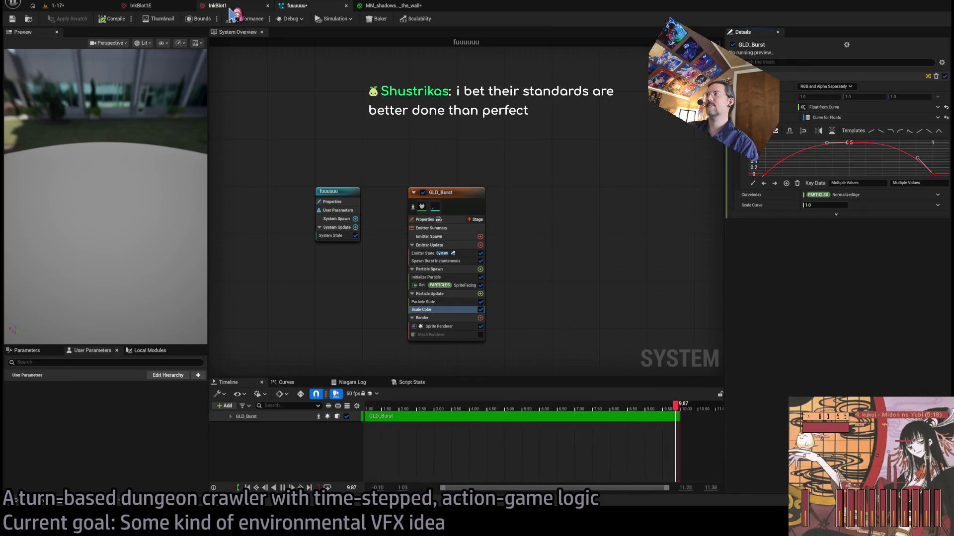
click(385, 7)
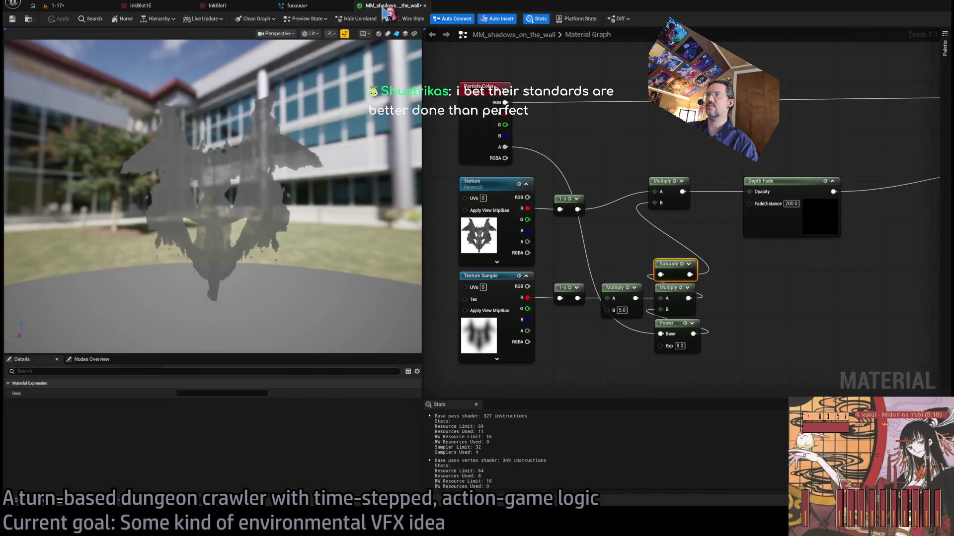
key(Home)
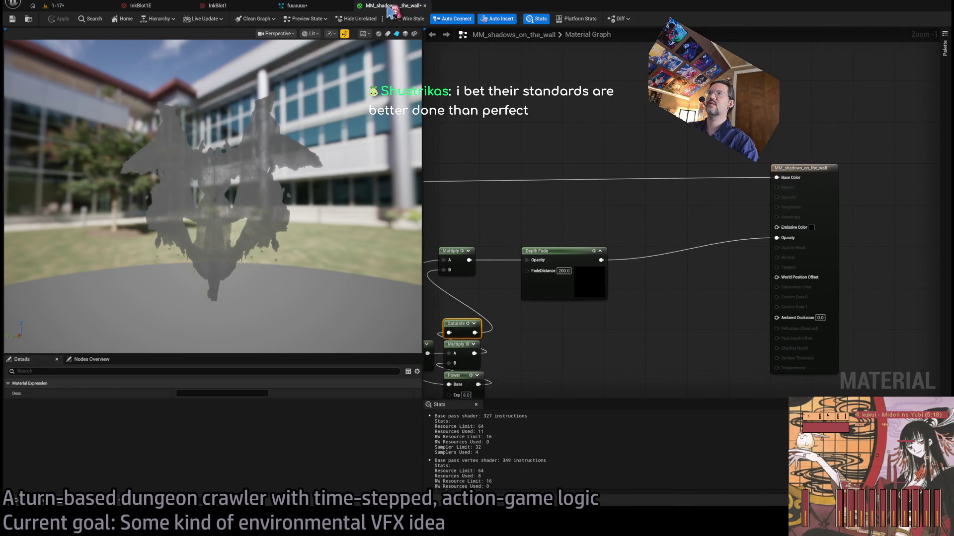
drag(736, 153, 691, 138)
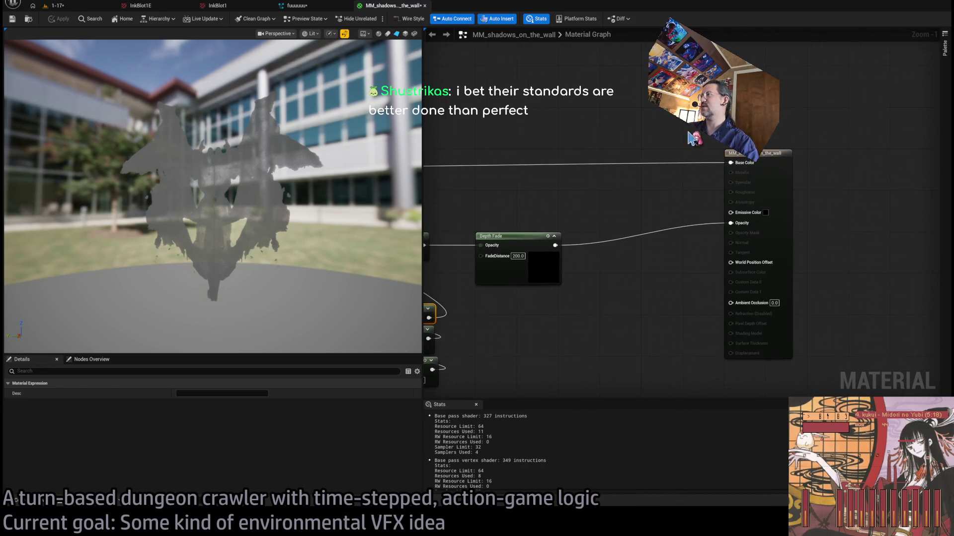
click(764, 176)
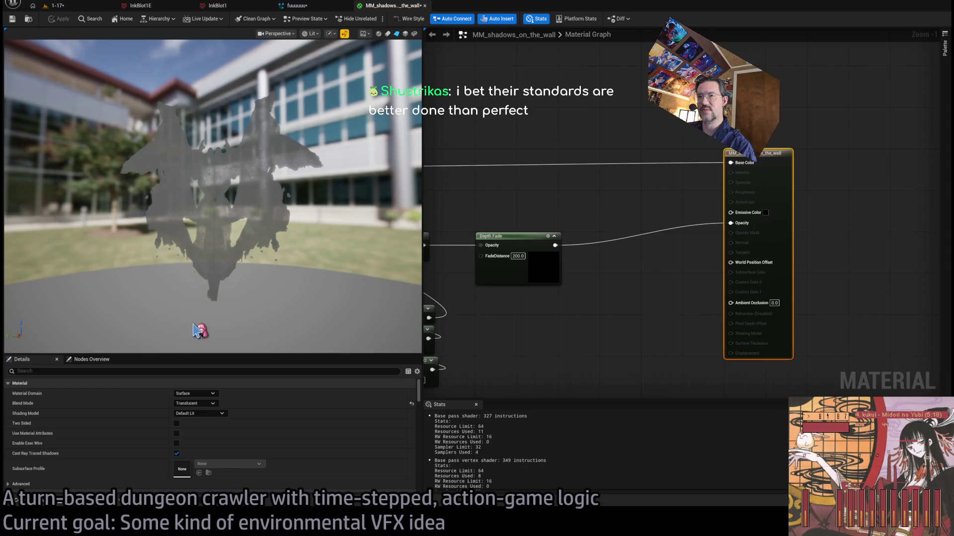
key(ctrl+z)
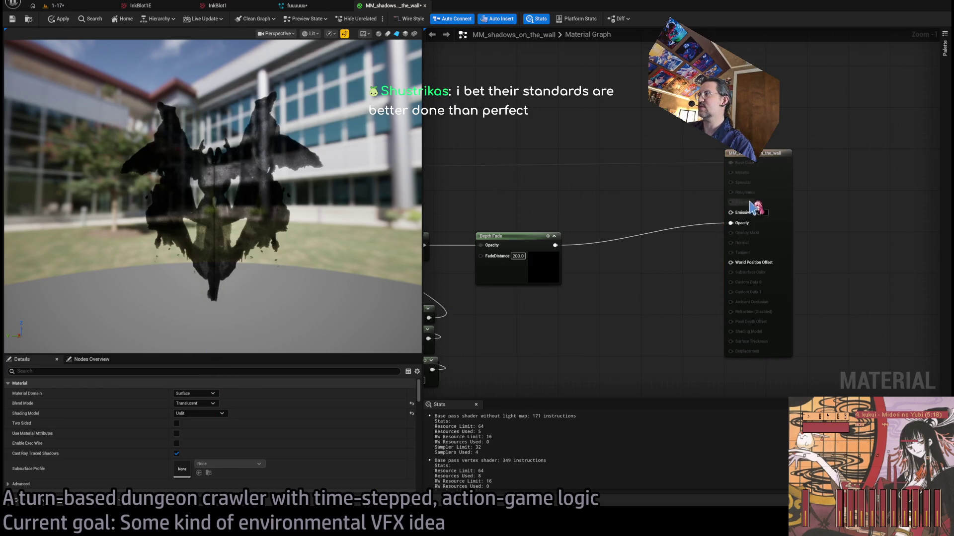
key(Home)
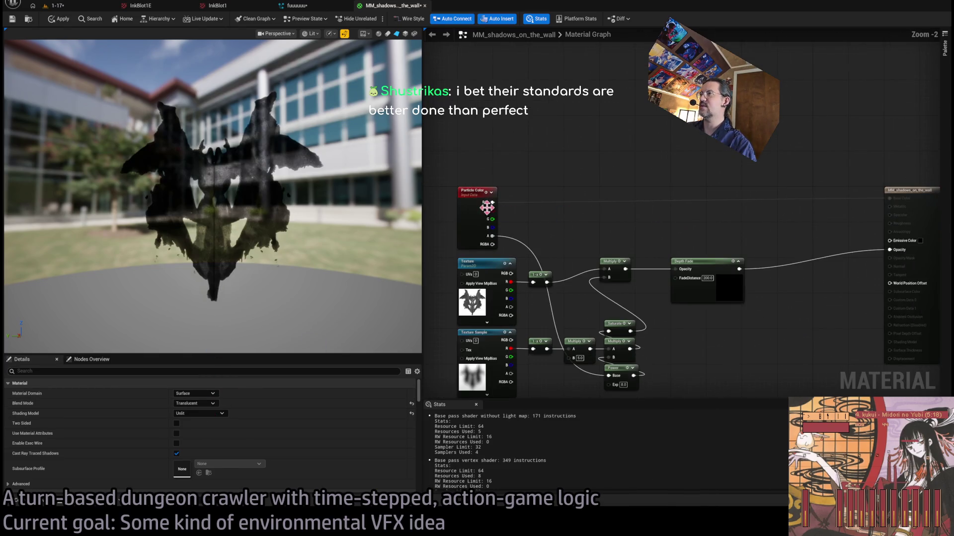
mouse_move(493, 204)
mouse_down()
mouse_move(899, 242)
mouse_move(890, 240)
mouse_up()
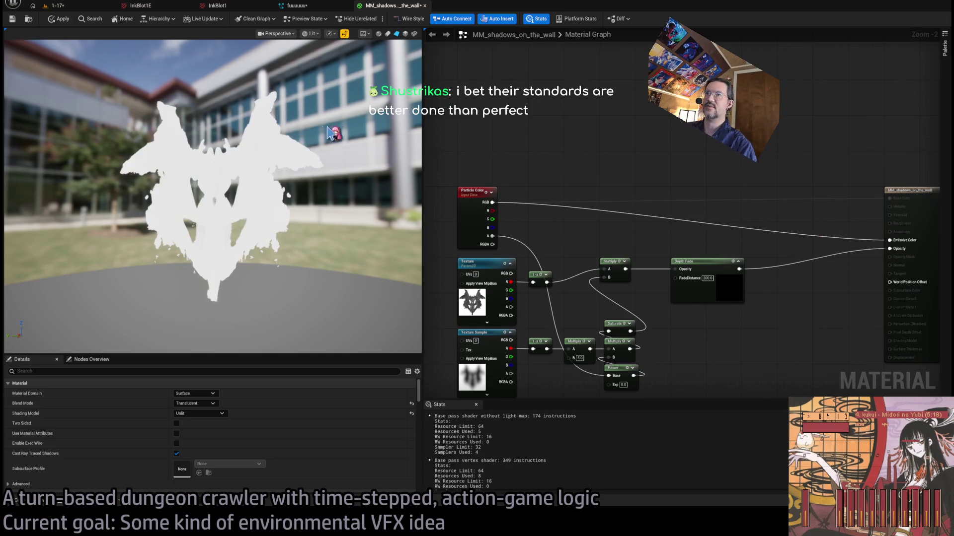
click(70, 6)
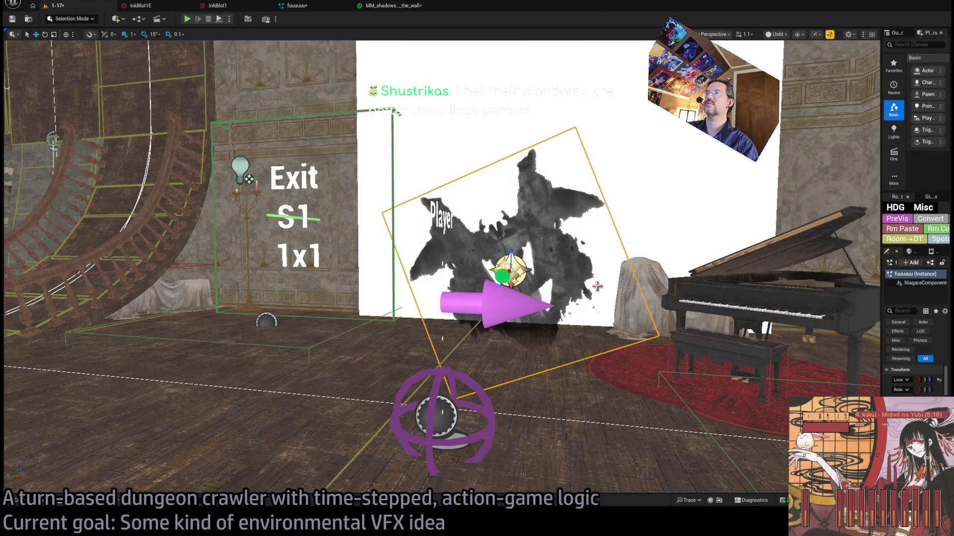
drag(526, 280, 425, 149)
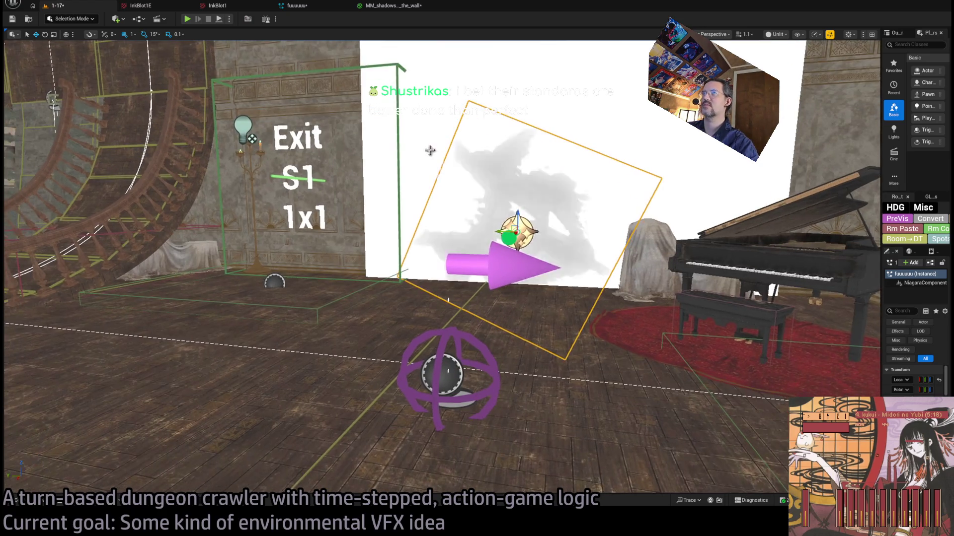
key(alt+p)
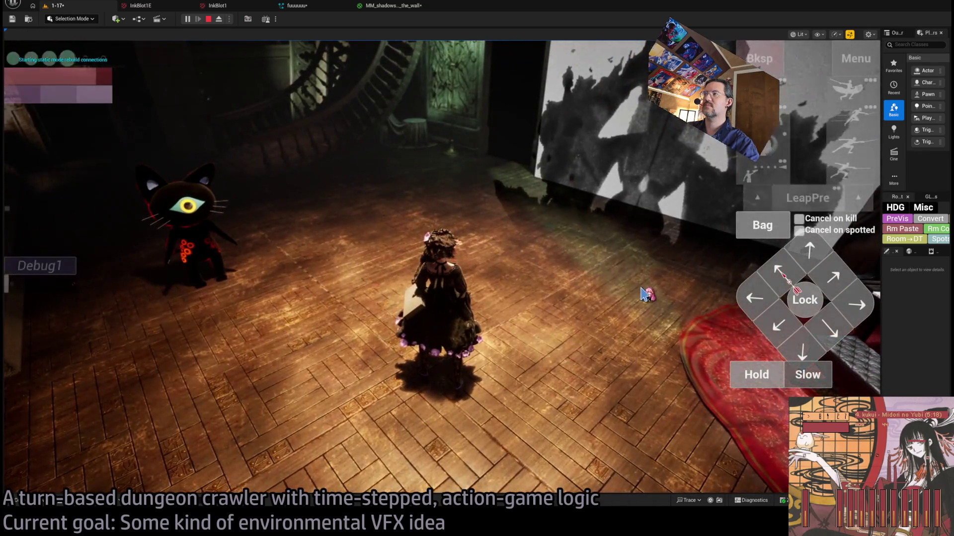
click(645, 294)
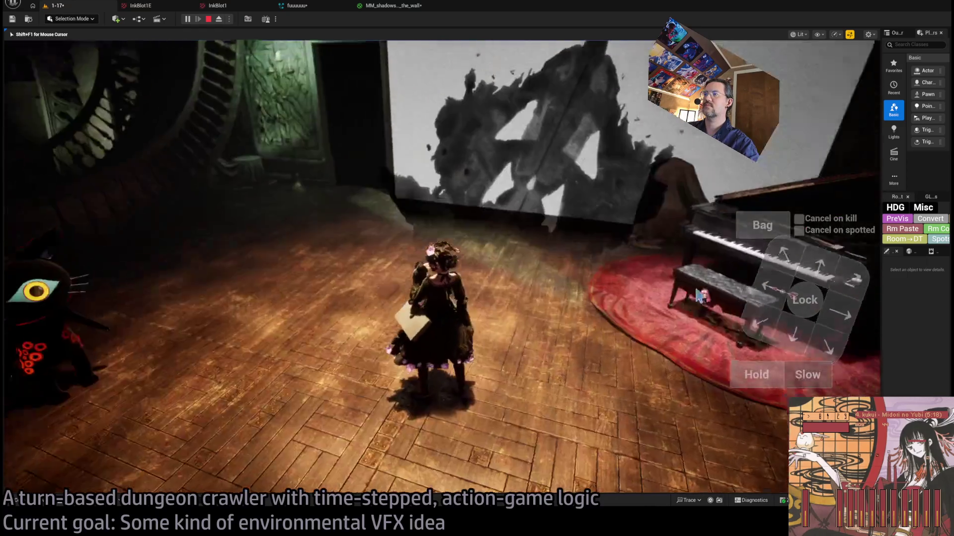
mouse_move(700, 297)
mouse_down()
mouse_move(567, 334)
mouse_move(672, 311)
mouse_move(676, 294)
mouse_move(666, 330)
mouse_move(734, 252)
mouse_move(590, 260)
mouse_up()
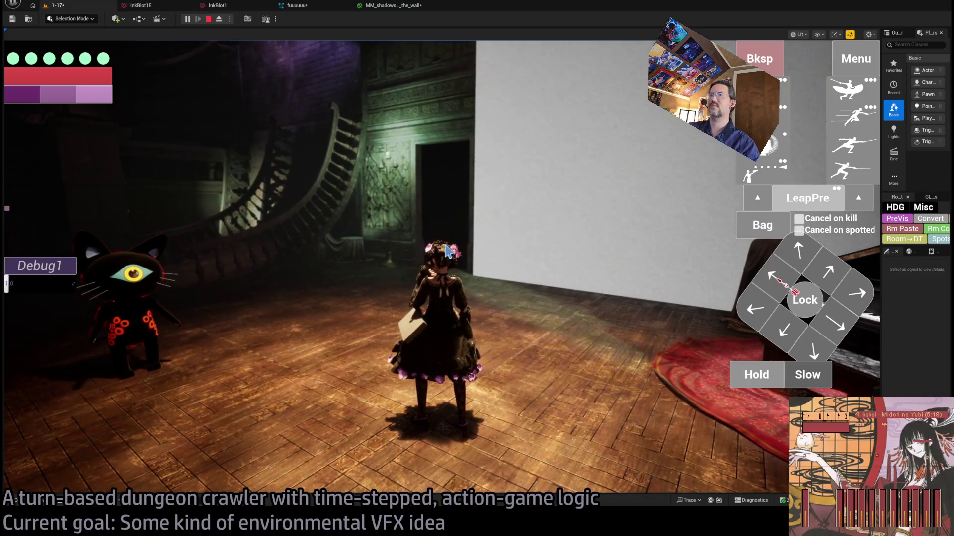
key(Escape)
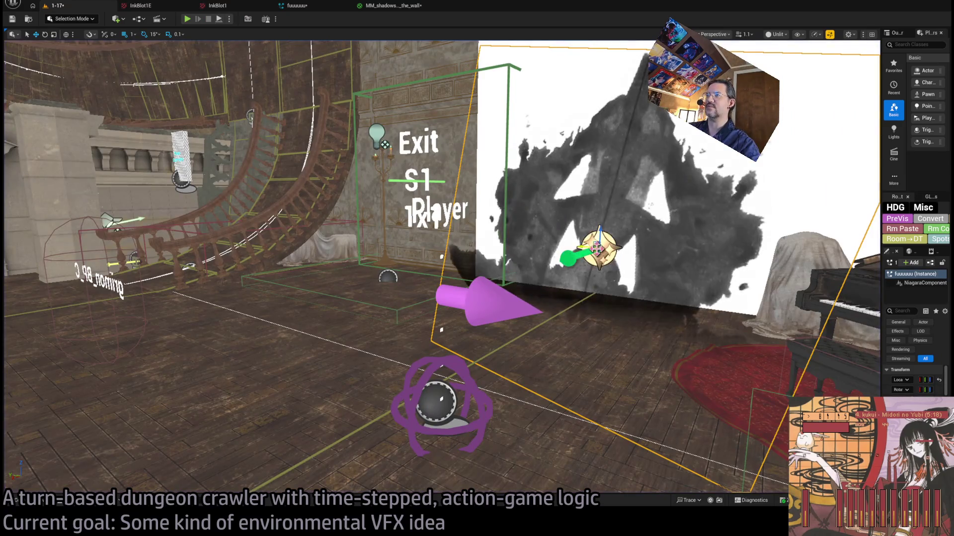
Frame the inkblot actor, rotate it -45°, raise it onto the white wall, and start Play.
key(f)
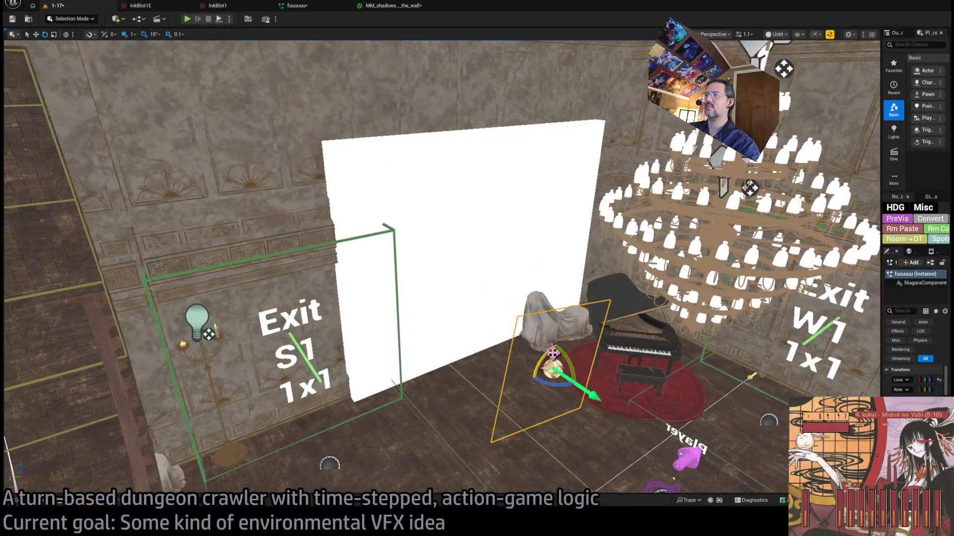
drag(565, 351, 576, 385)
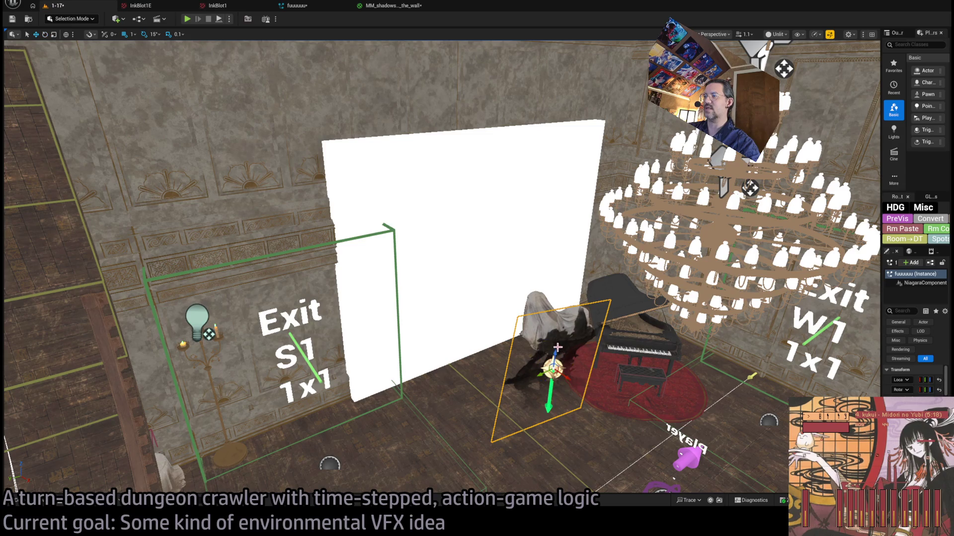
drag(557, 347, 552, 188)
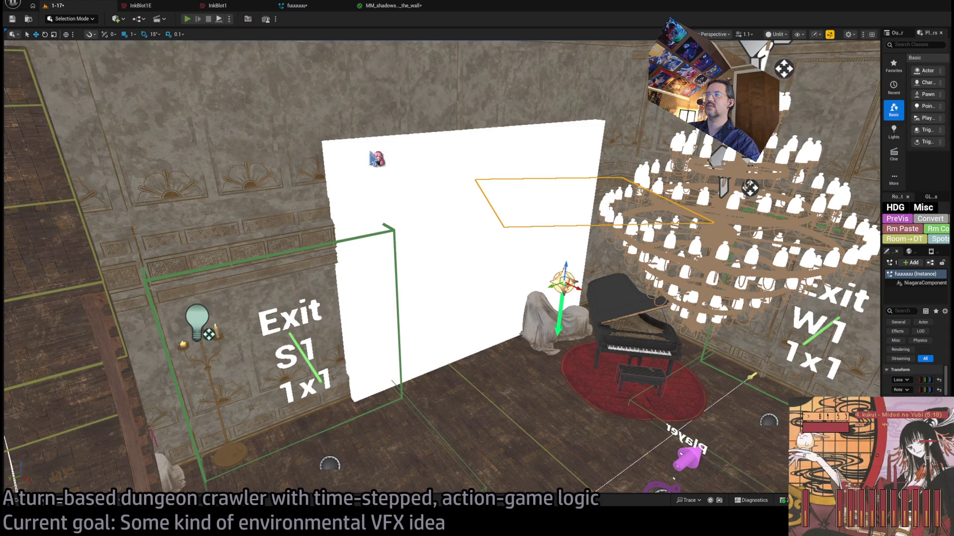
key(alt+p)
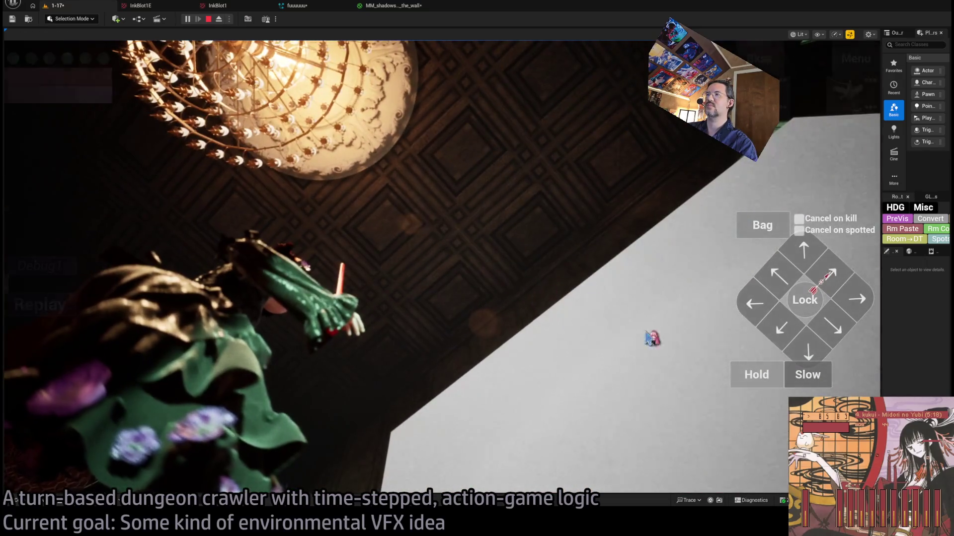
Play several turns, eject to look around freely, repossess the player, then stop the playtest.
click(765, 375)
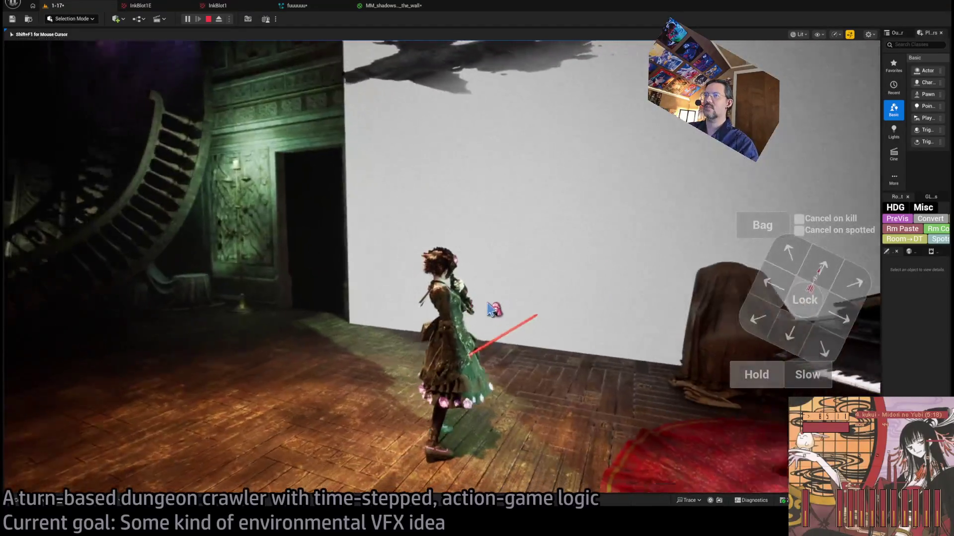
key(Escape)
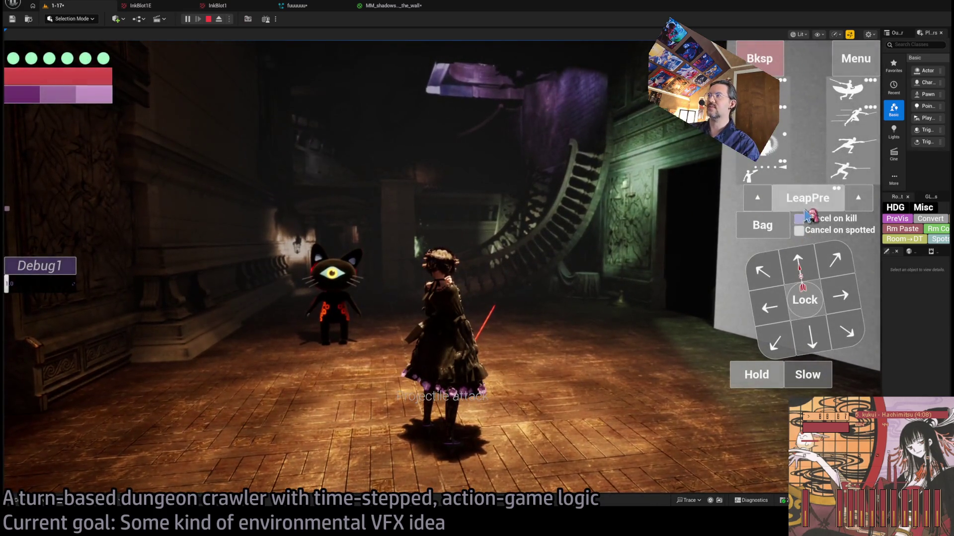
click(588, 133)
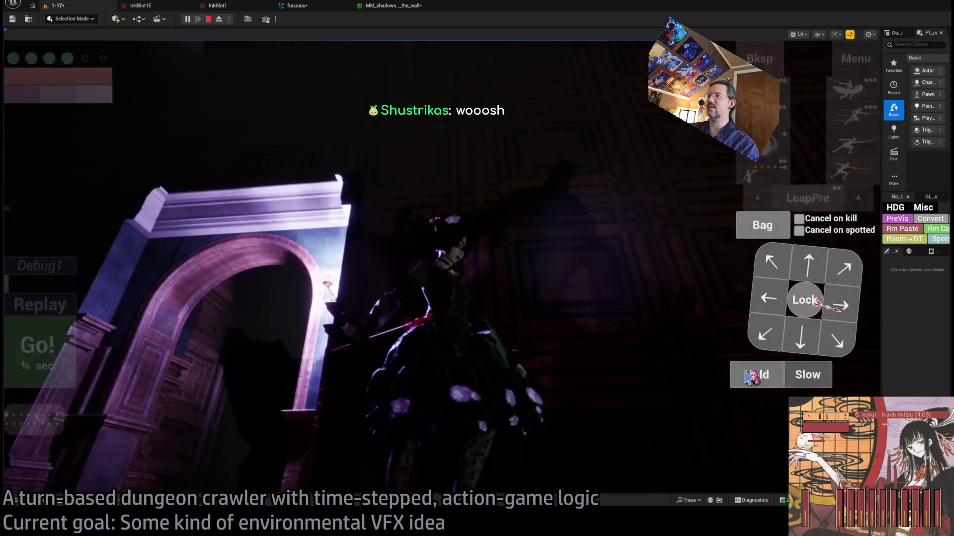
click(50, 363)
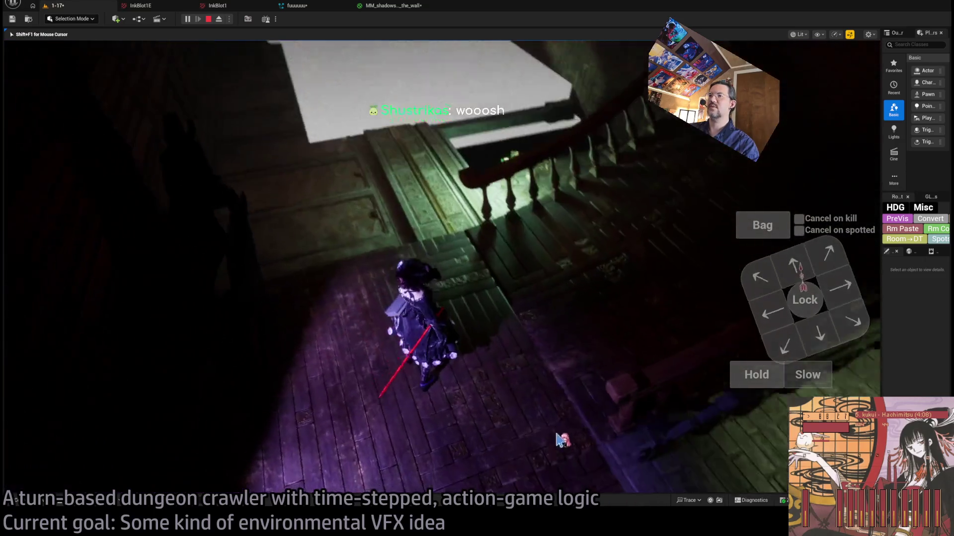
key(F8)
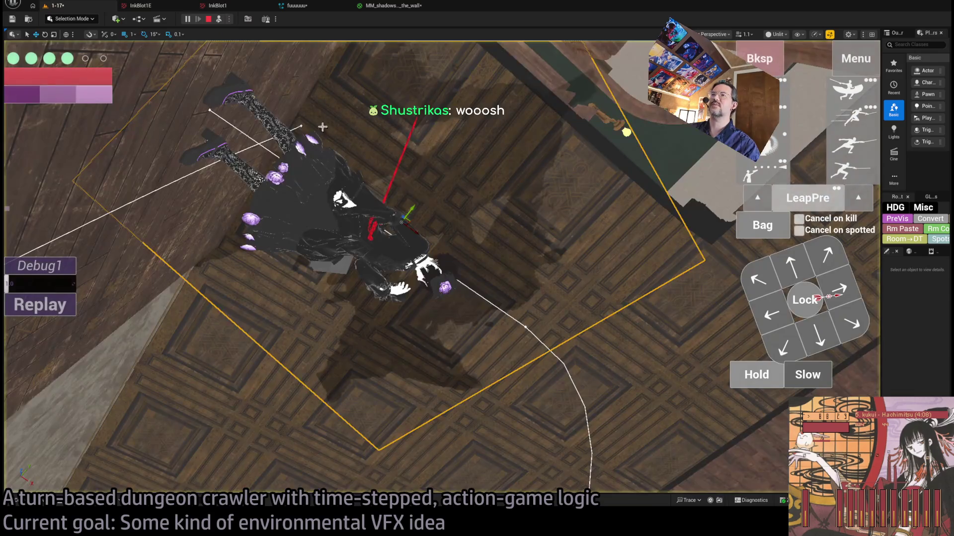
mouse_move(323, 127)
mouse_down()
mouse_move(327, 194)
mouse_move(308, 201)
mouse_move(328, 221)
mouse_up()
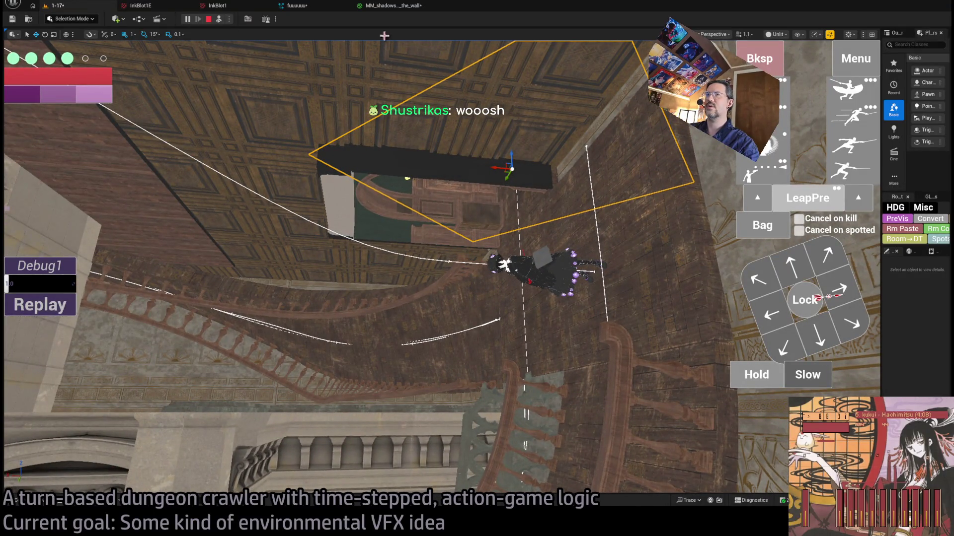
click(219, 20)
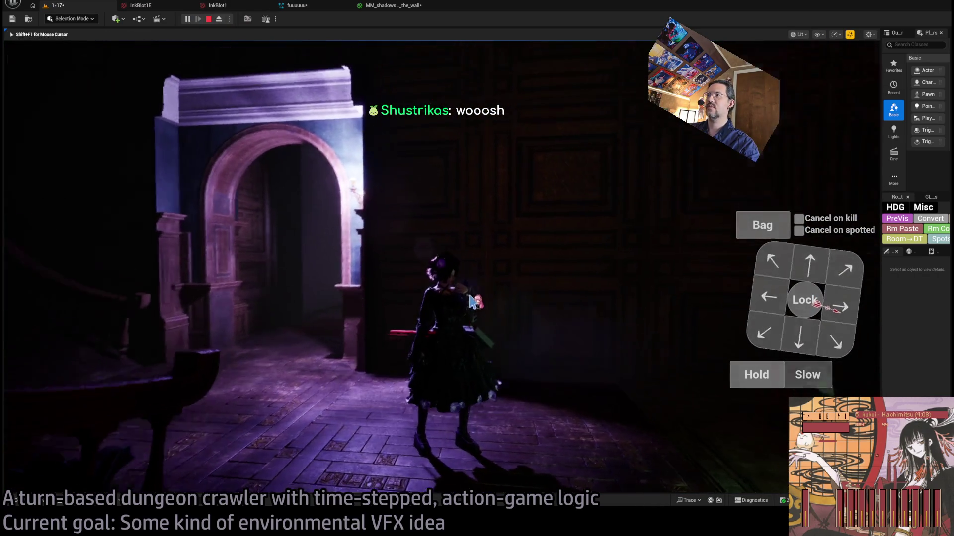
click(58, 358)
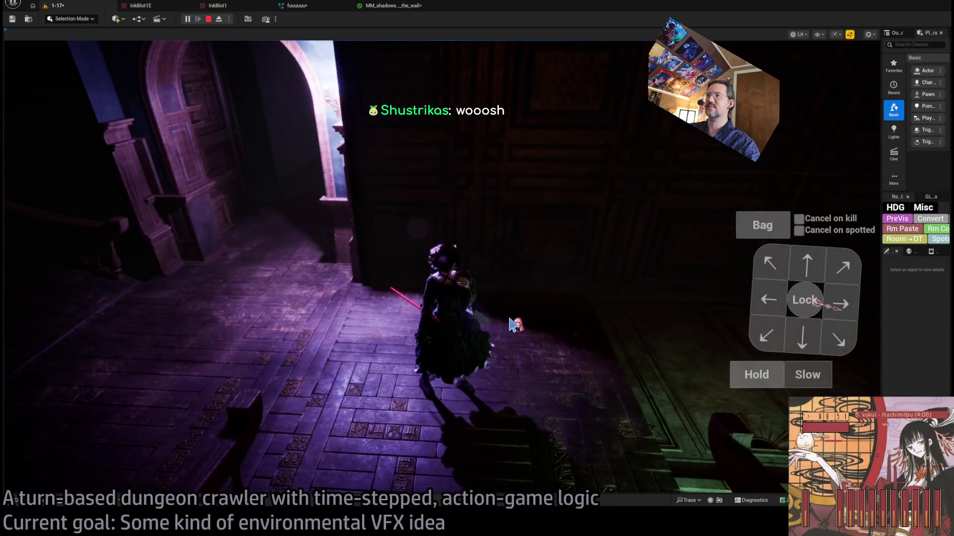
key(Escape)
mouse_move(511, 327)
mouse_down()
mouse_move(517, 317)
mouse_move(527, 348)
mouse_move(521, 278)
mouse_move(511, 298)
mouse_move(528, 256)
mouse_up()
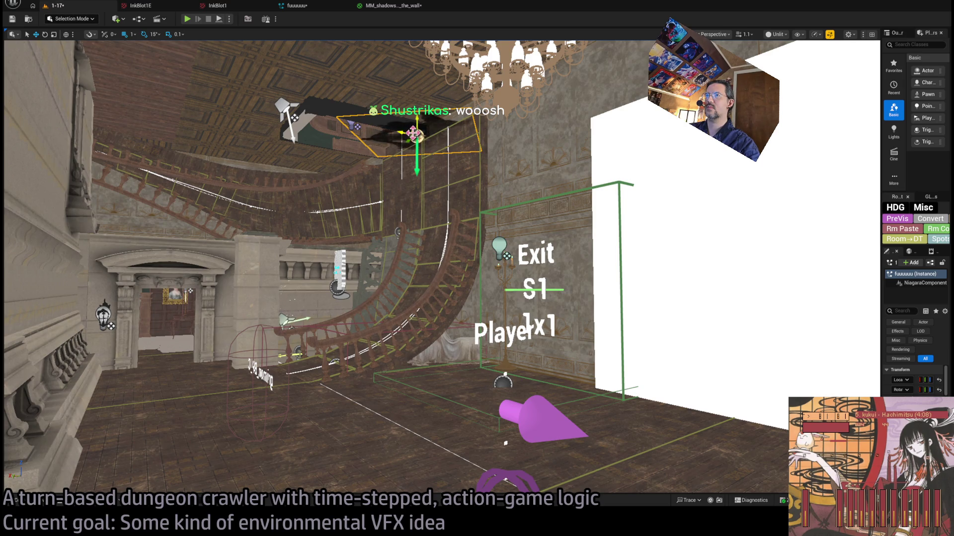
Drag the inkblot effect from the ceiling beam onto the white wall and run a test play.
mouse_move(416, 169)
mouse_down()
mouse_move(632, 415)
mouse_move(661, 314)
mouse_move(678, 308)
mouse_move(665, 279)
mouse_up()
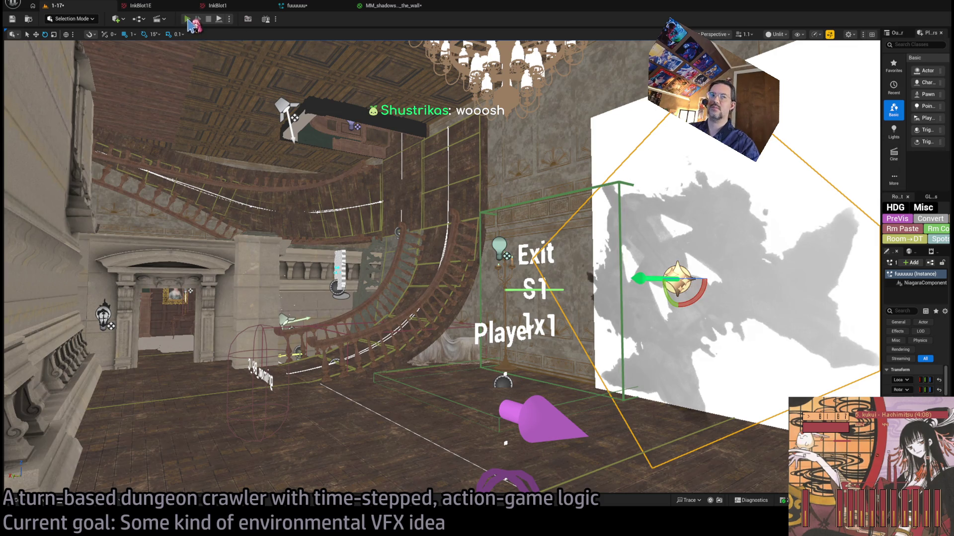
key(alt+p)
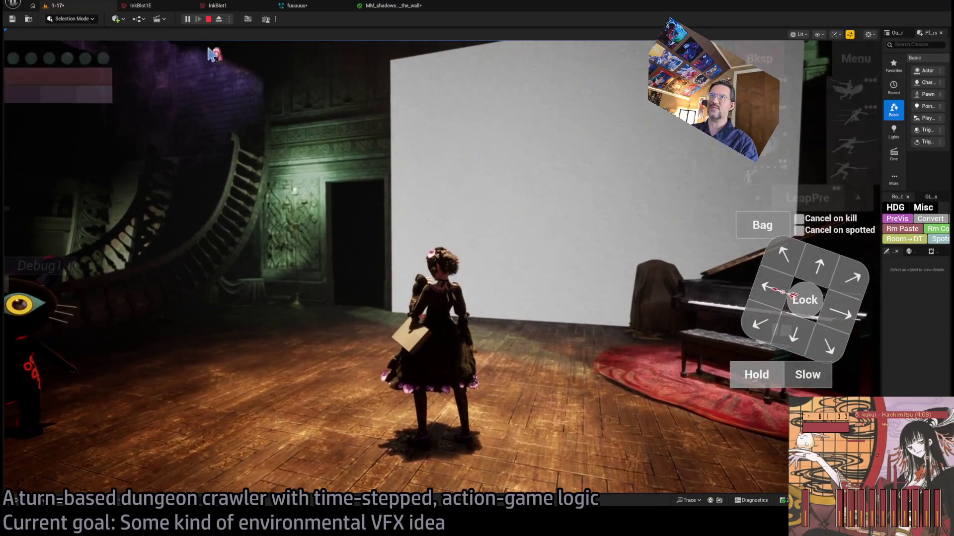
click(208, 19)
key(alt+Tab)
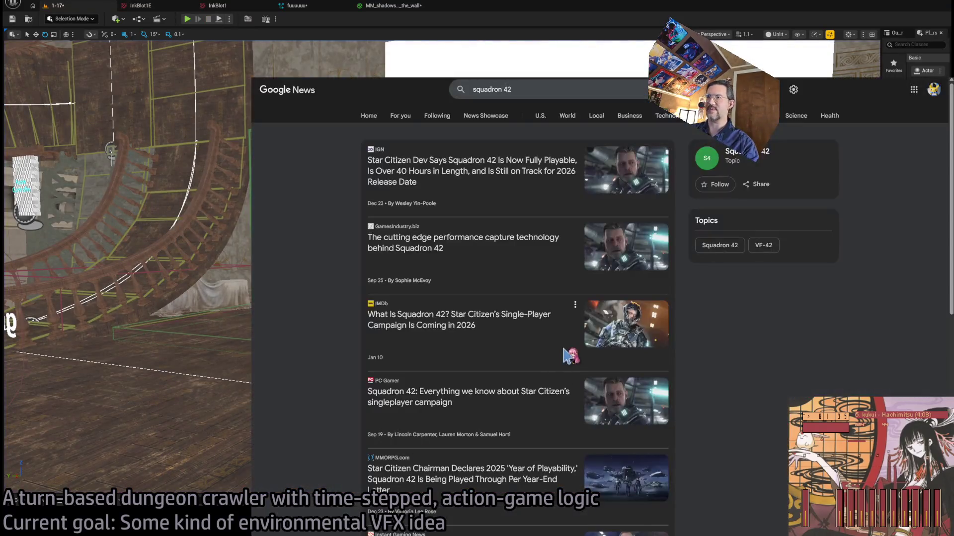
Leave the Google News page and bring the Unreal playtest back to the front.
click(543, 91)
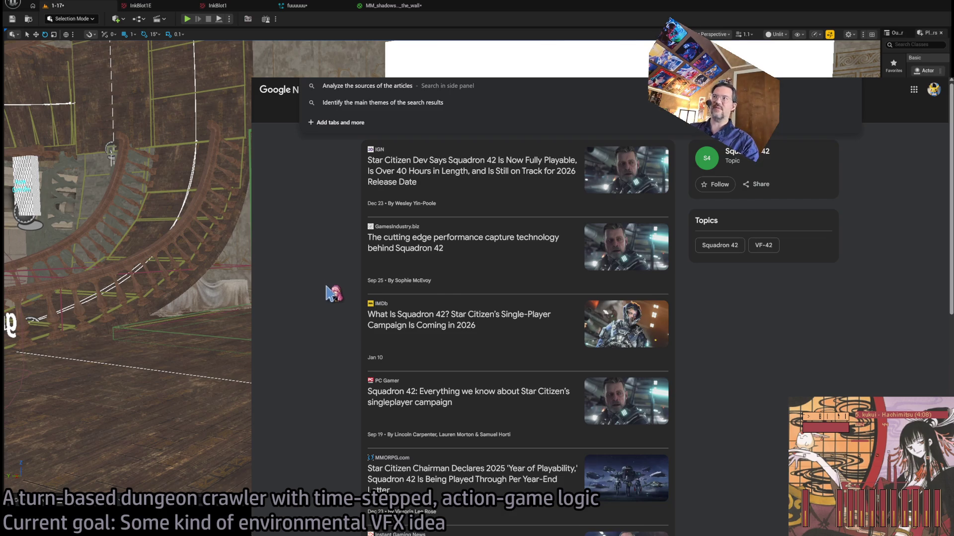
key(alt+Tab)
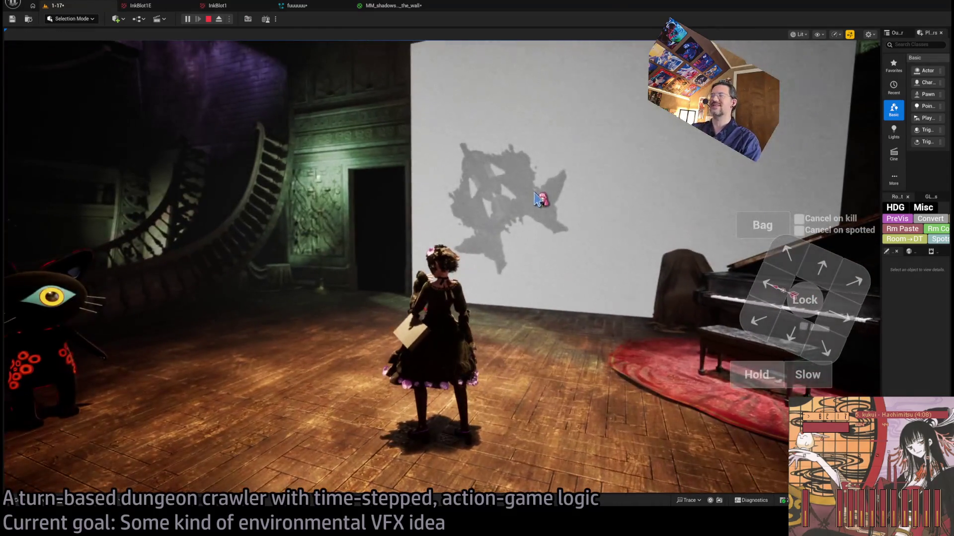
Hold for one turn, stop the playtest, and open the InkBlot1 texture.
click(756, 378)
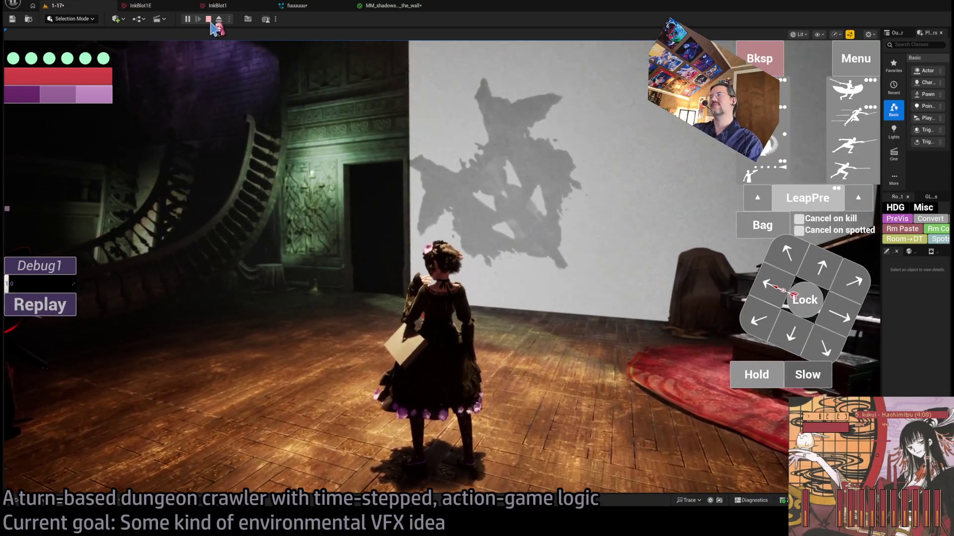
click(209, 19)
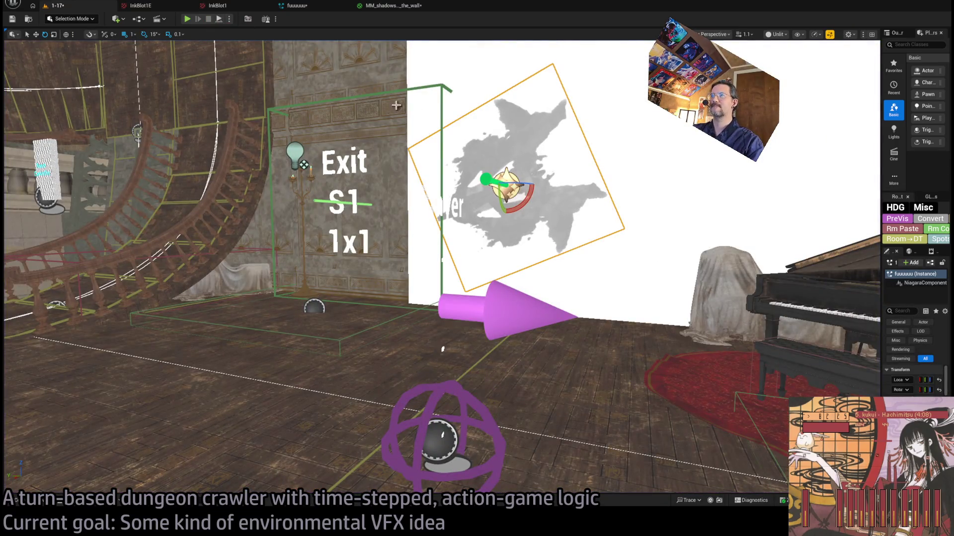
click(224, 6)
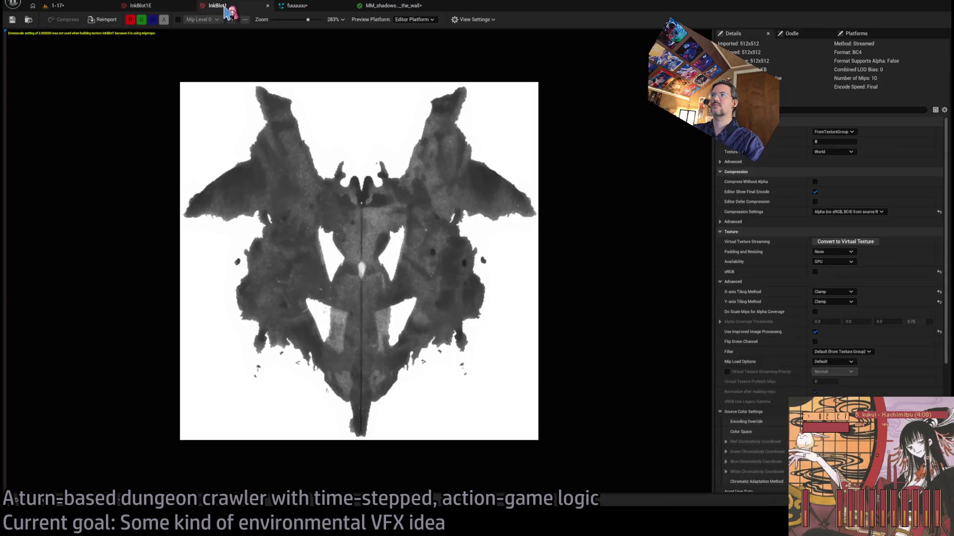
Feed the texture's red channel into a new Power node in MM_shadows_on_the_wall, then playtest.
click(412, 7)
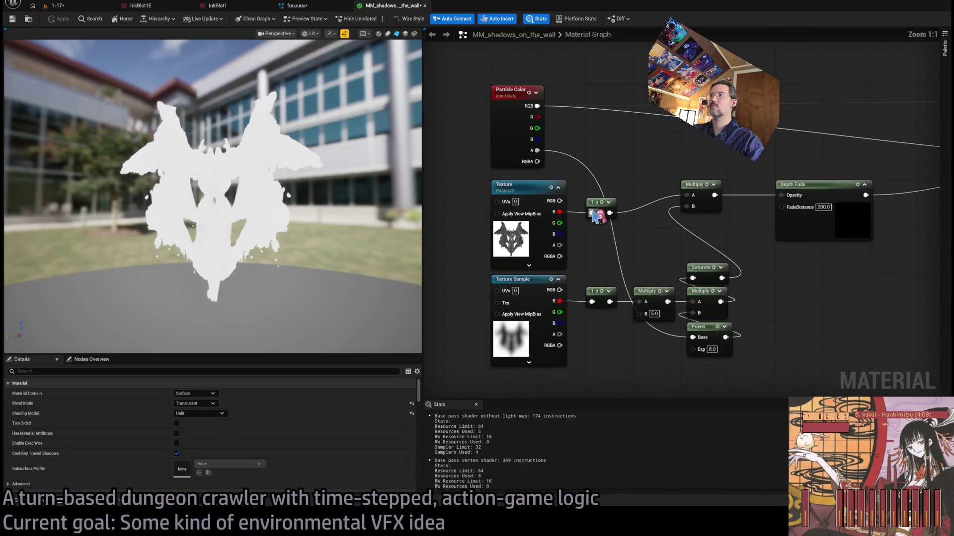
drag(562, 212, 591, 247)
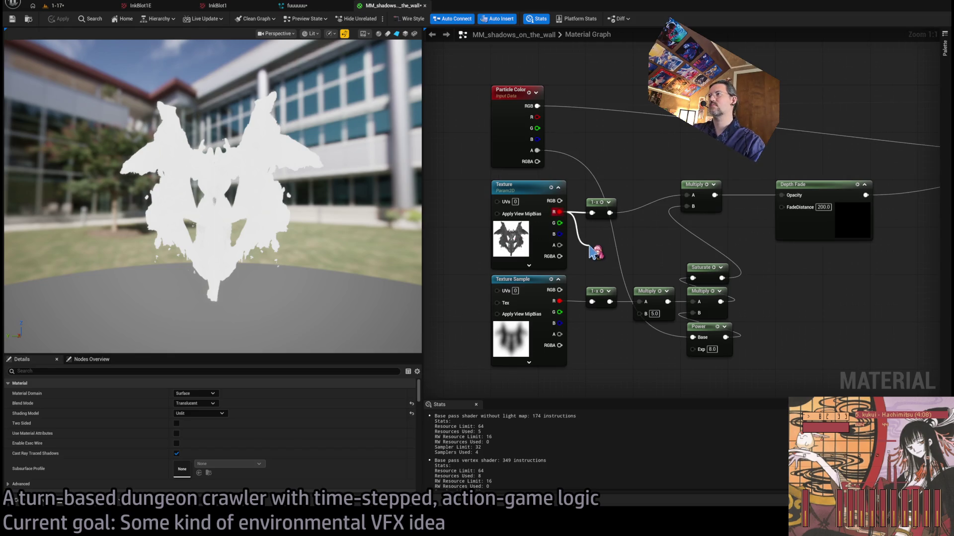
mouse_move(591, 247)
mouse_down()
mouse_move(606, 246)
mouse_move(592, 213)
mouse_up()
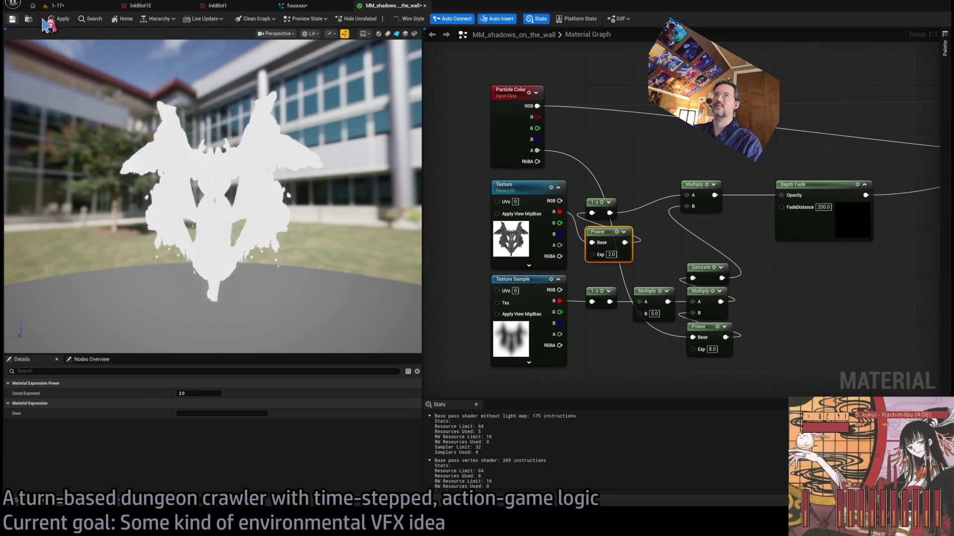
click(61, 5)
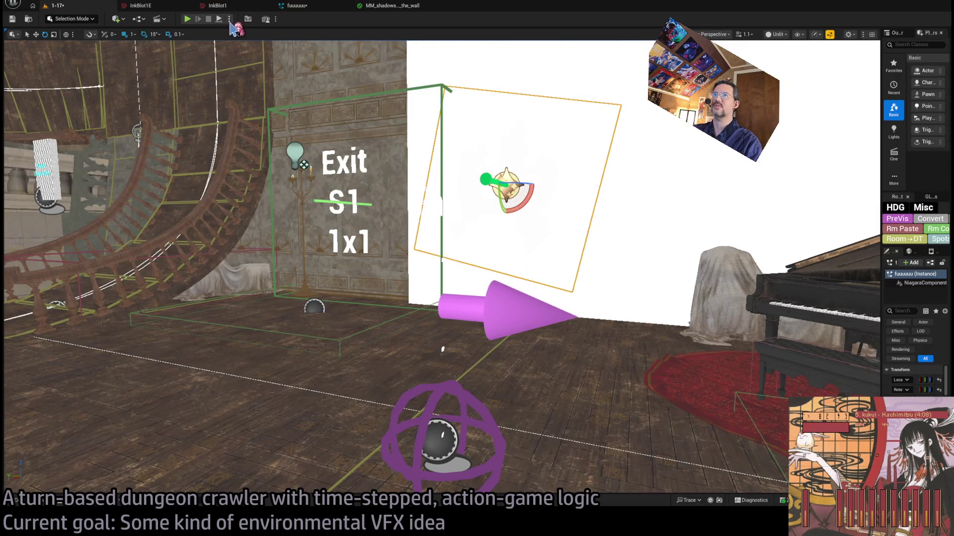
key(alt+p)
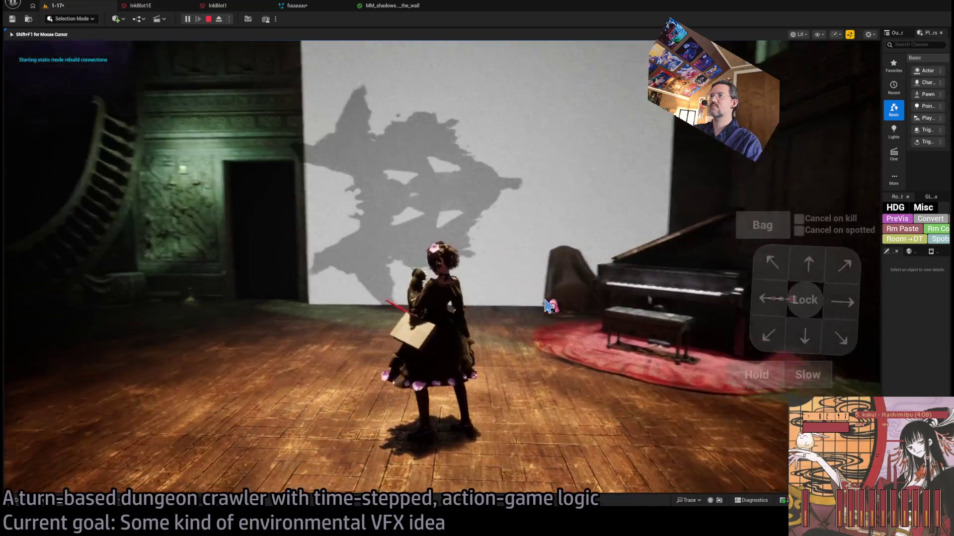
click(68, 341)
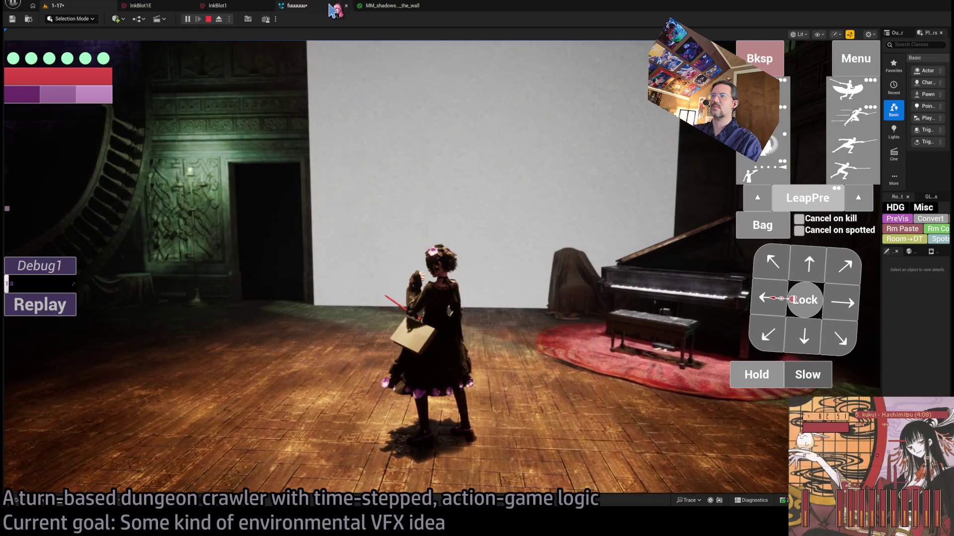
Set the Power exponent to 0.5 and restart the playtest to see the updated shadow.
click(298, 6)
click(371, 8)
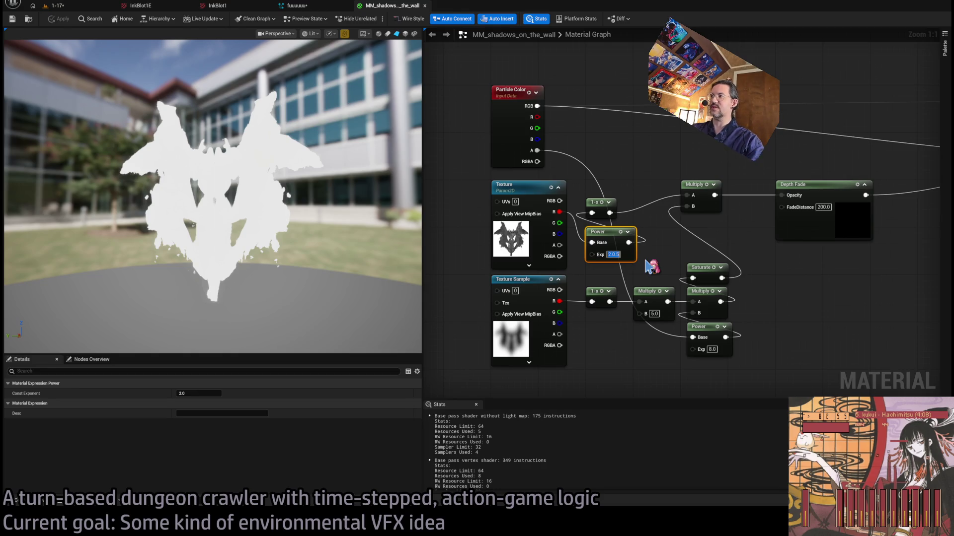
text(0.5)
key(Return)
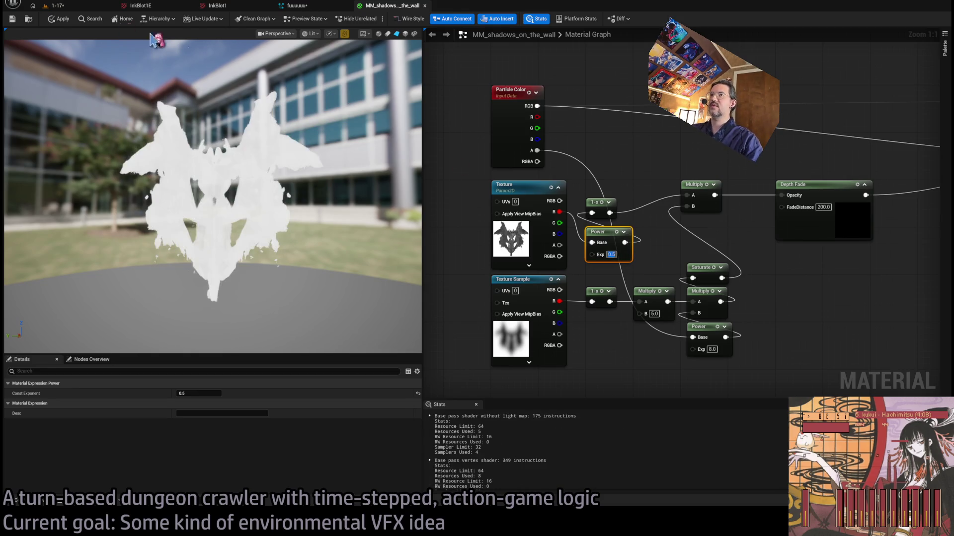
click(79, 8)
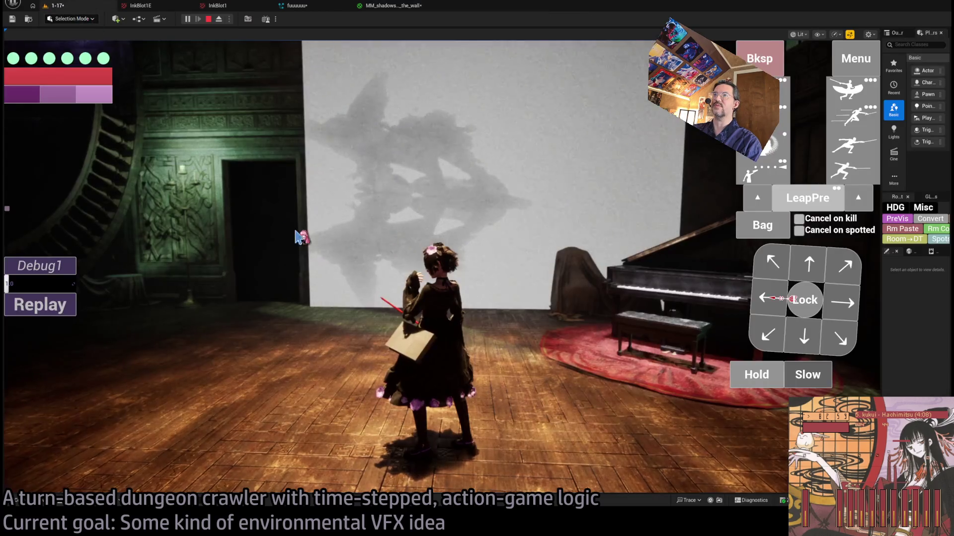
click(752, 379)
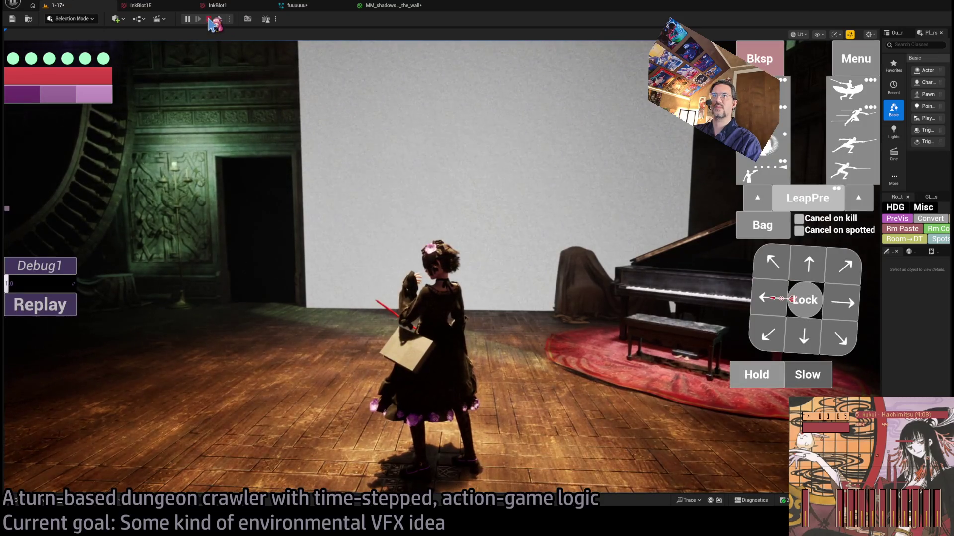
click(209, 20)
key(alt+p)
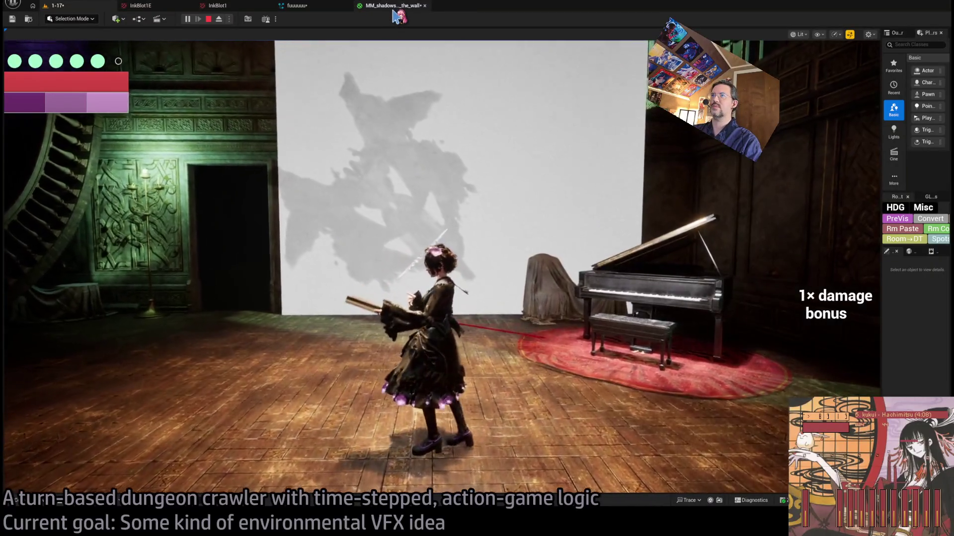
Compare the material graph with the wall shadow in the running game, then stop it.
click(392, 6)
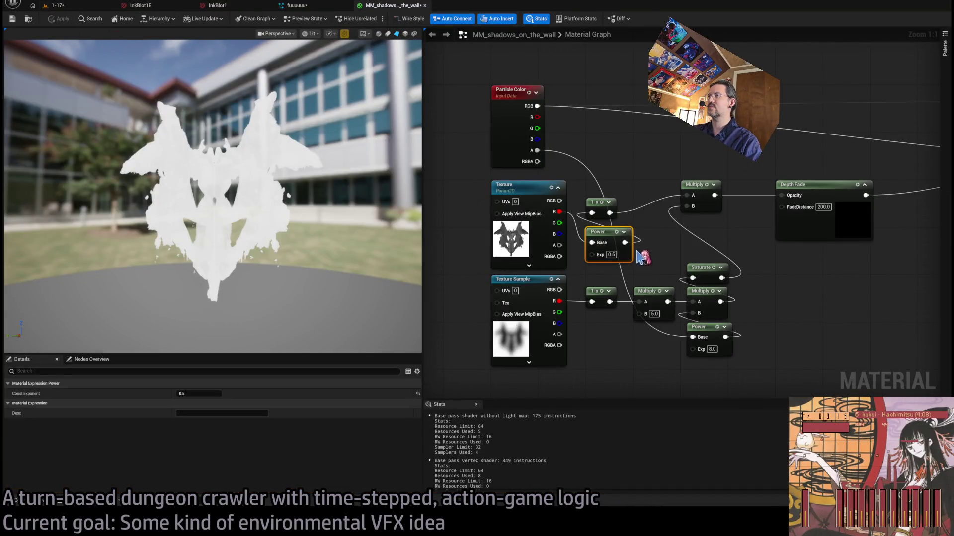
drag(629, 243, 619, 247)
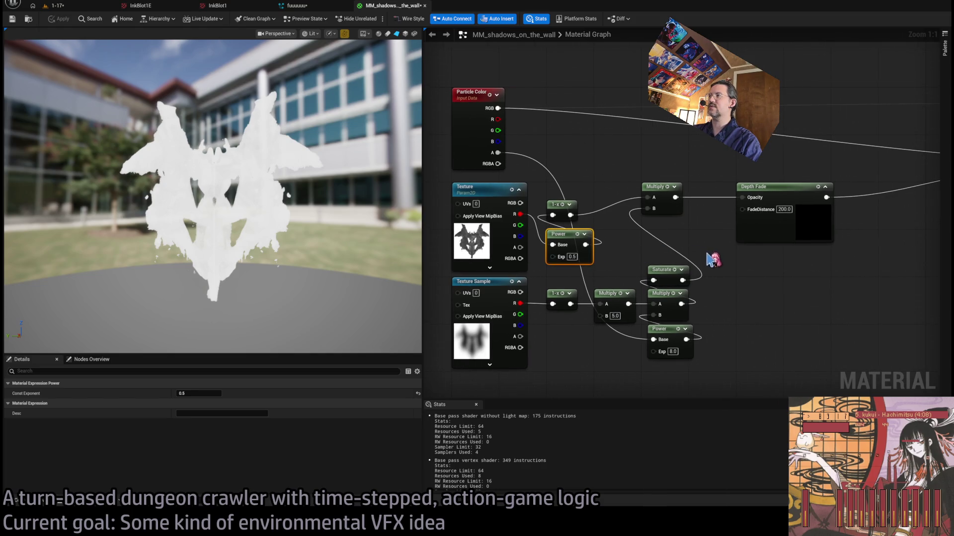
click(65, 5)
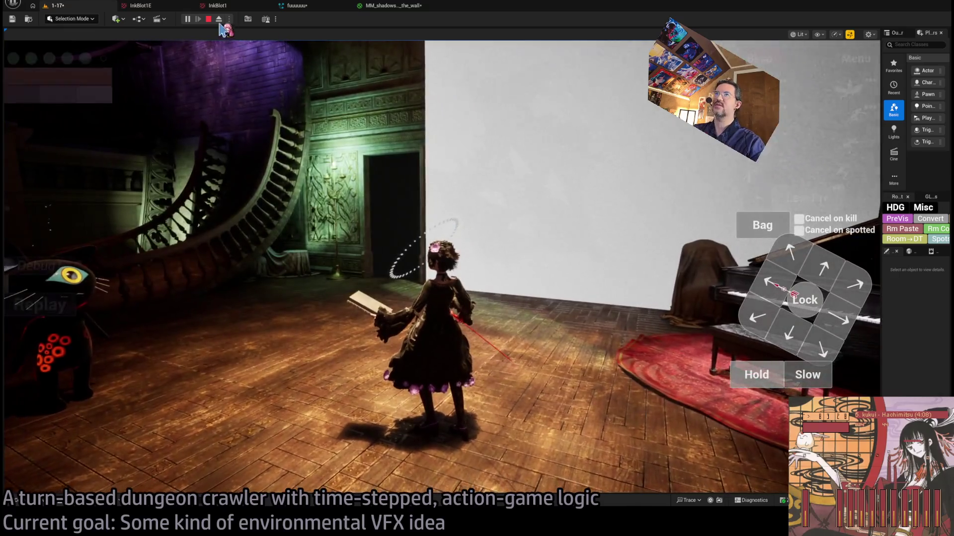
click(208, 19)
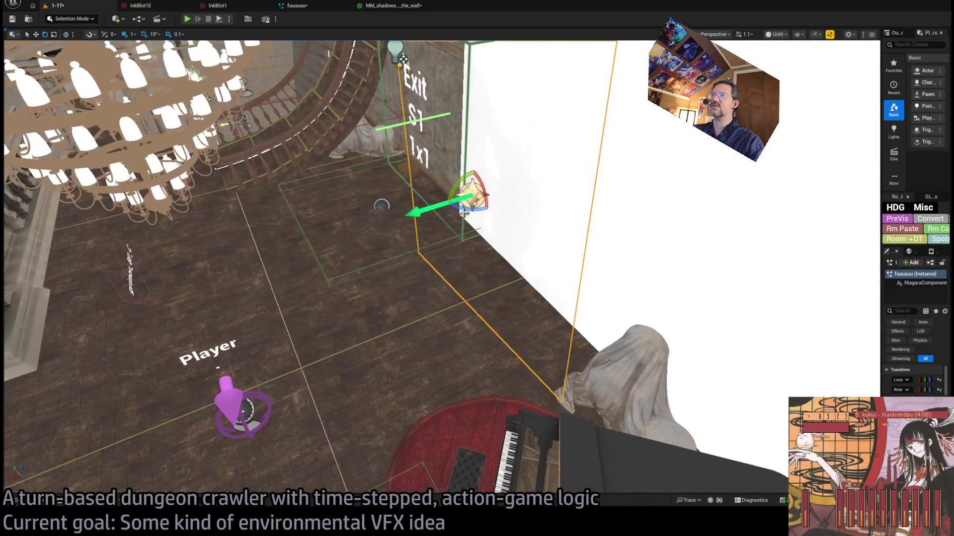
Slide the inkblot actor along the Y axis away from the wall and start Play.
mouse_move(461, 198)
mouse_down()
mouse_move(406, 215)
mouse_move(440, 209)
mouse_up()
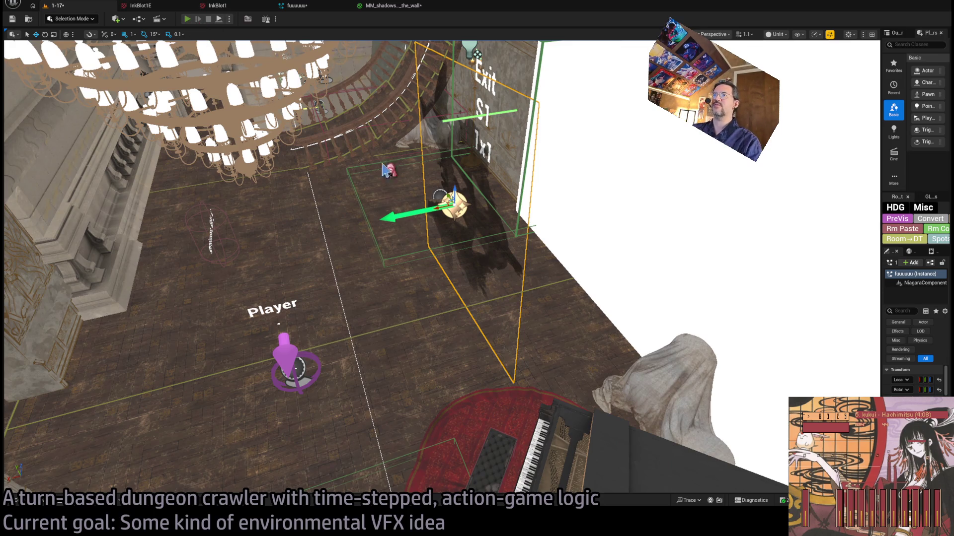
key(alt+p)
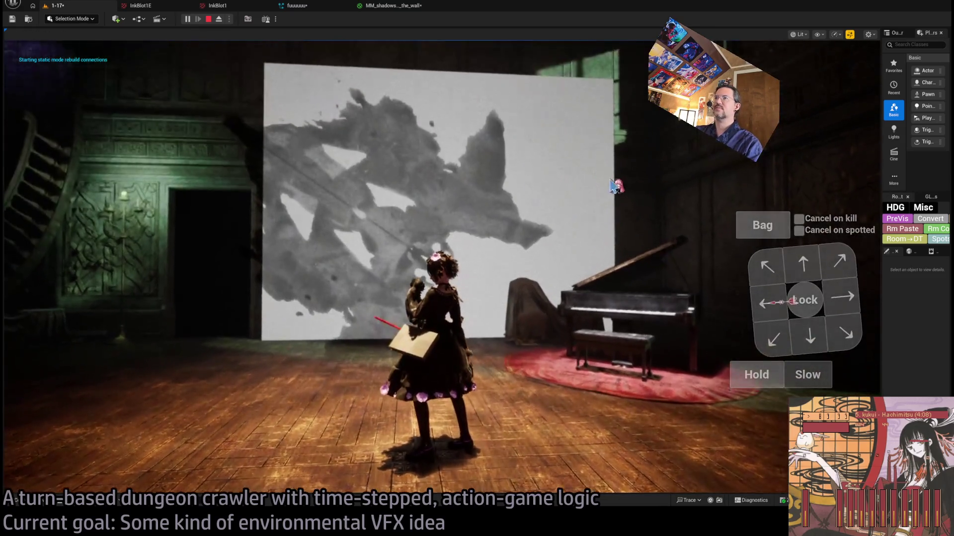
Choose LeapPre for a turn, then pan the MM_shadows_on_the_wall graph toward its Power node.
click(795, 204)
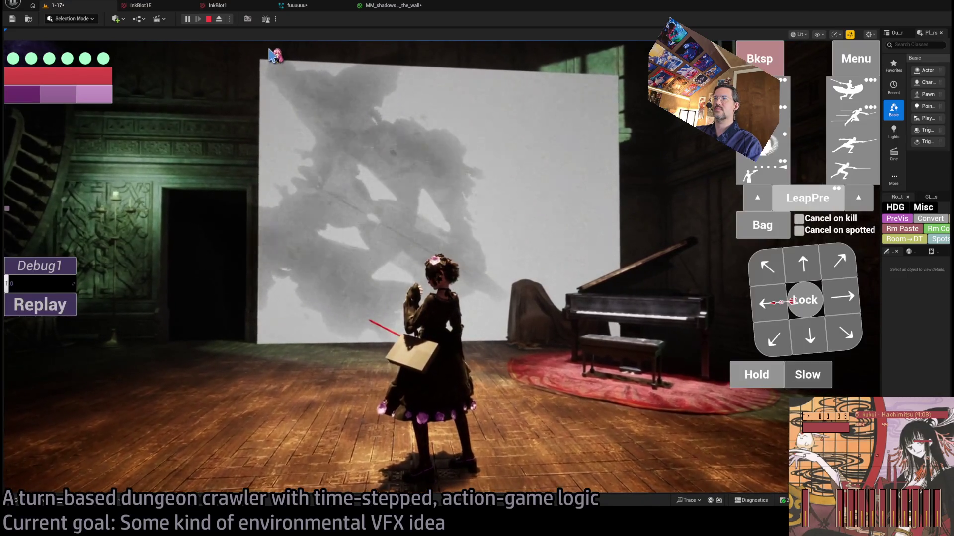
click(386, 158)
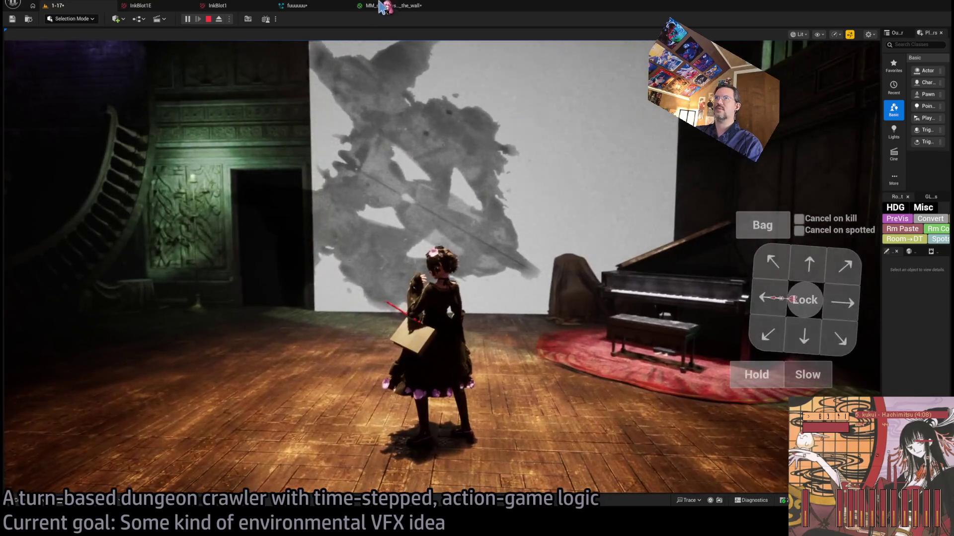
click(312, 6)
drag(555, 203, 421, 81)
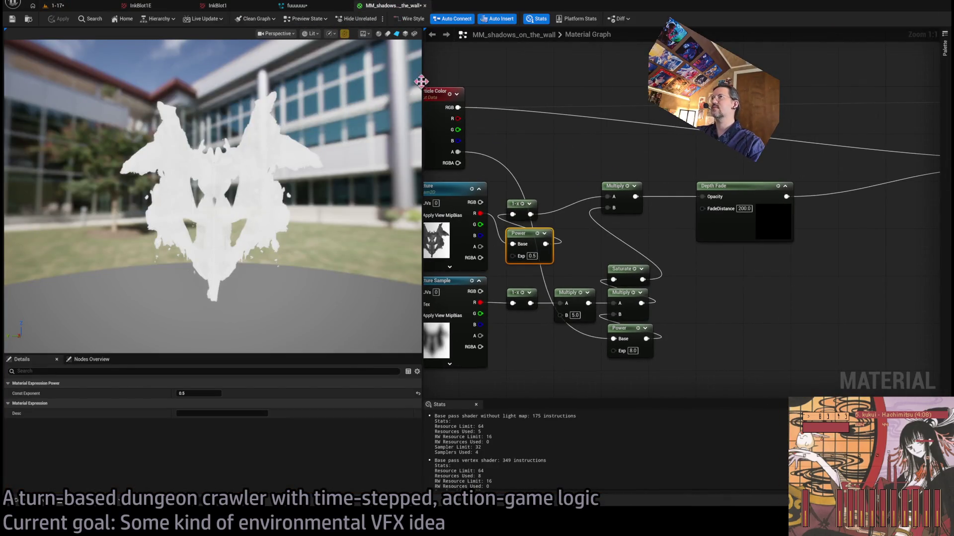
Move the Power node beside the 1-x node and set its Exp to 2.0.
click(306, 7)
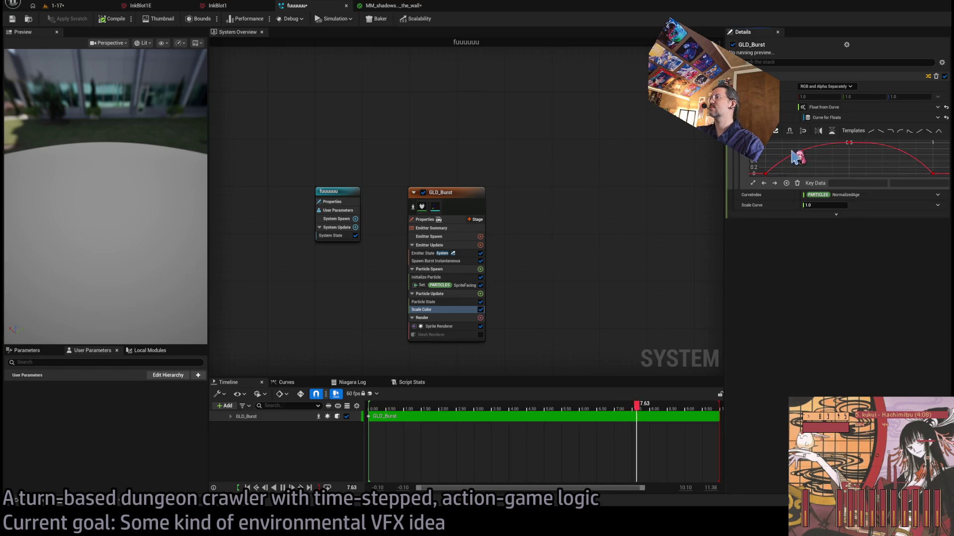
click(848, 143)
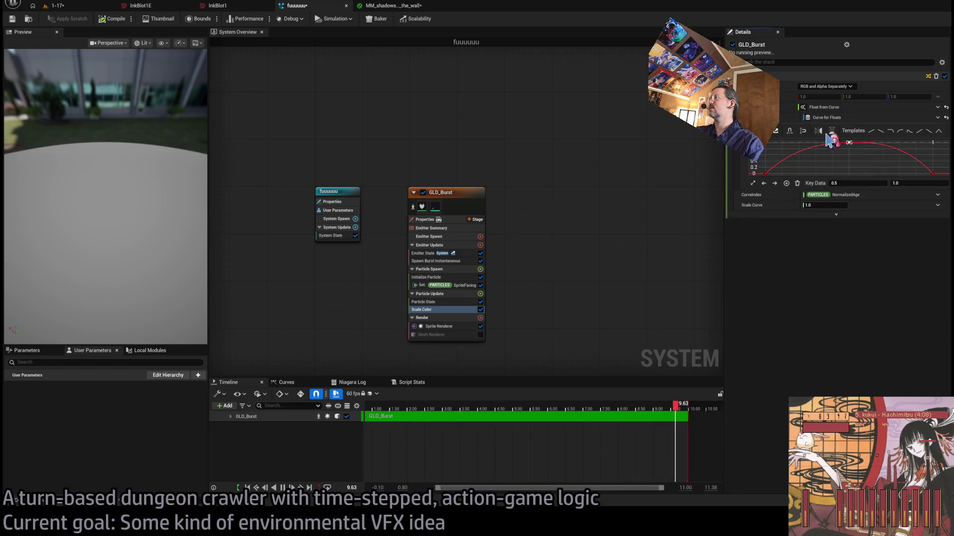
click(390, 7)
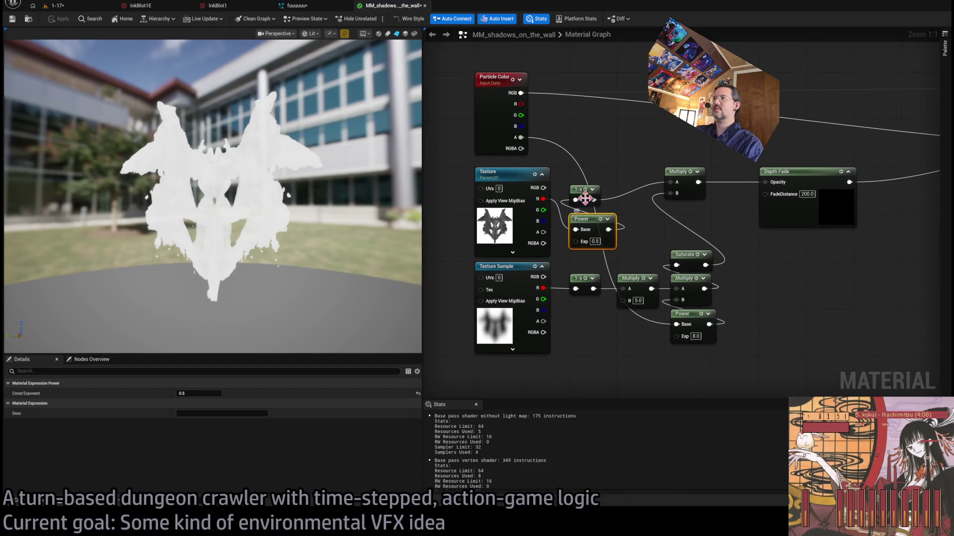
click(588, 193)
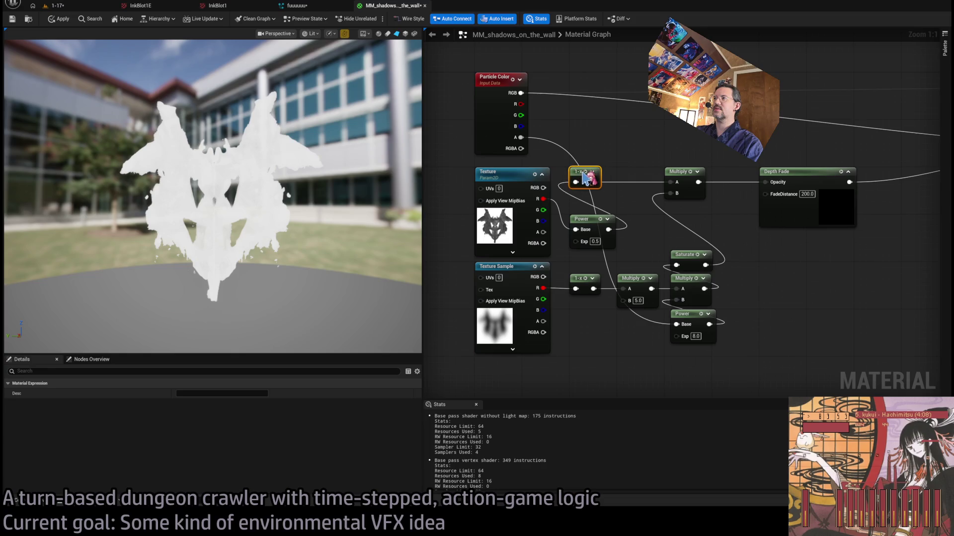
drag(585, 217, 588, 195)
click(645, 229)
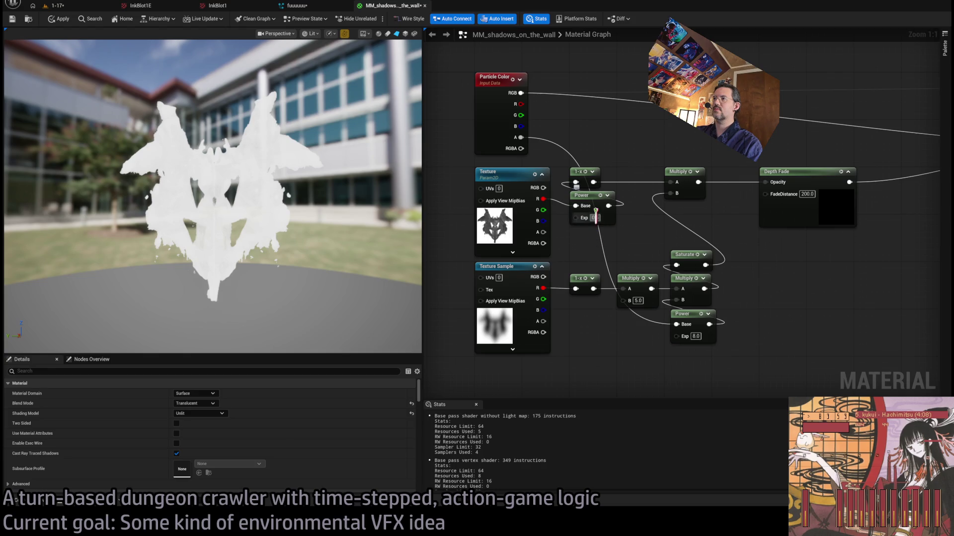
text(5)
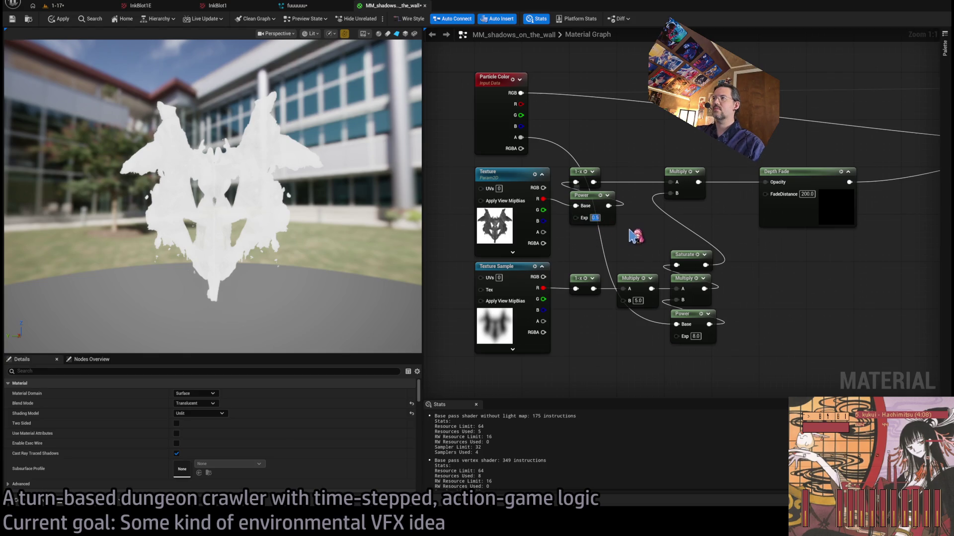
text(2.0)
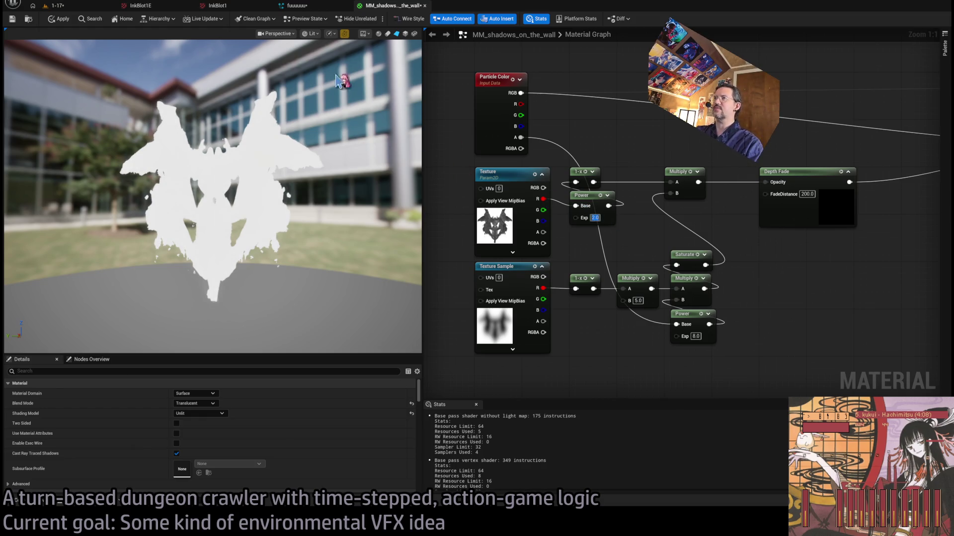
click(74, 7)
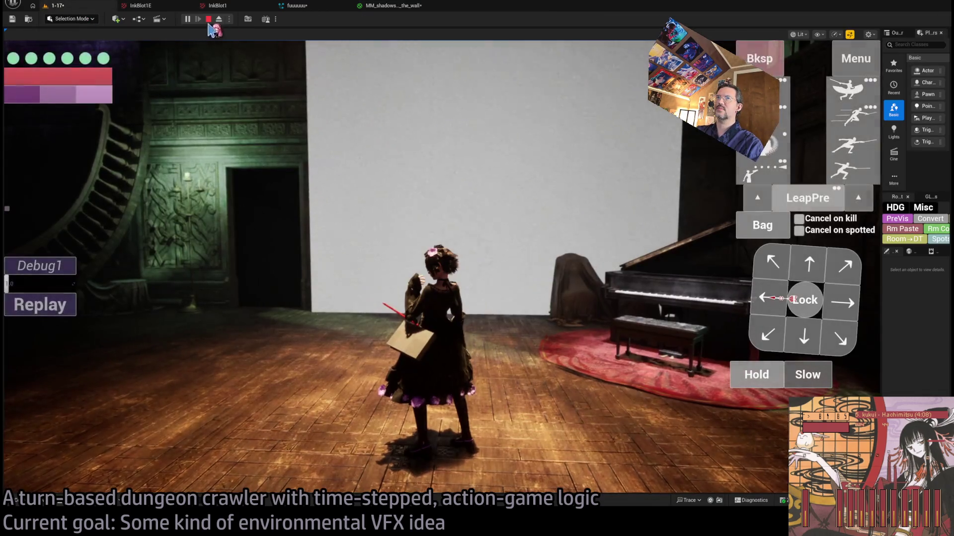
Play a turn with the visibility-boosting action and Hold, then stop the game.
click(760, 169)
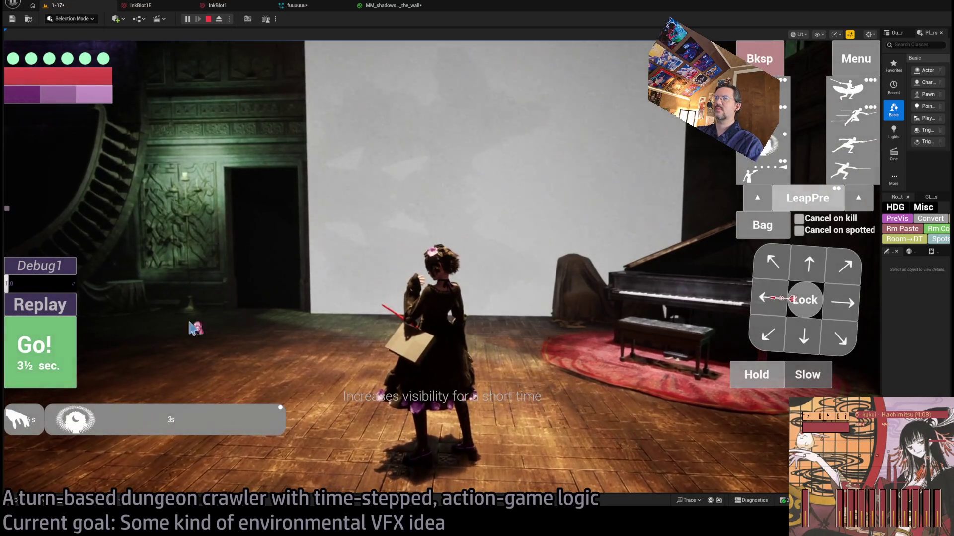
click(756, 377)
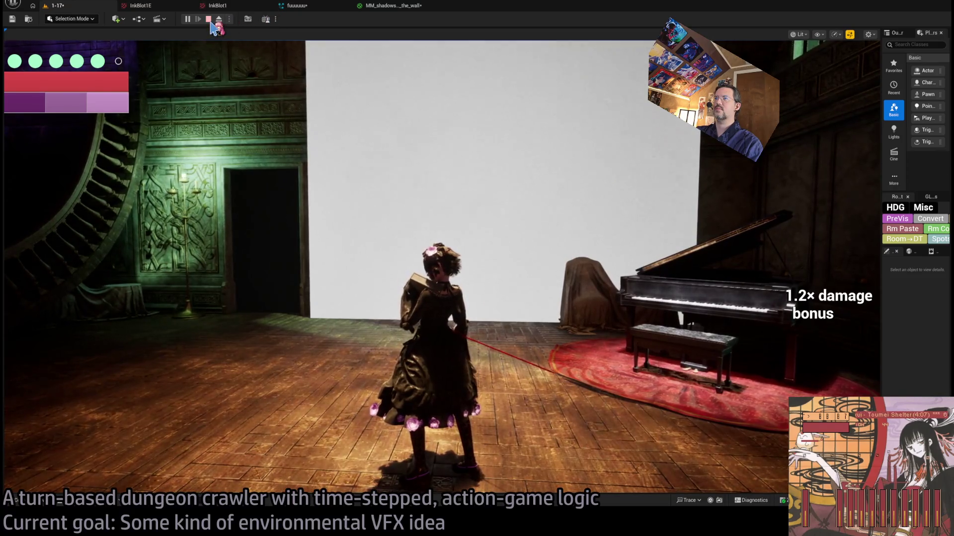
click(209, 20)
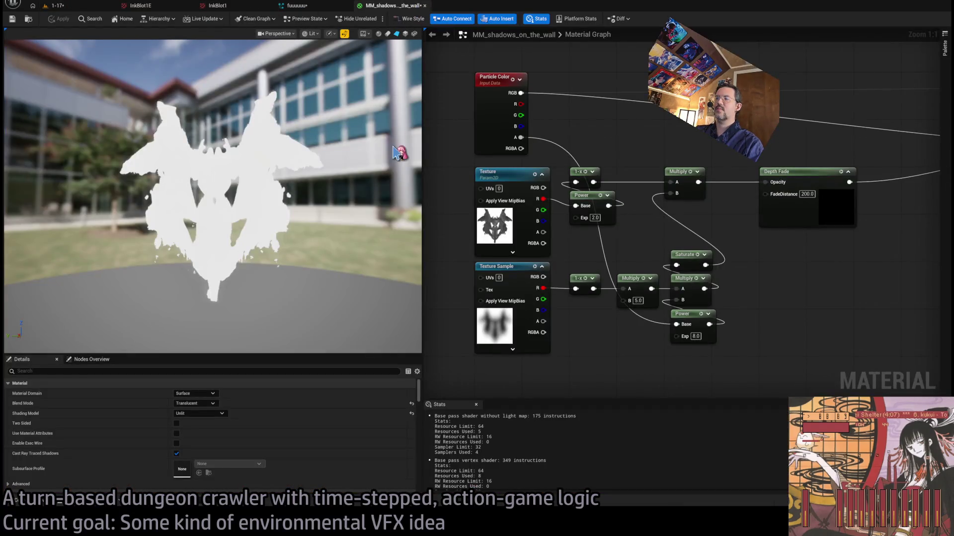
scroll(484, 183, down, 1)
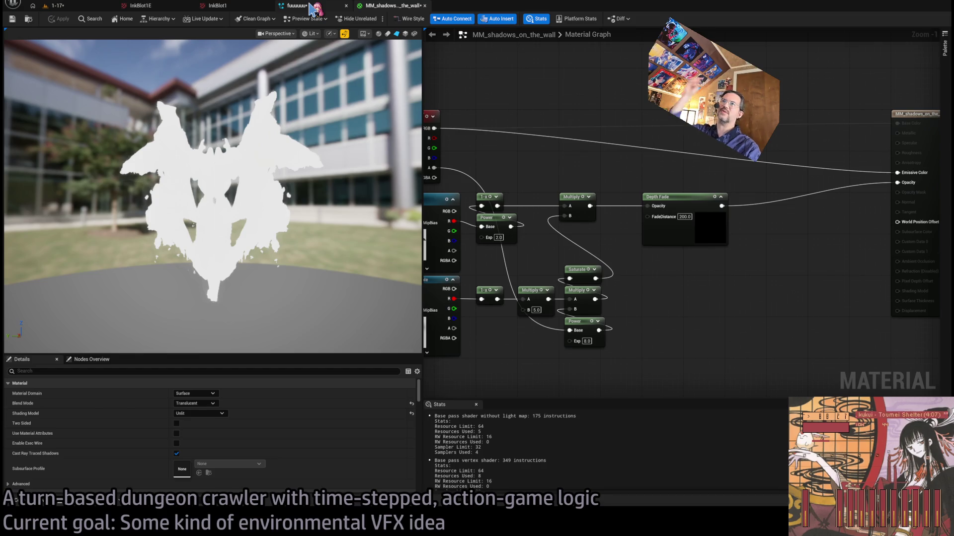
click(312, 9)
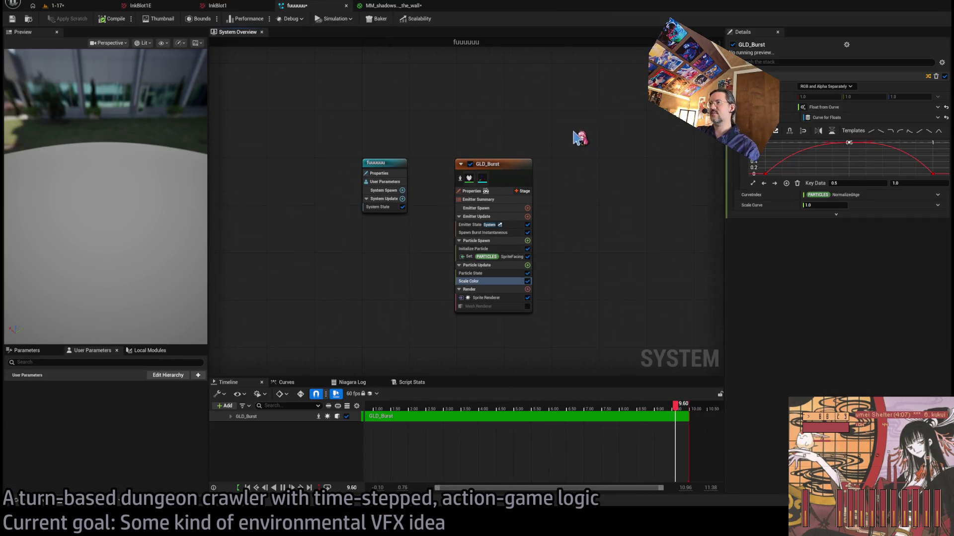
click(497, 298)
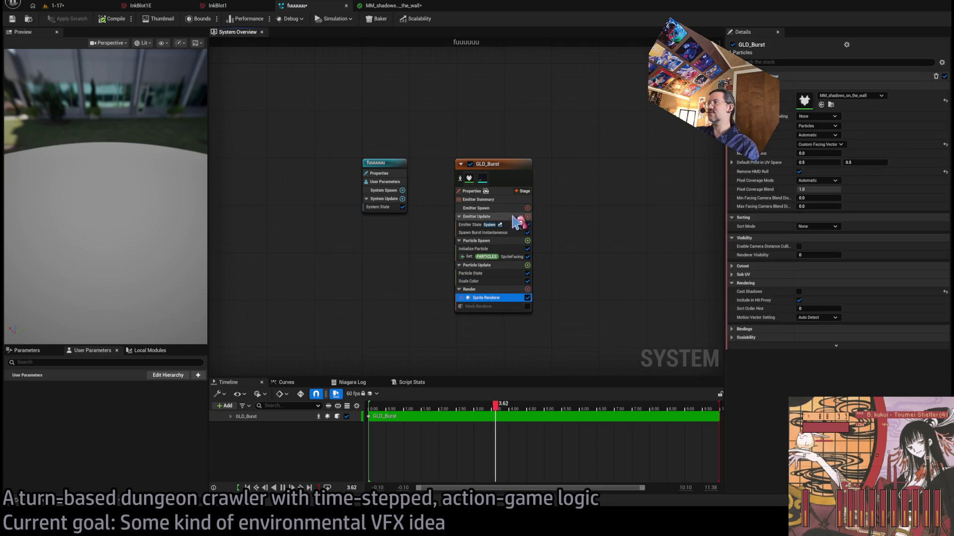
click(840, 62)
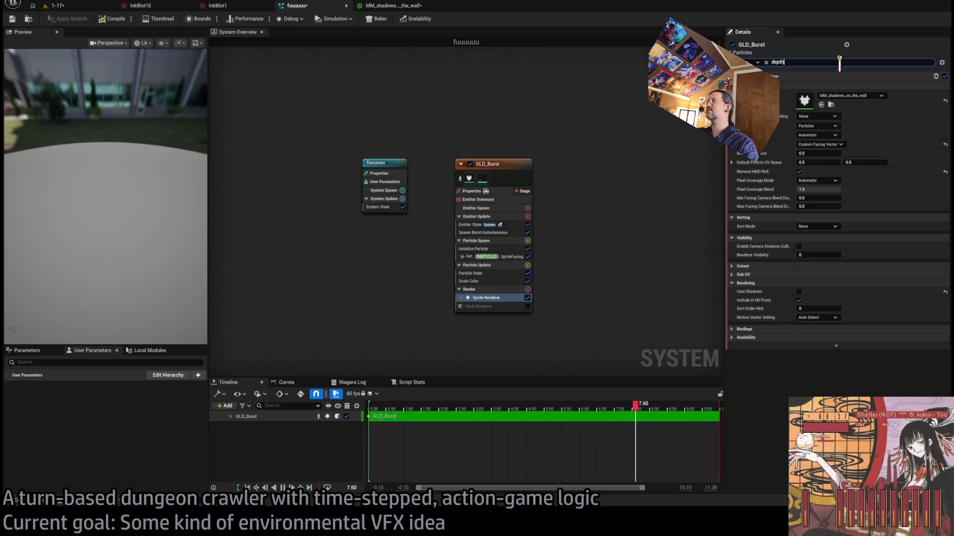
key(BackSpace)
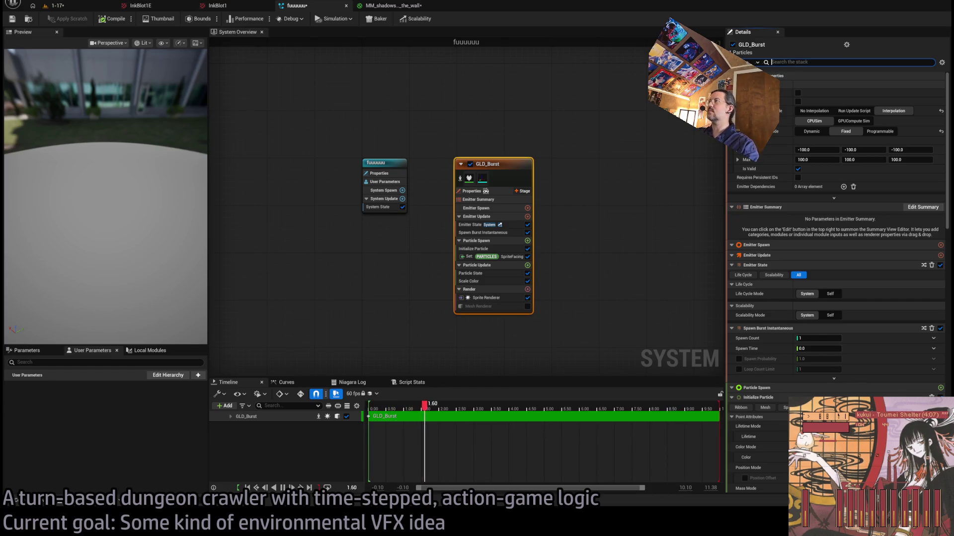
click(355, 6)
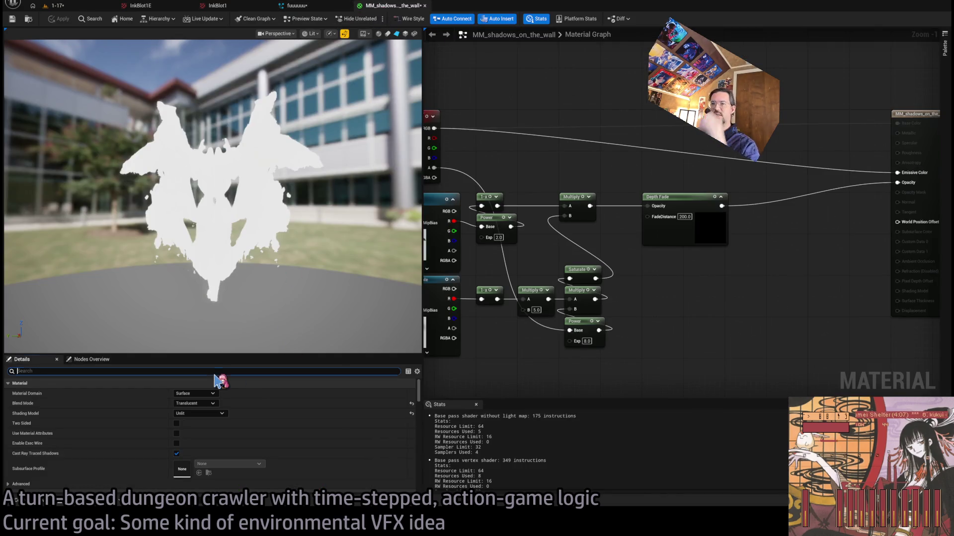
Turn off Output Depth and Velocity on MM_shadows_on_the_wall and apply to recompile.
text(depth)
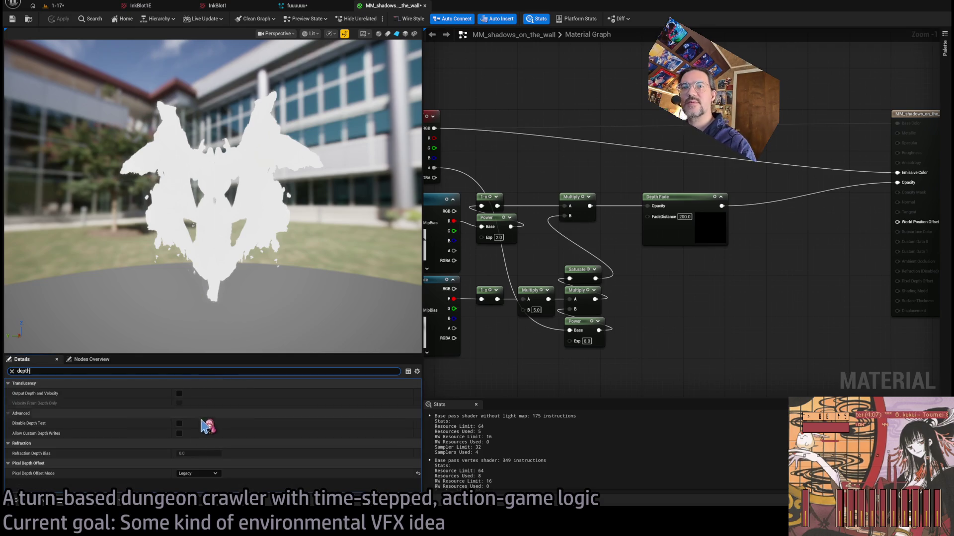
click(180, 394)
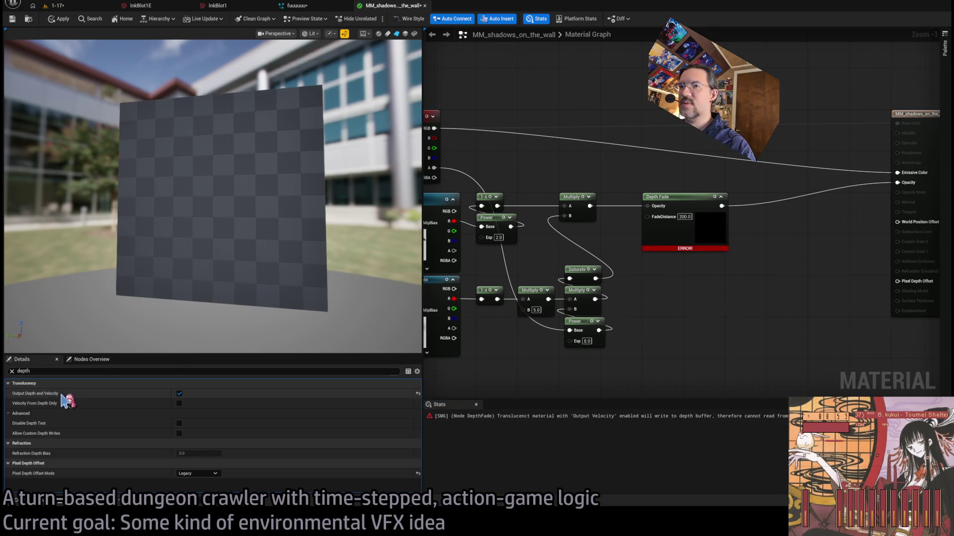
click(180, 394)
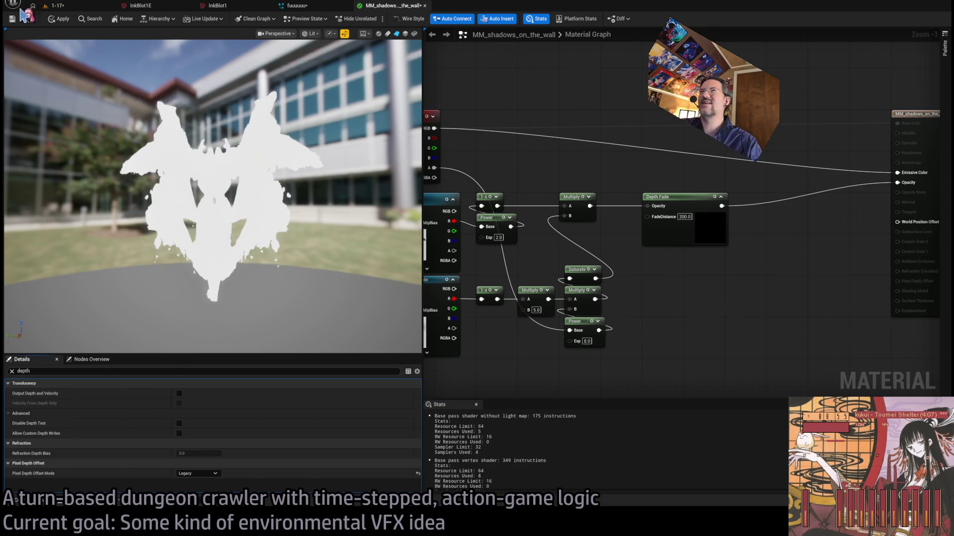
click(60, 19)
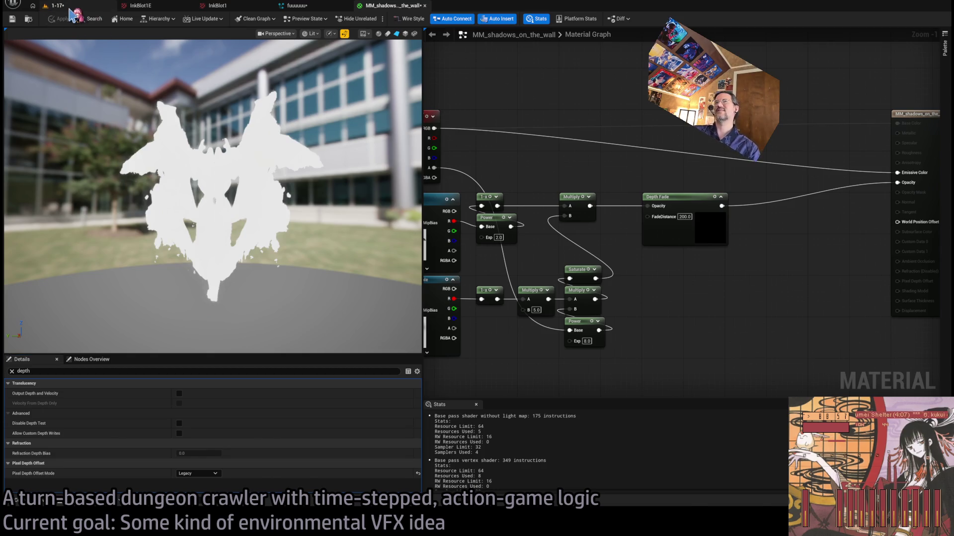
click(70, 7)
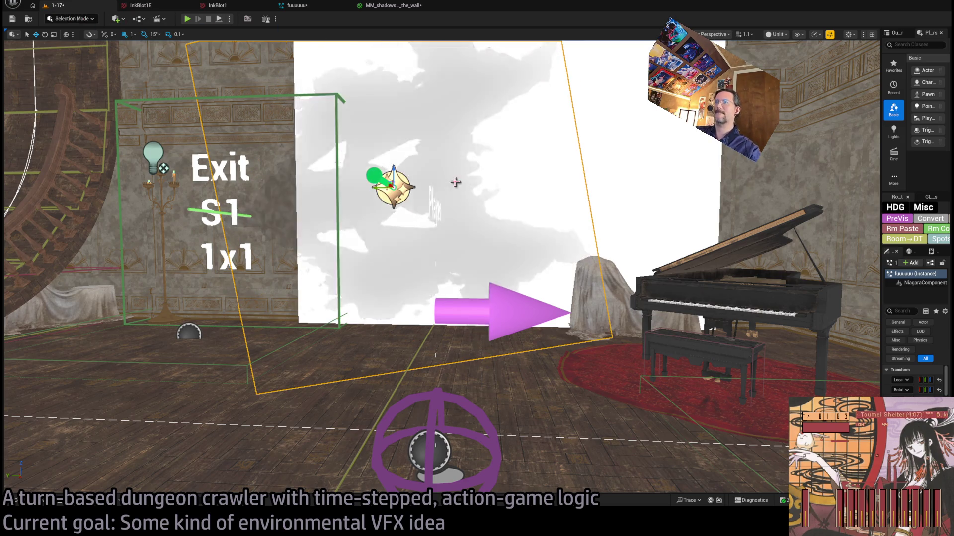
Frame the inkblot effect and orbit to view the wall, piano and Exit sign.
drag(437, 208, 407, 224)
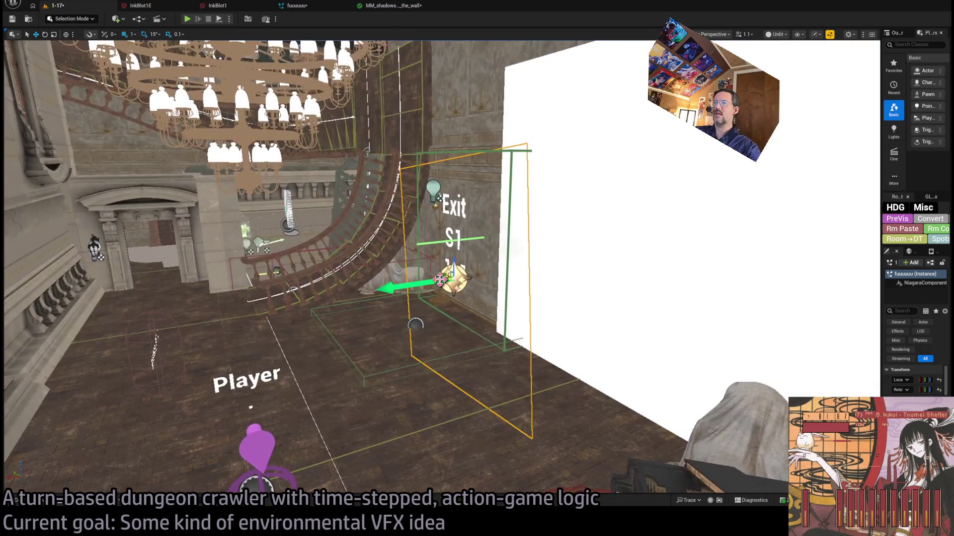
key(f)
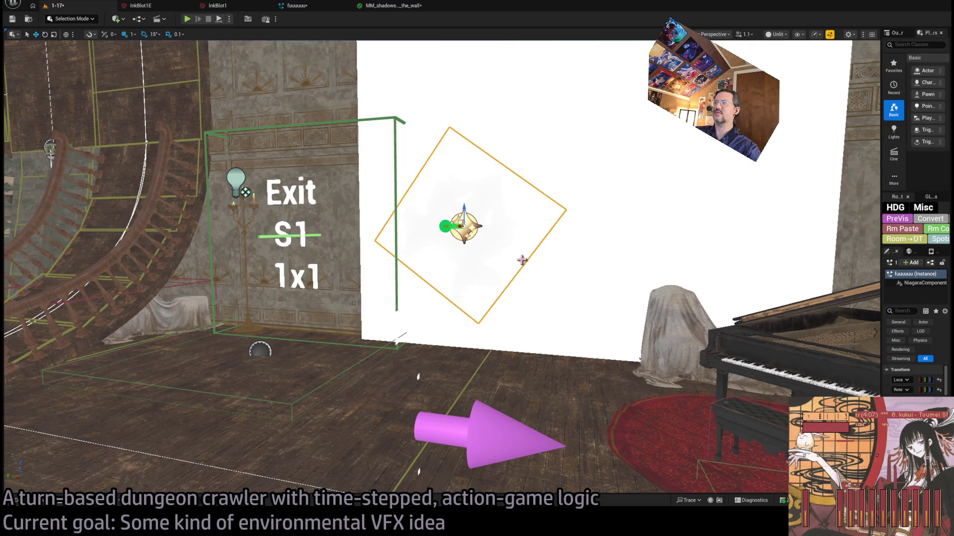
drag(521, 260, 482, 263)
mouse_move(423, 150)
mouse_down()
mouse_move(413, 179)
mouse_move(423, 150)
mouse_up()
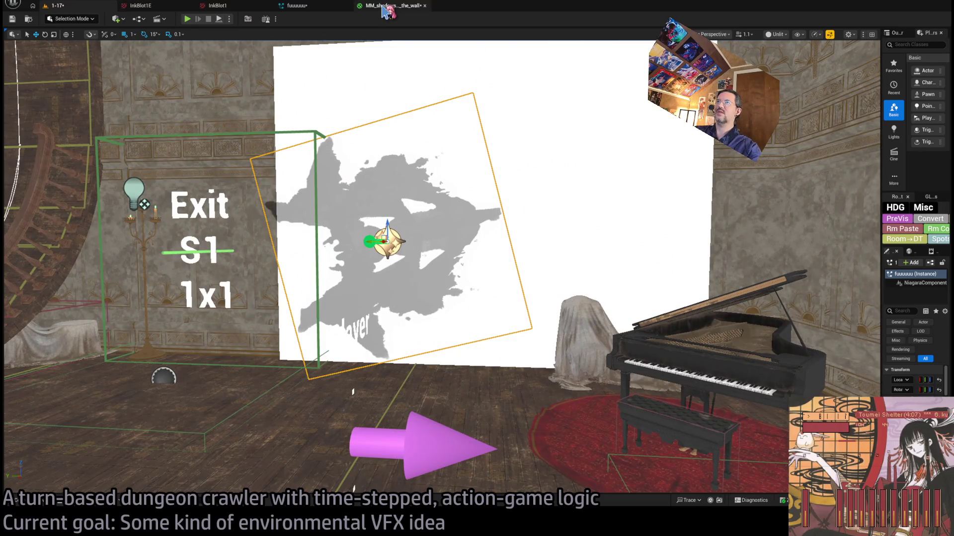
Set the shadows material's Depth Fade distance to 50.
click(389, 6)
text(50)
key(Return)
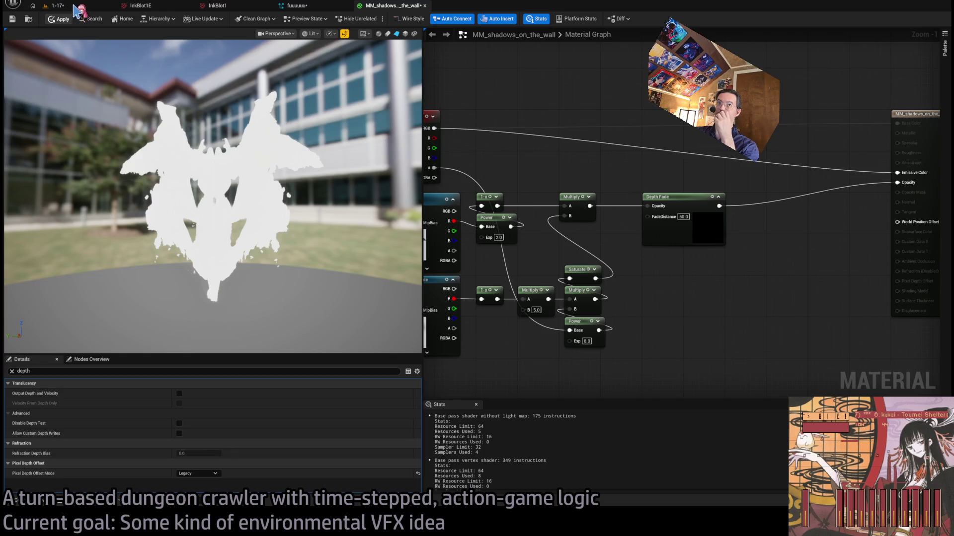
Frame the inkblot effect, raise it higher up the wall, and review the Depth Fade 50 result.
click(75, 6)
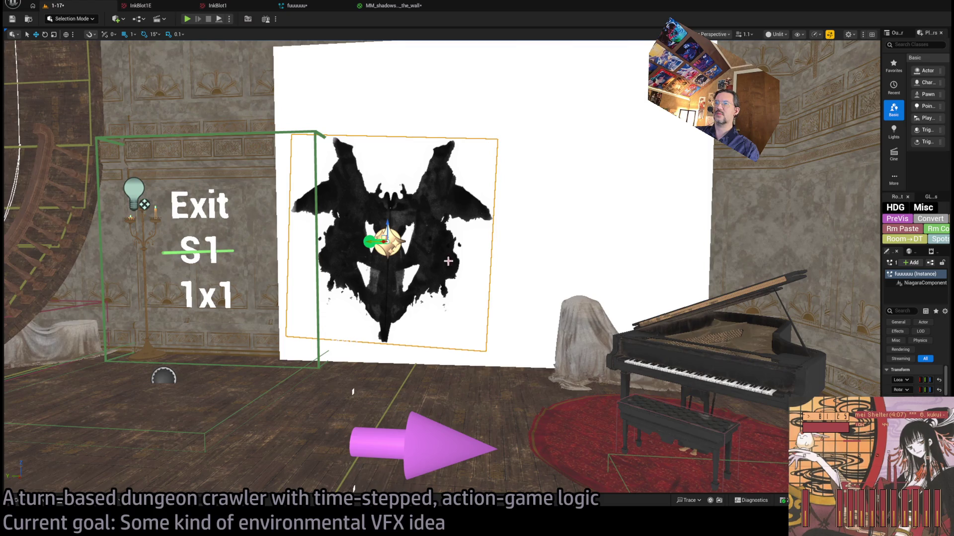
key(f)
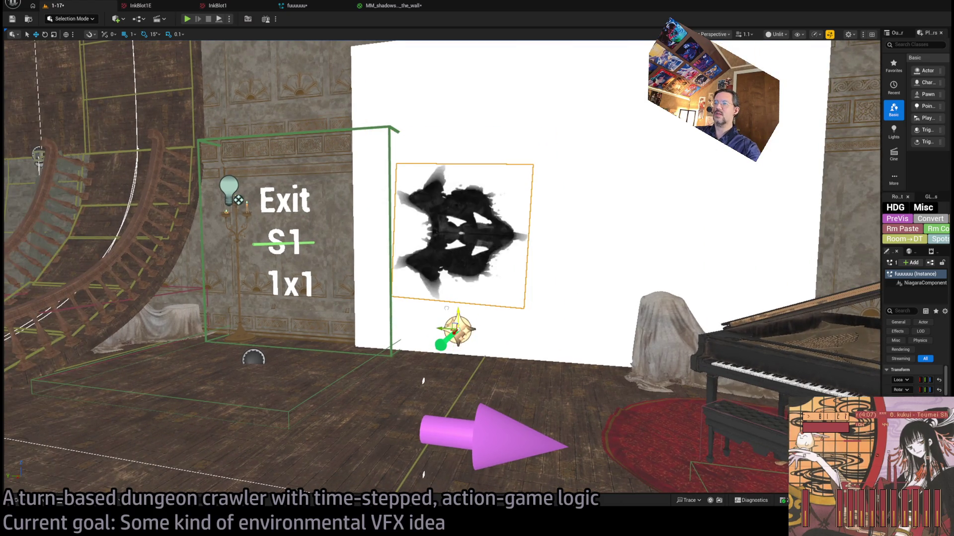
key(f)
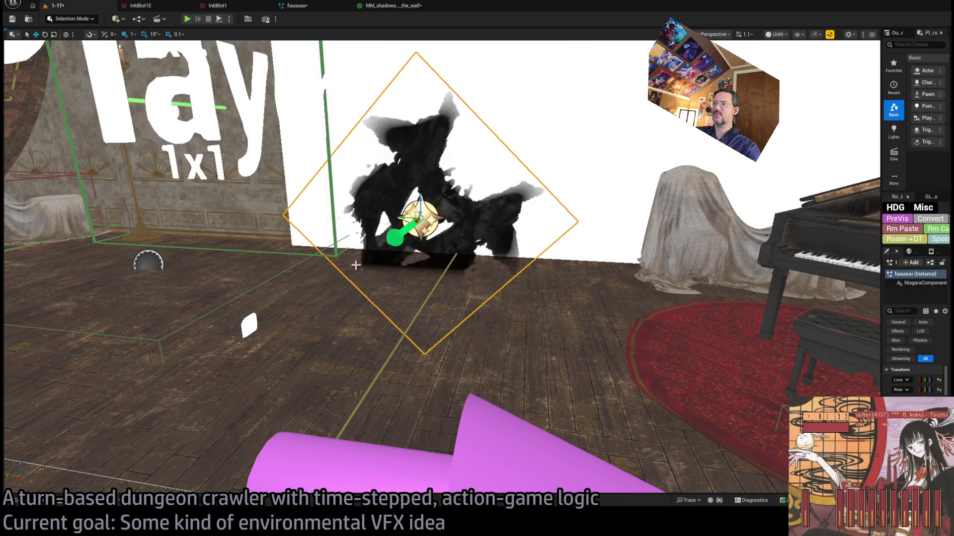
drag(355, 266, 310, 306)
mouse_move(480, 305)
mouse_down()
mouse_move(490, 219)
mouse_move(492, 237)
mouse_move(464, 249)
mouse_up()
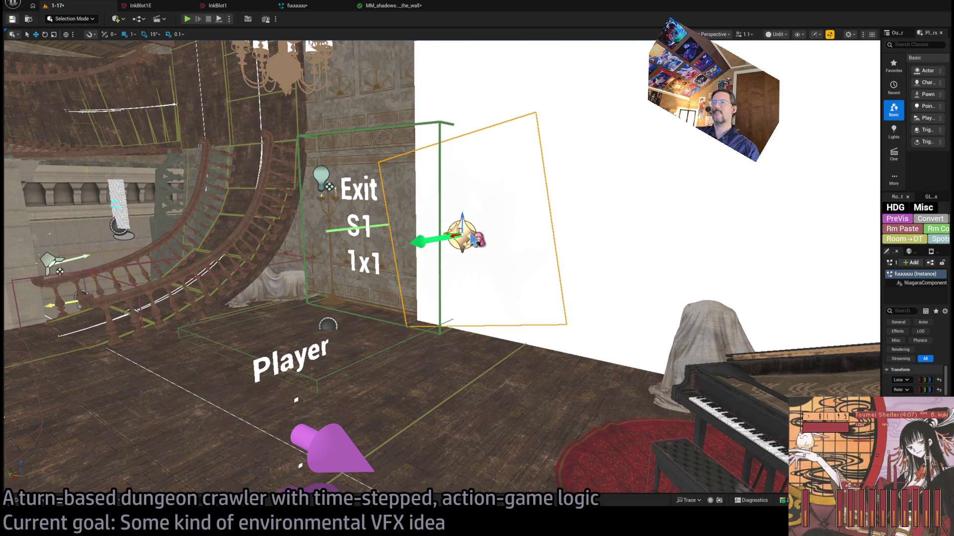
mouse_move(447, 248)
mouse_down()
mouse_move(347, 249)
mouse_move(408, 248)
mouse_up()
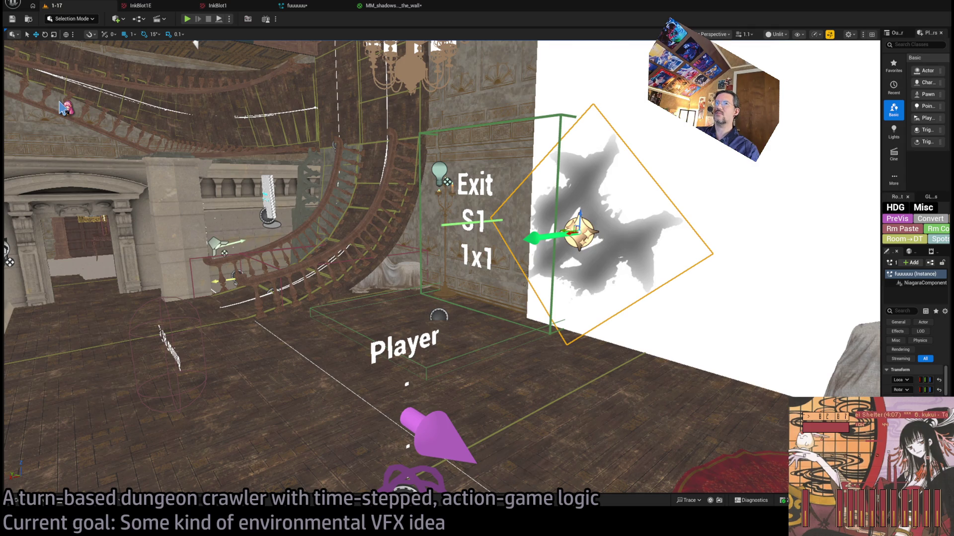
click(395, 8)
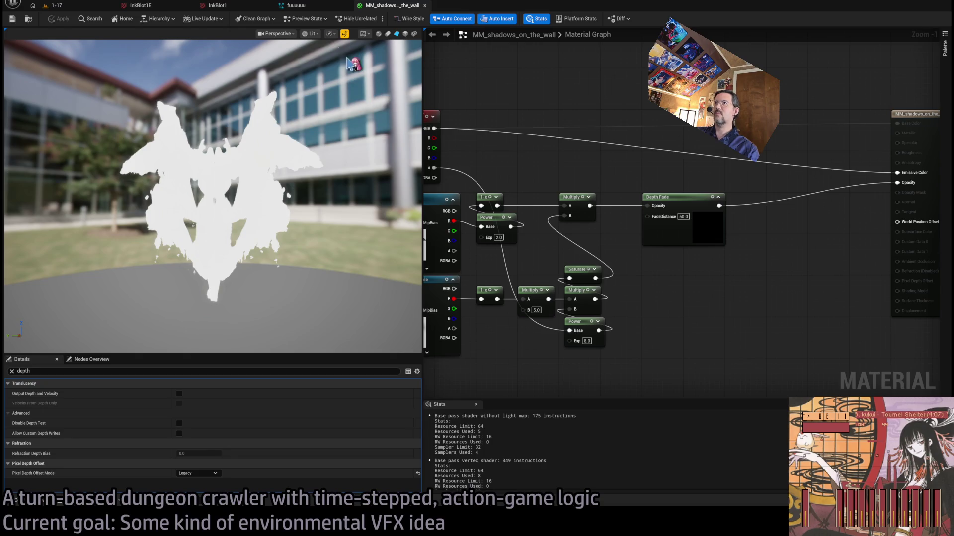
Delete the Set SpriteFacing module from GLD_Burst's Particle Spawn.
click(296, 5)
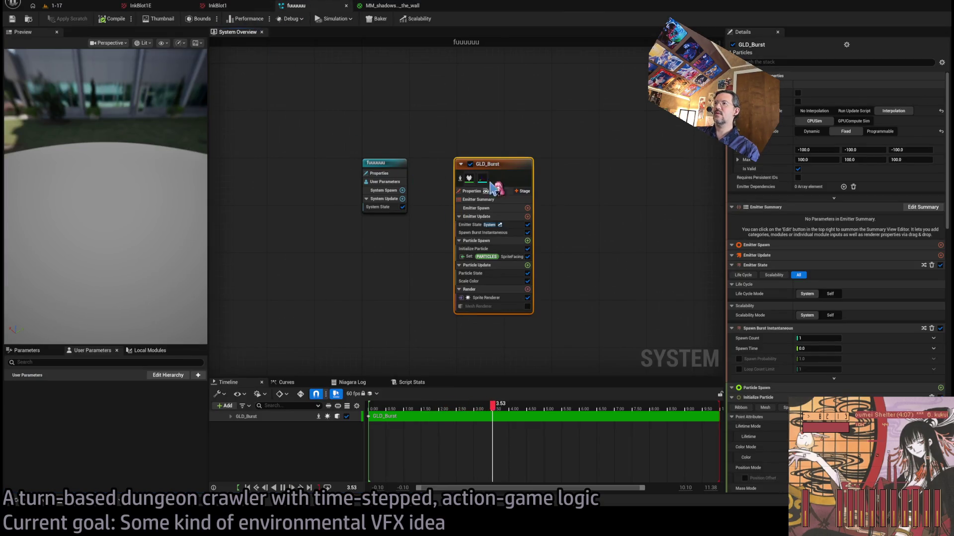
click(486, 298)
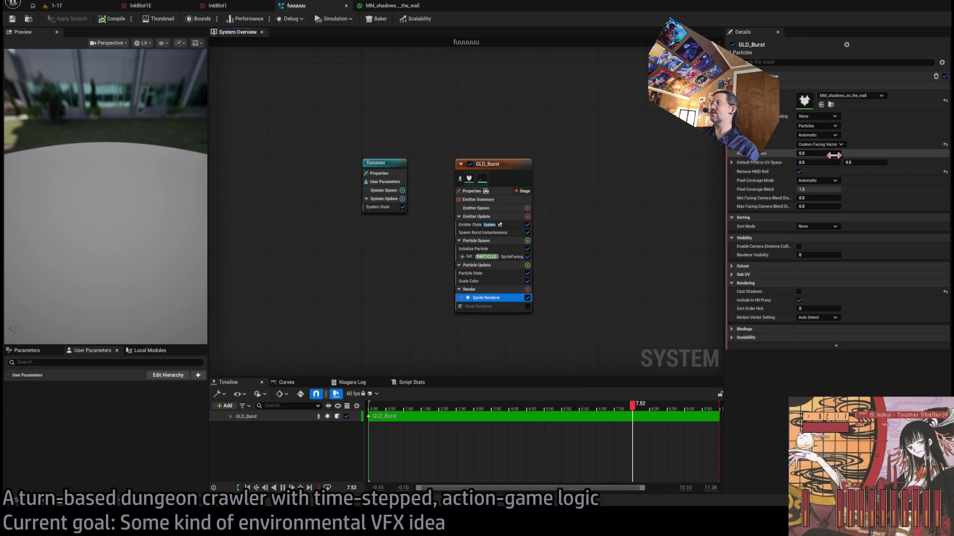
click(834, 171)
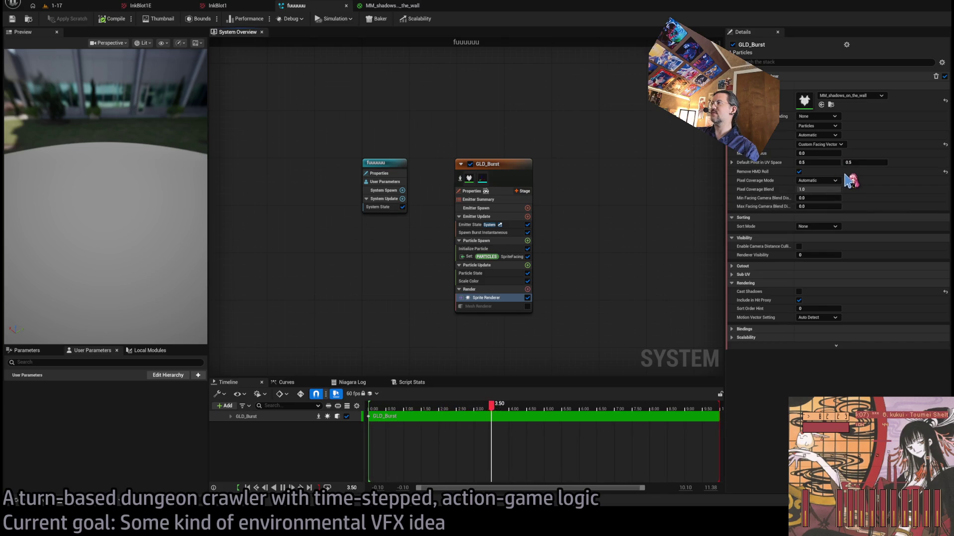
click(496, 257)
key(Delete)
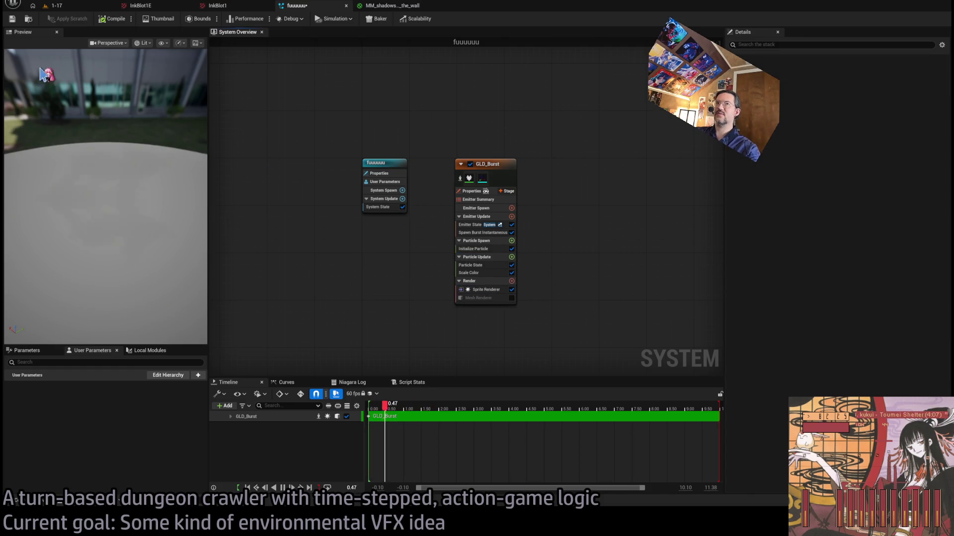
Play the level with Alt+P to watch the grey inkblot shadow, then stop with Esc.
click(59, 5)
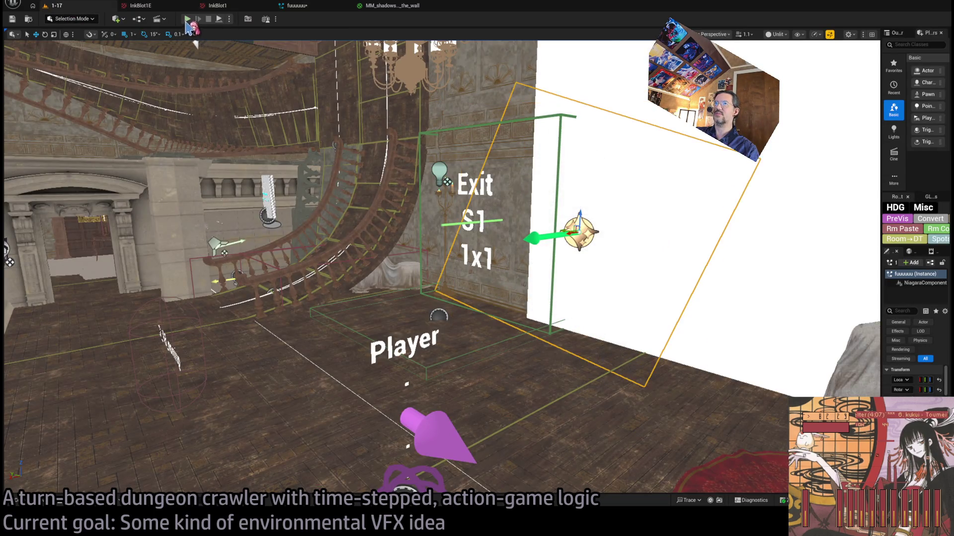
key(alt+p)
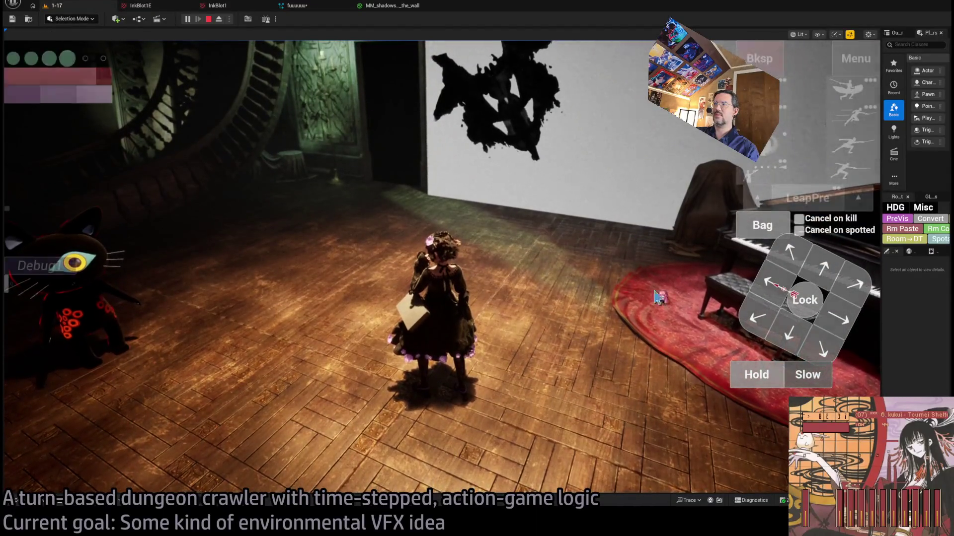
click(432, 263)
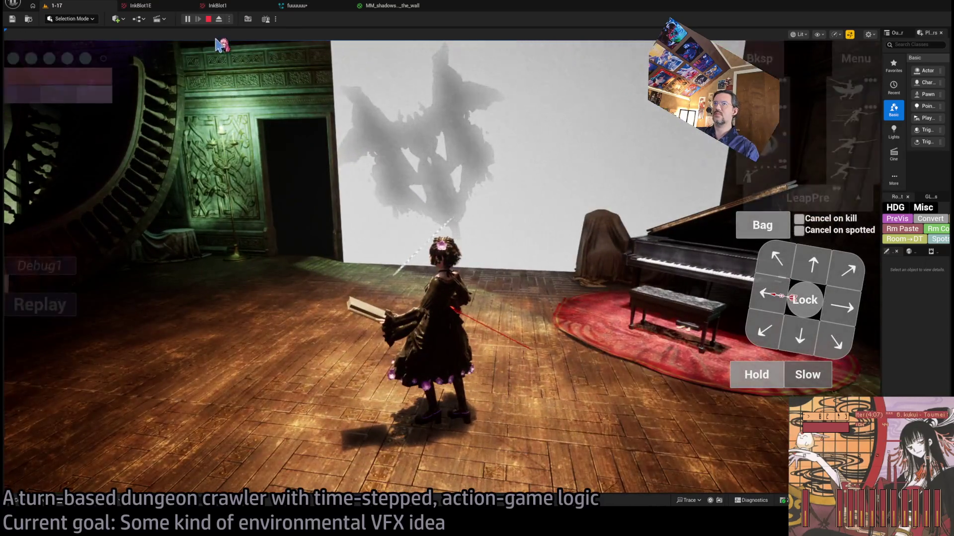
key(Escape)
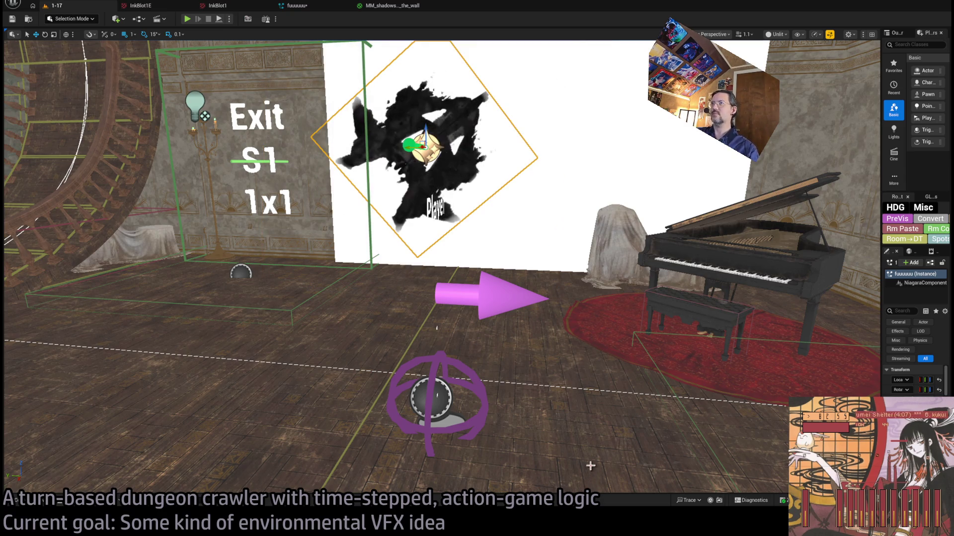
click(297, 5)
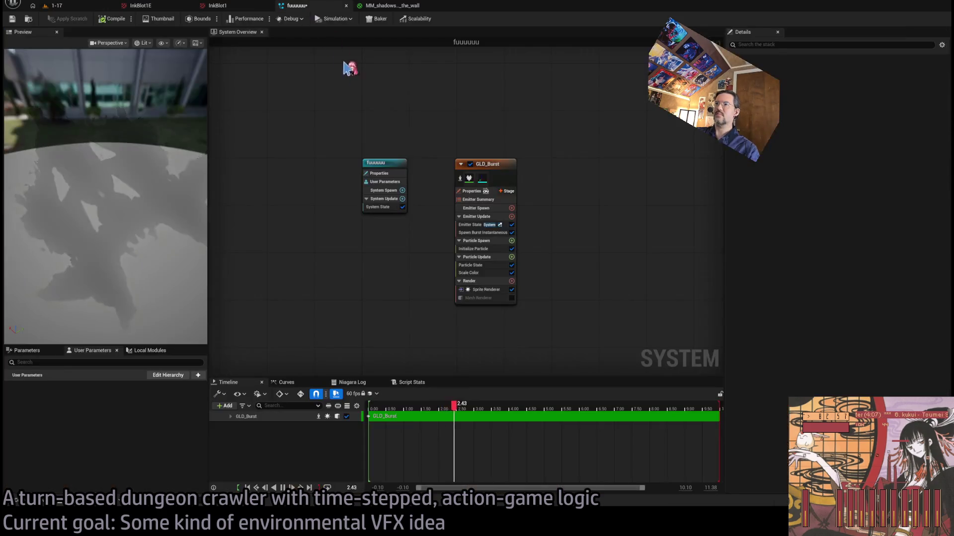
Wire Particle Color's alpha toward the Power node and delete the stray 1-x node.
click(393, 5)
mouse_move(552, 189)
mouse_down()
mouse_move(607, 207)
mouse_move(618, 192)
mouse_move(630, 201)
mouse_up()
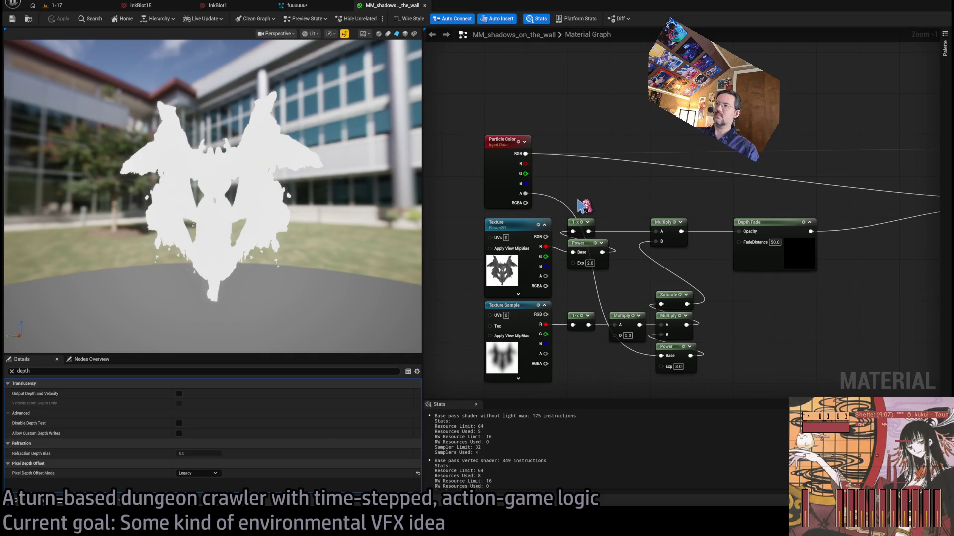
mouse_move(574, 187)
mouse_down()
mouse_move(603, 178)
mouse_move(564, 173)
mouse_up()
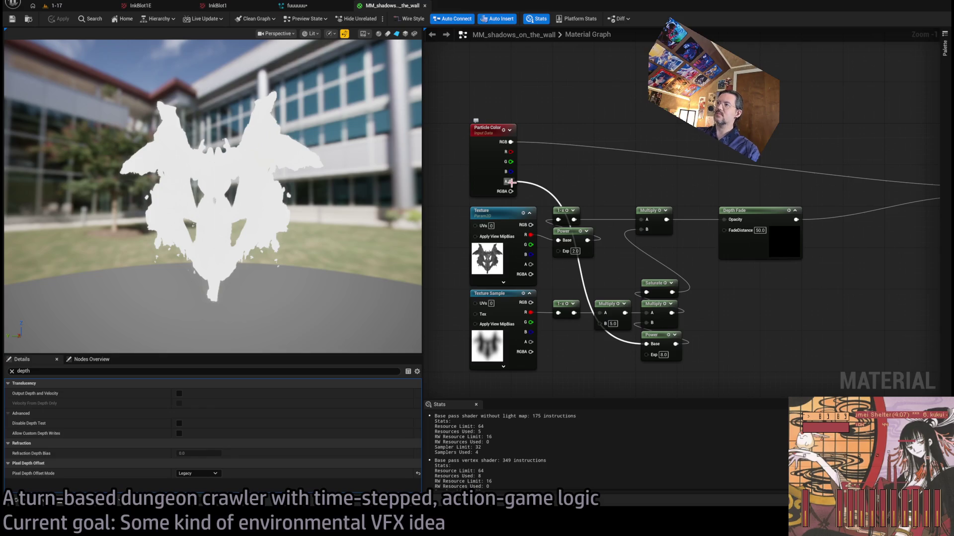
mouse_move(549, 272)
mouse_down()
mouse_move(566, 281)
mouse_move(558, 250)
mouse_move(571, 268)
mouse_up()
key(Delete)
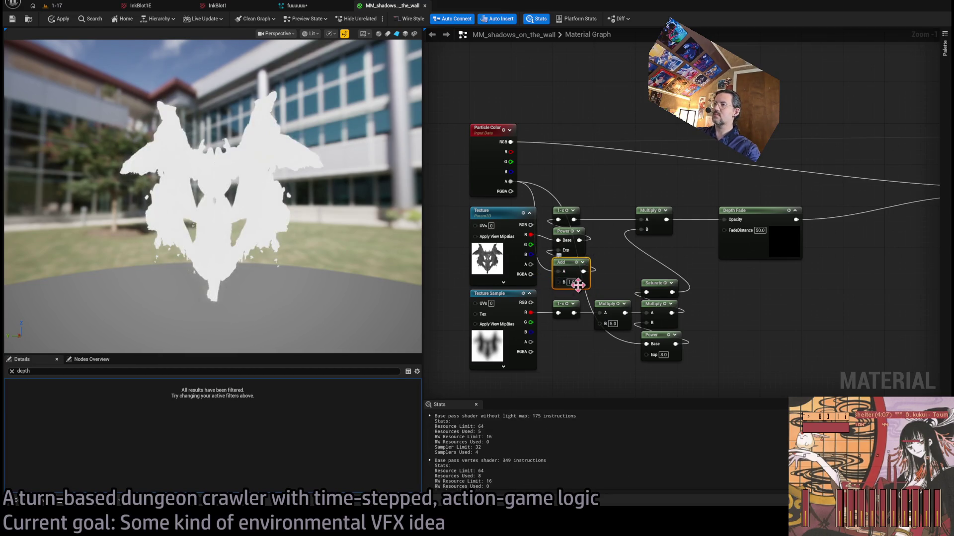
click(79, 6)
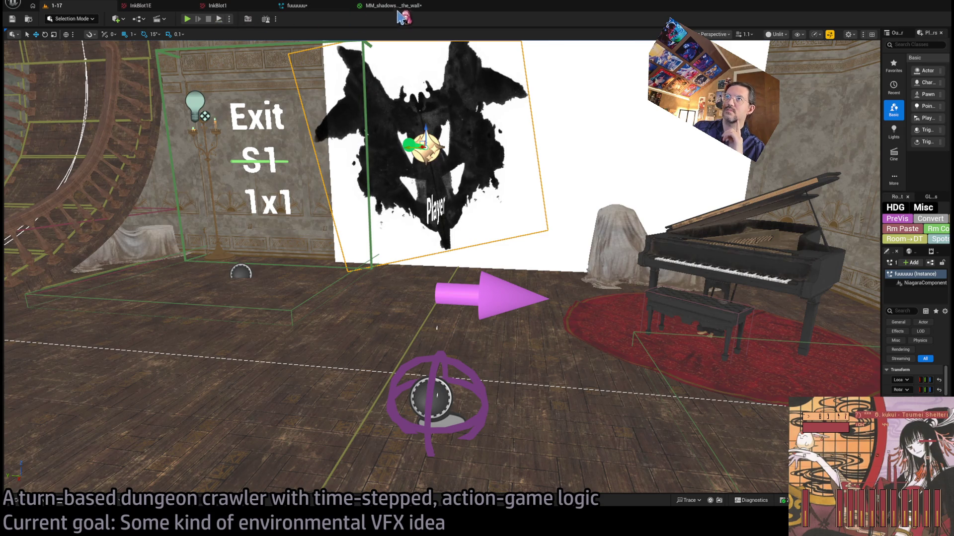
Move the inkblot effect up near the chandelier and look over the stone balcony.
click(228, 7)
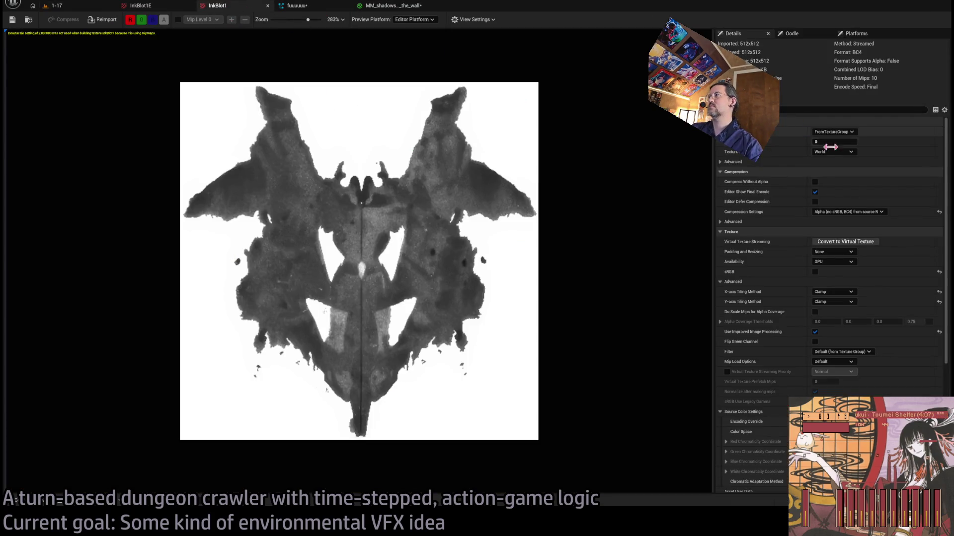
click(54, 5)
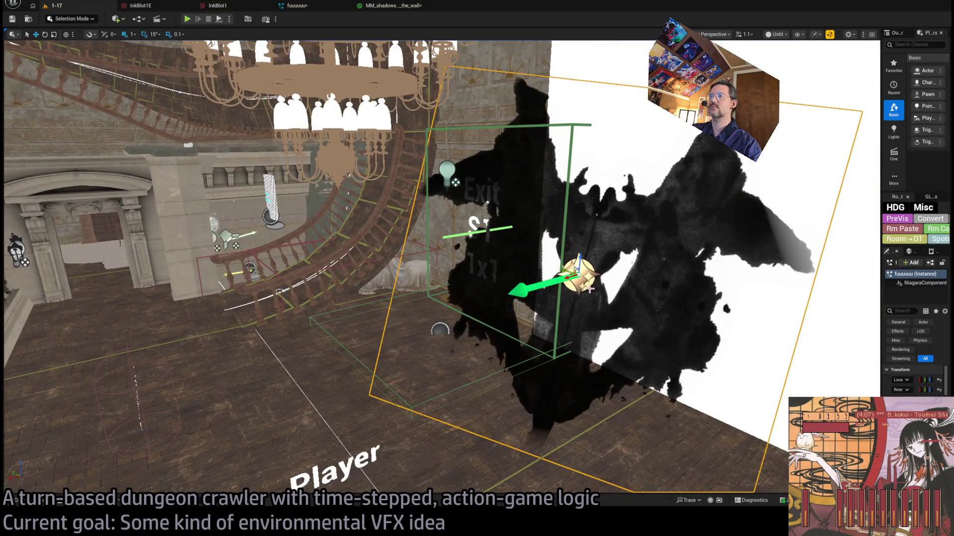
drag(566, 272, 208, 158)
mouse_move(196, 95)
mouse_down()
mouse_move(216, 133)
mouse_move(299, 169)
mouse_up()
key(Escape)
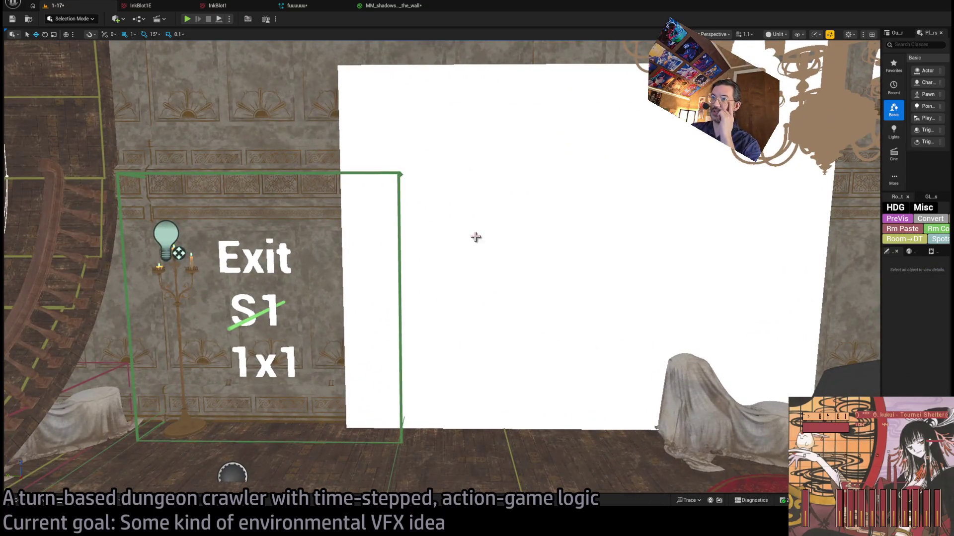
Delete the white wall panel and show the Shadows_on_the_wall folder's assets.
click(488, 238)
key(Delete)
drag(536, 268, 504, 312)
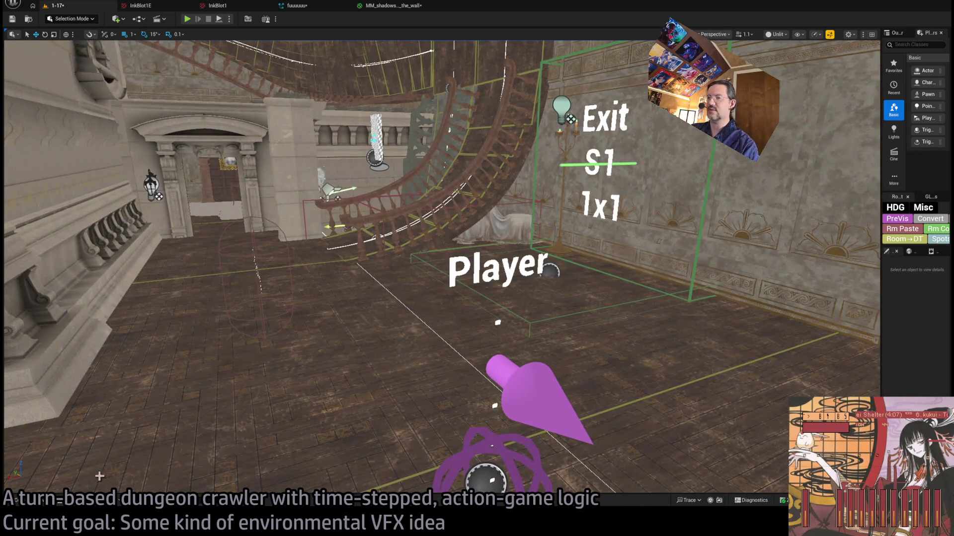
click(36, 503)
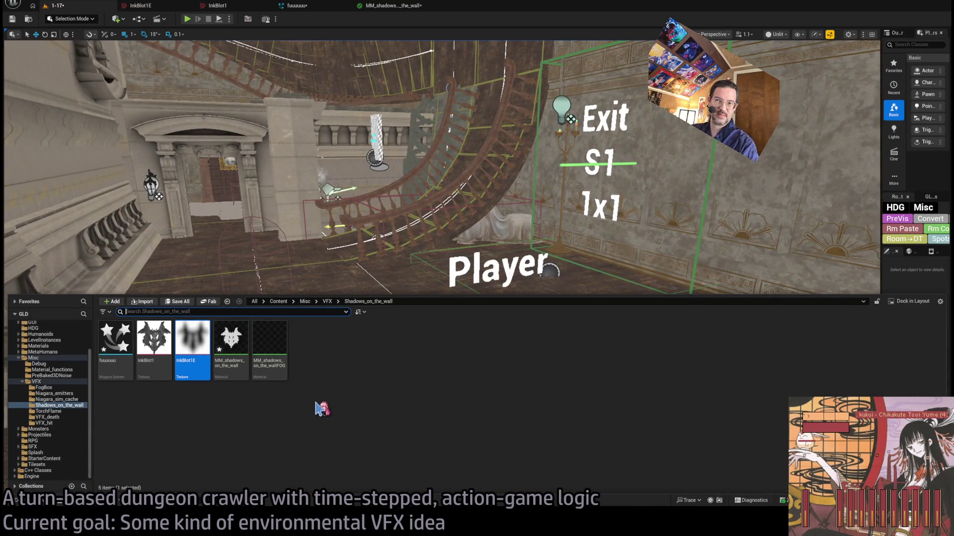
Delete the MM_shadows_on_the_wallFOG material.
click(275, 338)
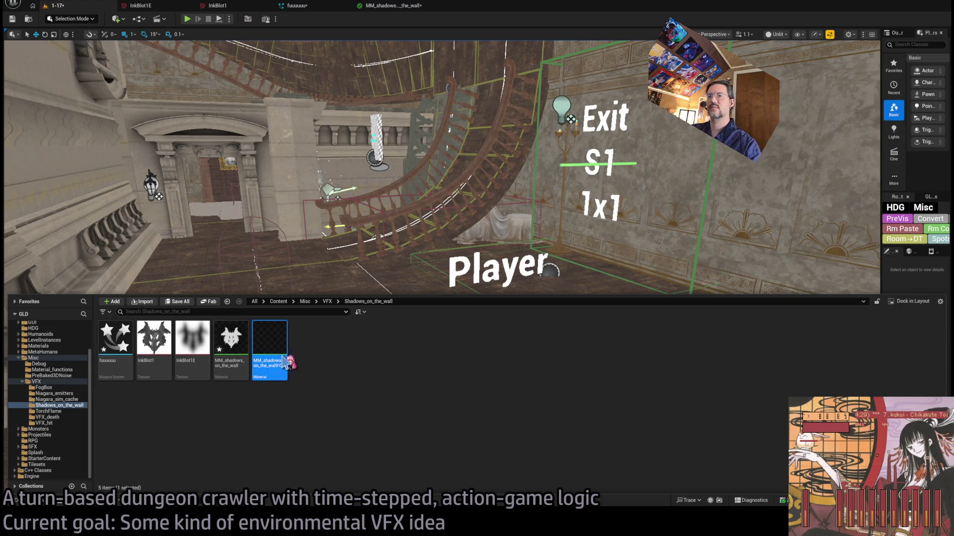
key(Delete)
click(231, 343)
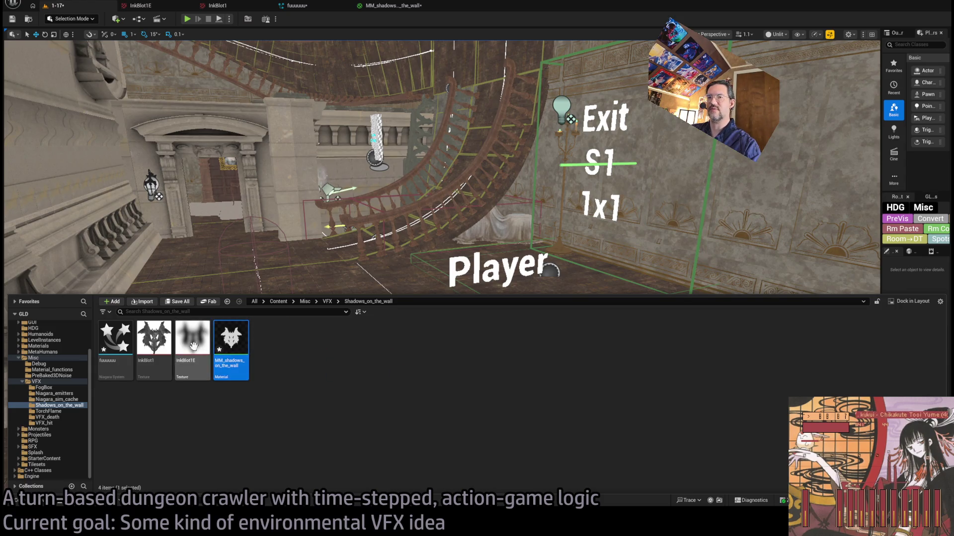
click(223, 425)
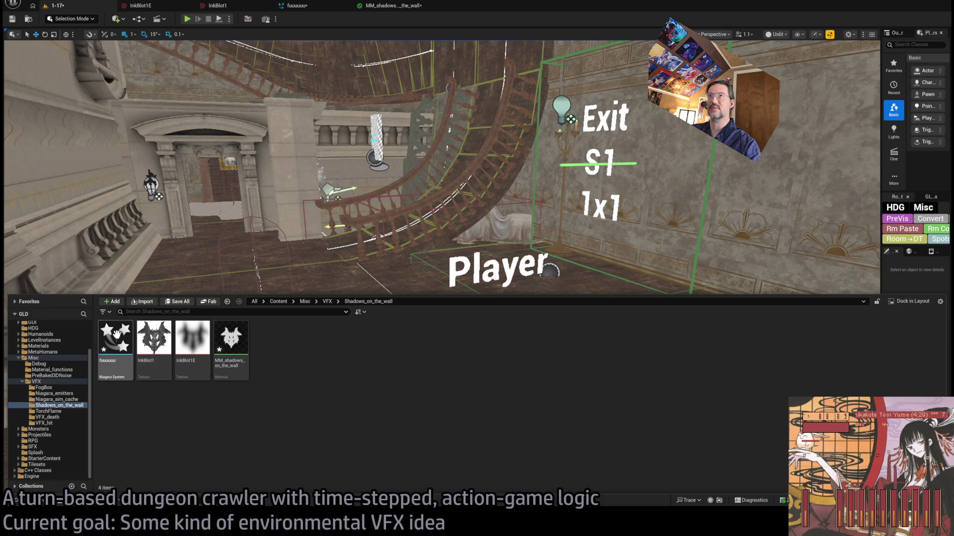
Rename the fuuuuuu Niagara system to Shadows_on_the_wall_master and open it.
double_click(115, 338)
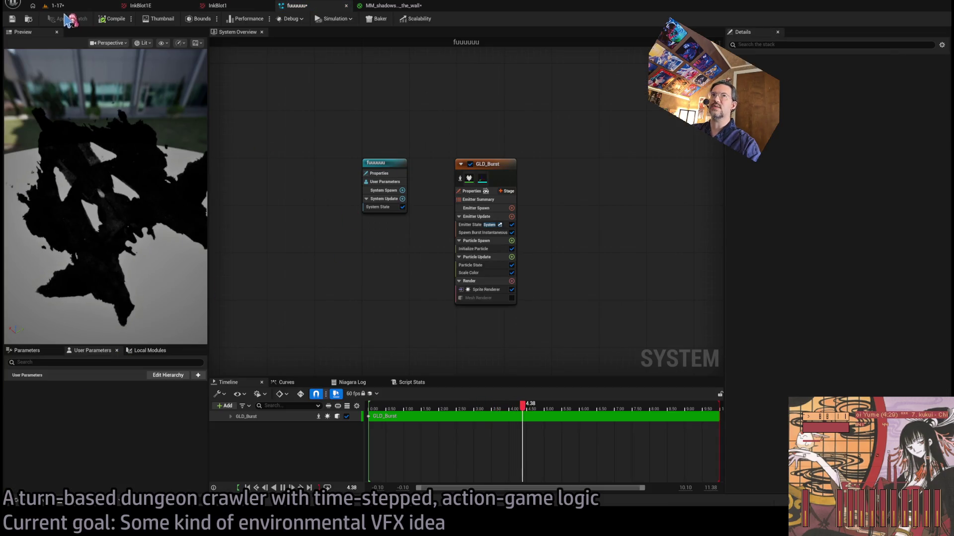
click(55, 6)
key(ctrl+space)
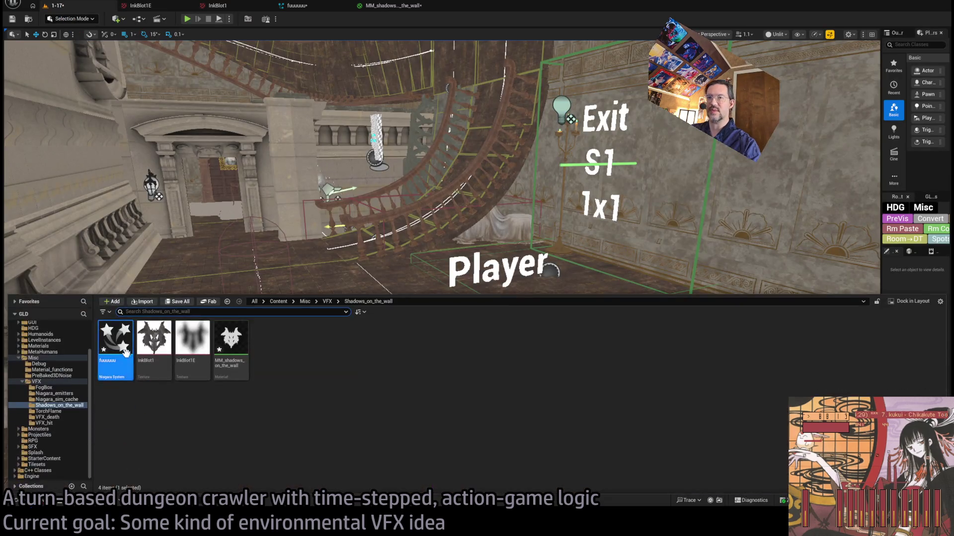
key(F2)
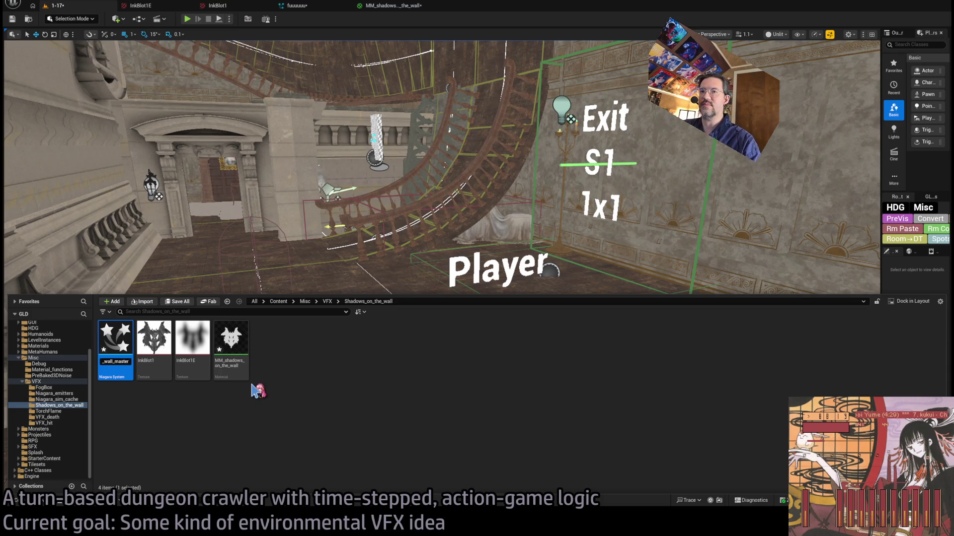
key(Return)
click(224, 339)
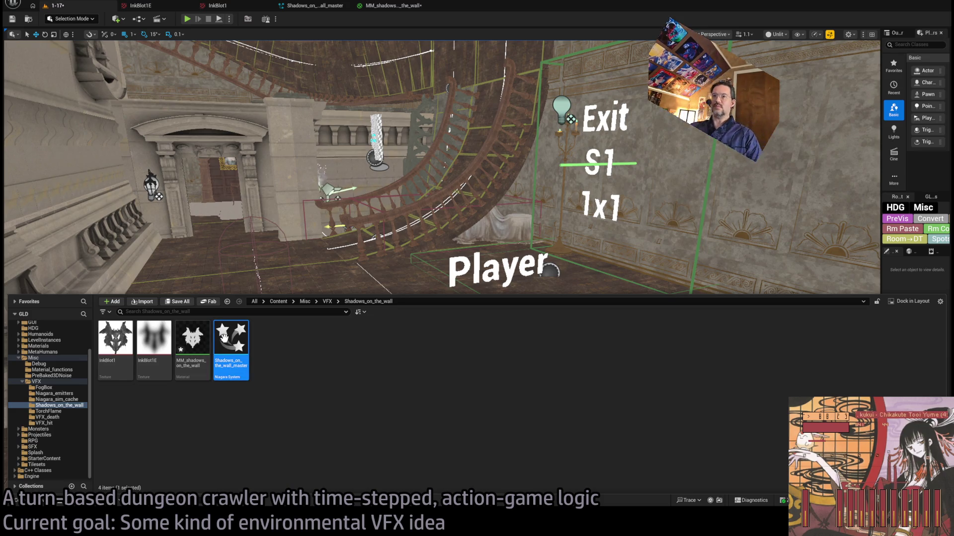
double_click(233, 338)
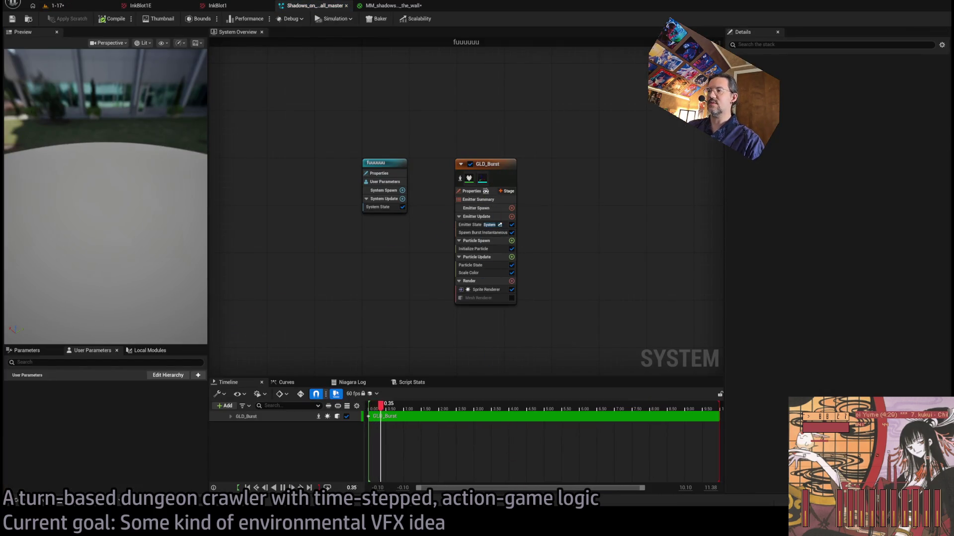
Check the reference inkblot image, then review the Emitter State and Spawn Burst Instantaneous settings.
key(alt+Tab)
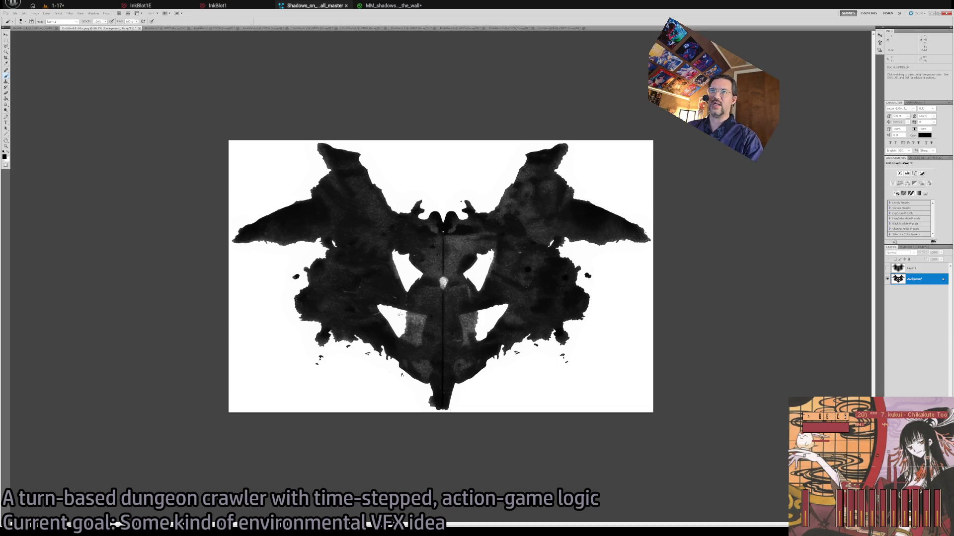
key(alt+Tab)
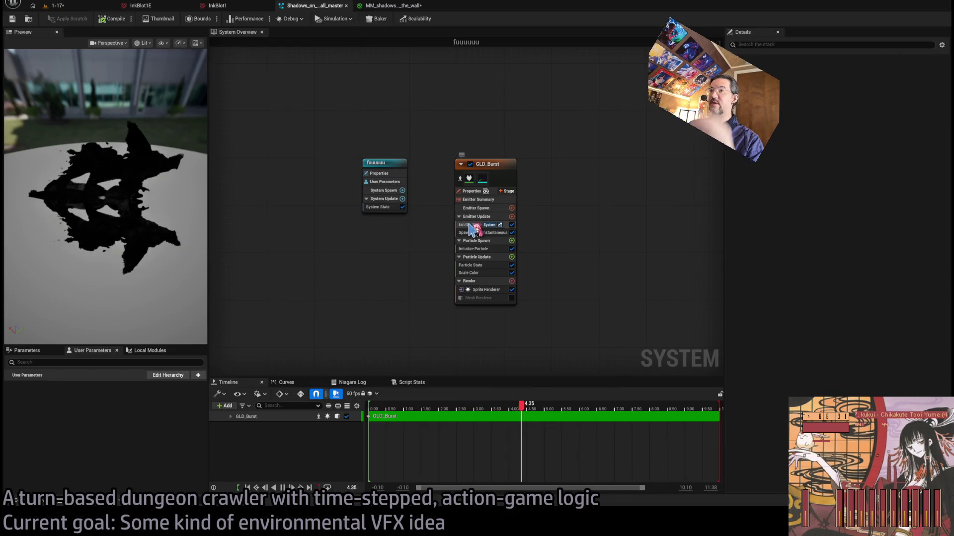
click(470, 225)
click(475, 232)
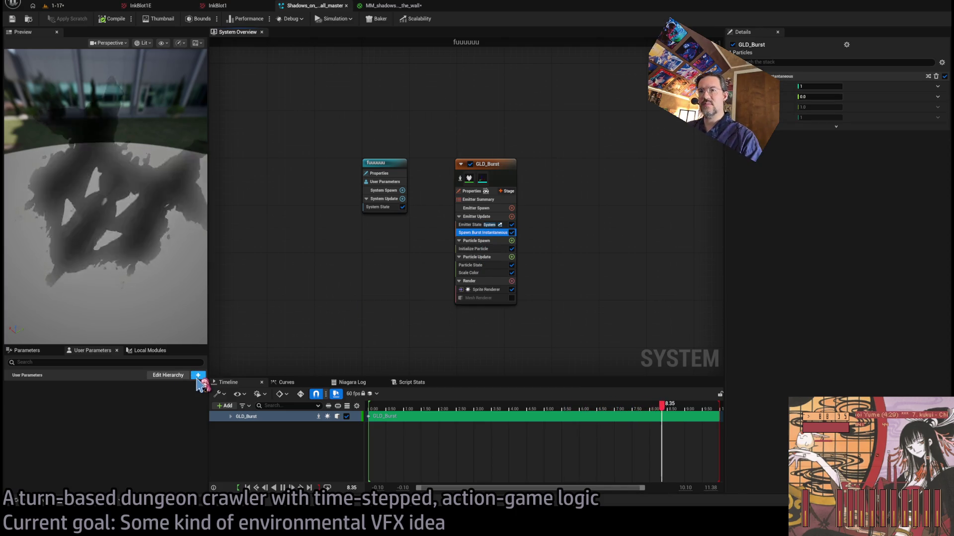
Add a float user parameter named AspectRatio with value 1.5.
click(195, 402)
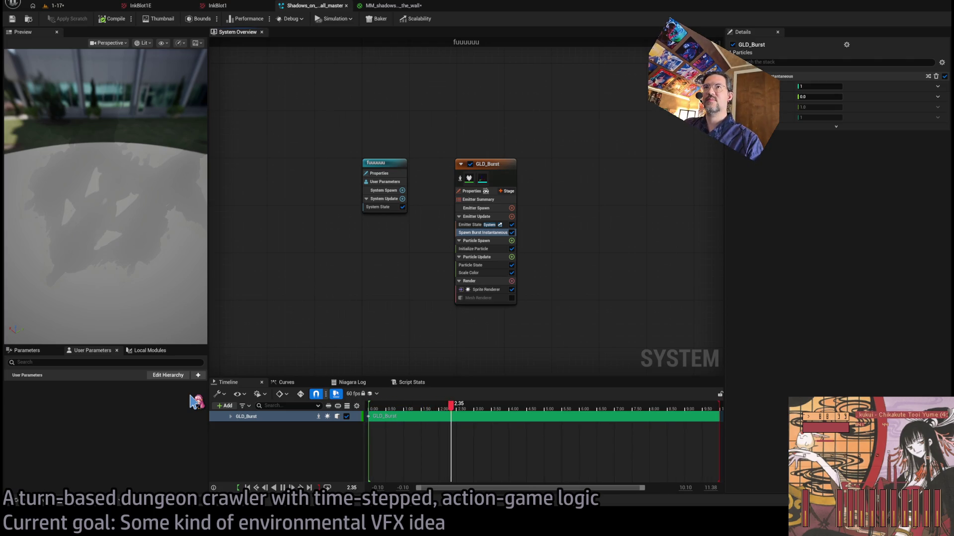
text(AspectRatio)
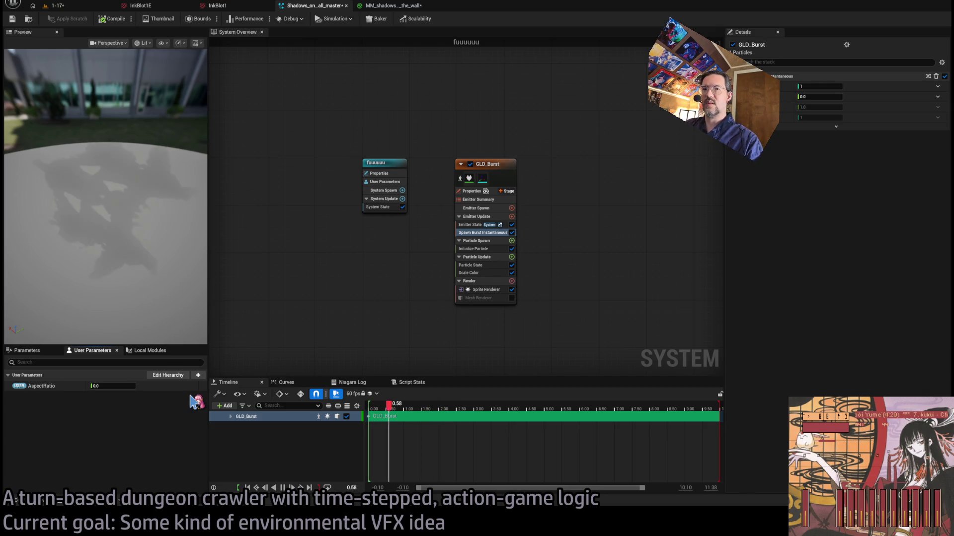
key(Tab)
text(1.5)
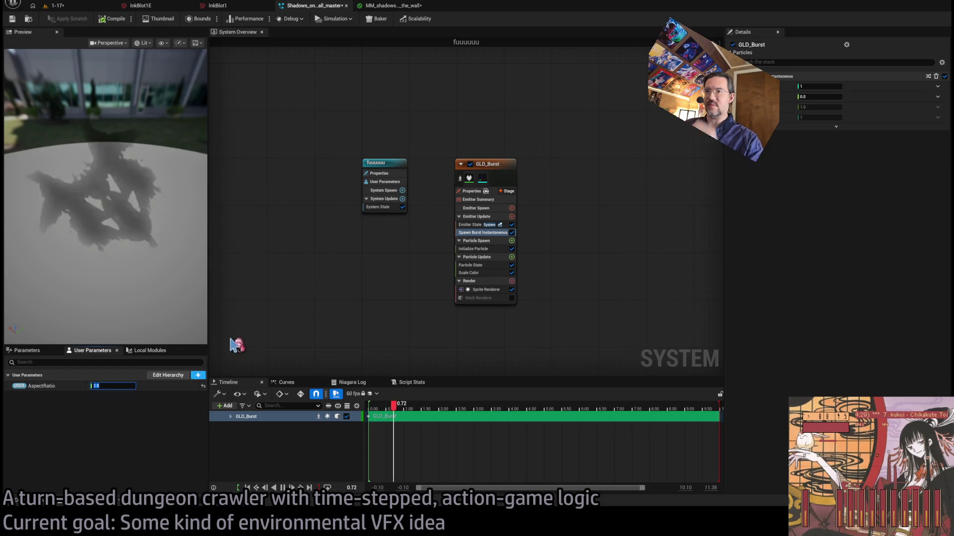
click(114, 20)
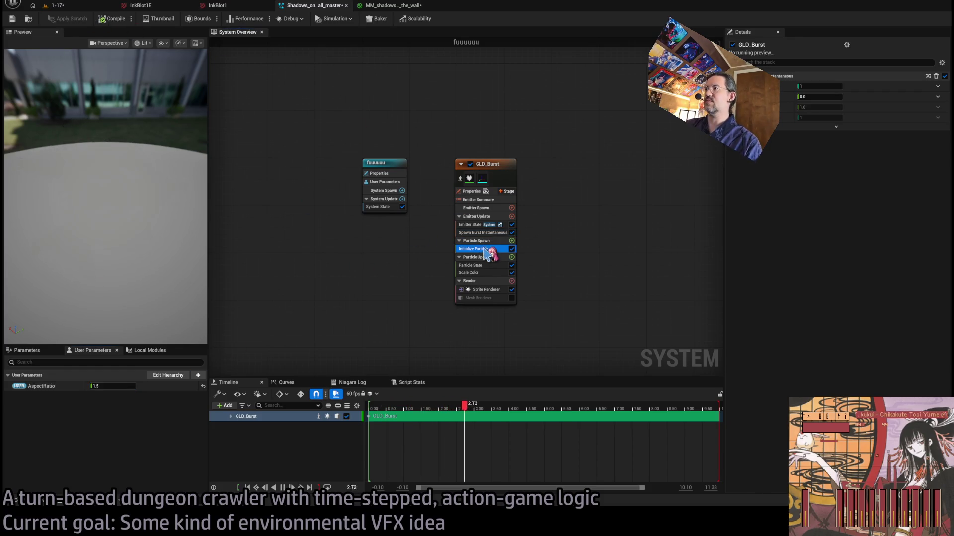
In Initialize Particle, set maximum sprite size to 500 and sprite size mode to Non-Uniform.
click(485, 248)
text(500)
key(Return)
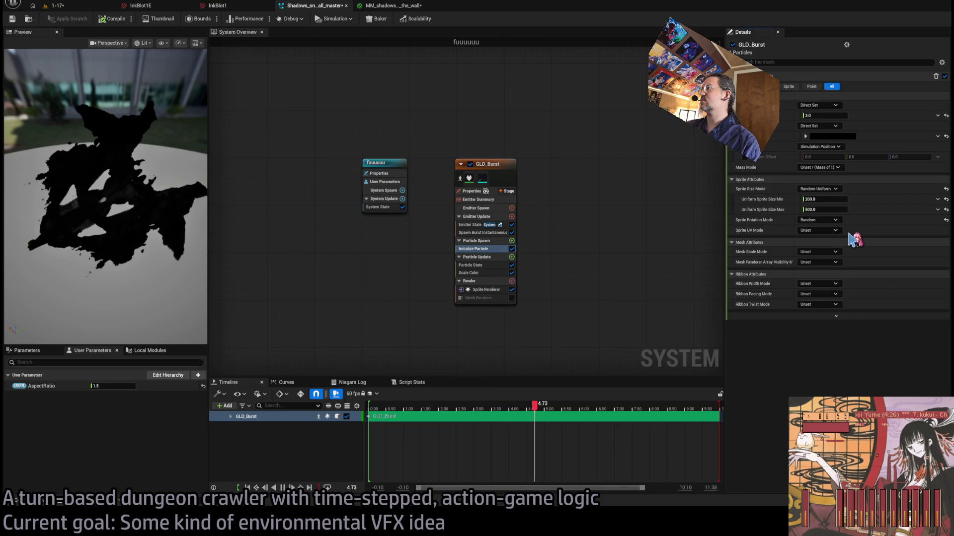
click(850, 239)
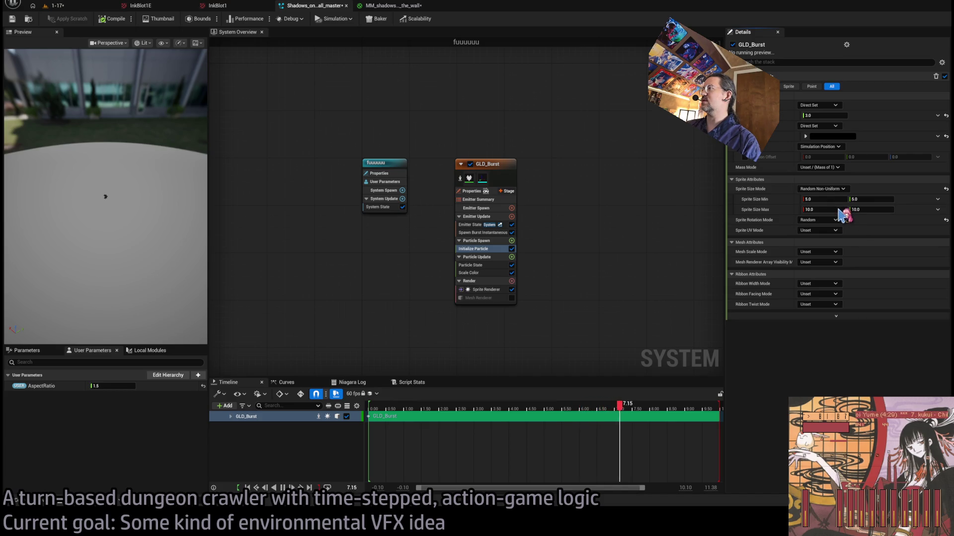
key(ctrl+z)
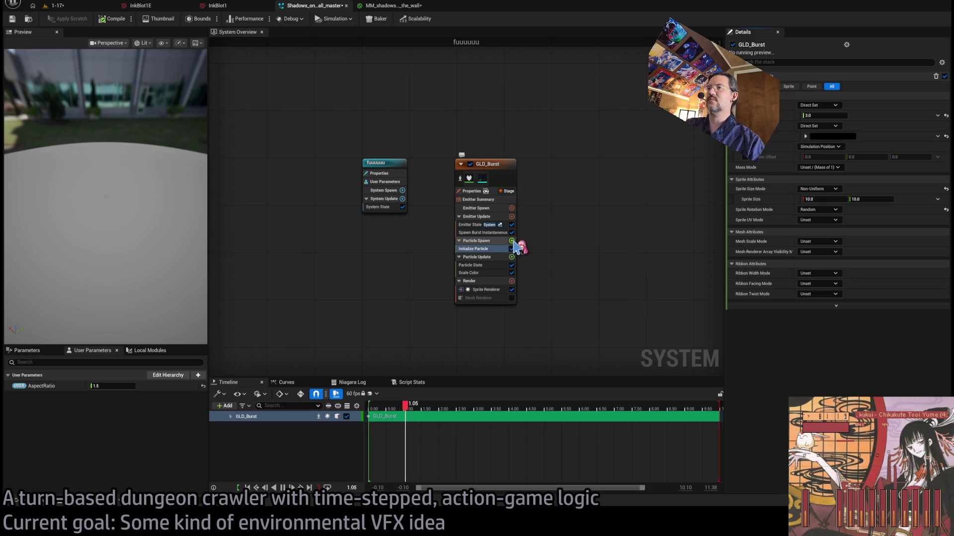
Add a Set Parameters module with float Random above Initialize Particle; drive sprite size with Make Vector 2D.
click(512, 241)
click(495, 267)
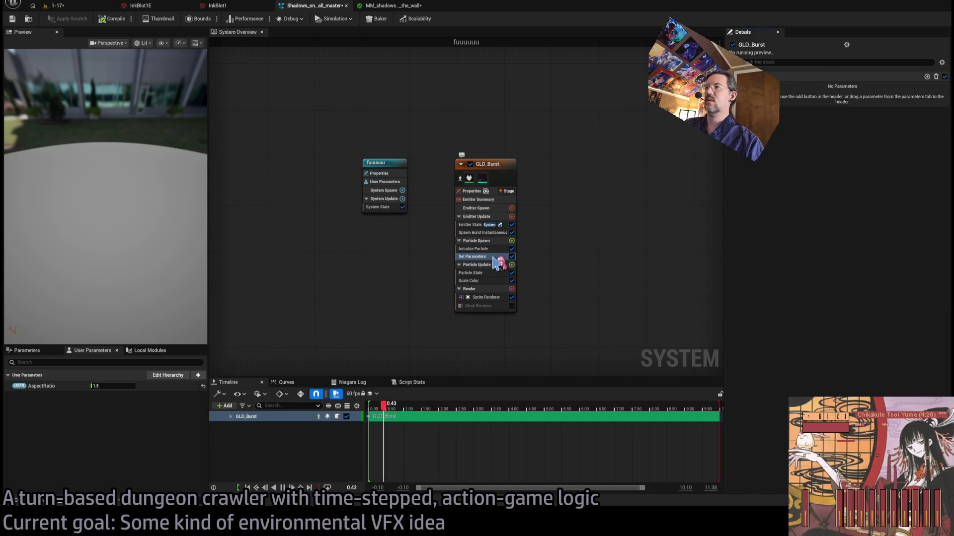
click(927, 77)
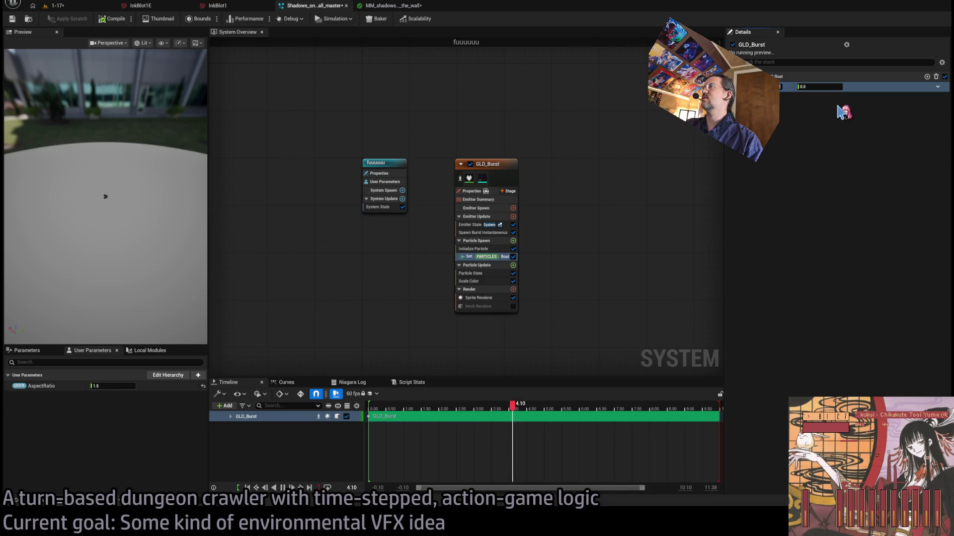
key(Return)
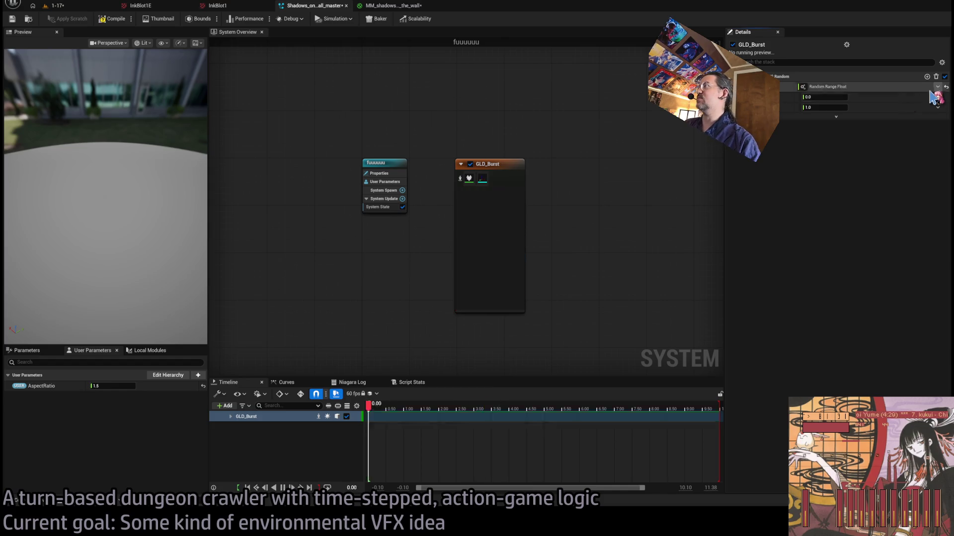
drag(492, 257, 495, 254)
click(495, 256)
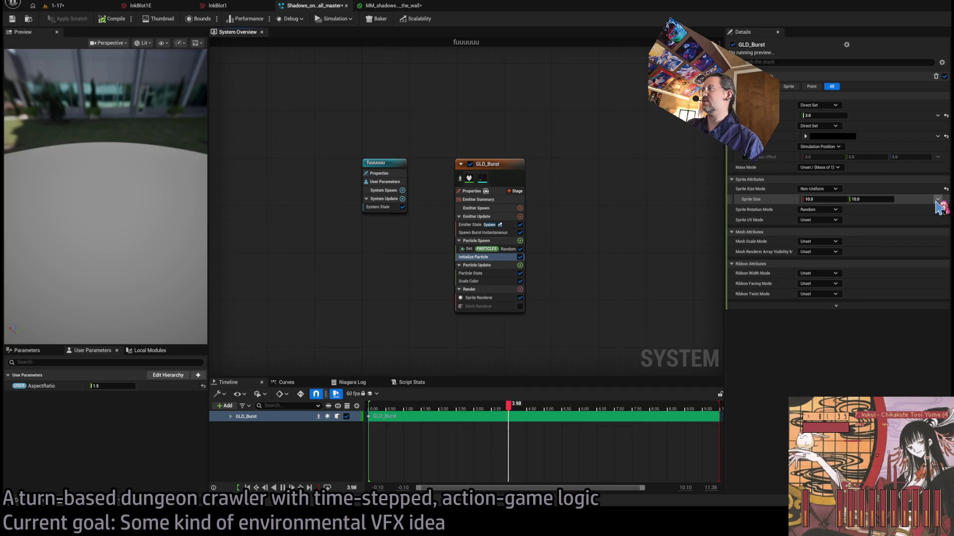
click(938, 200)
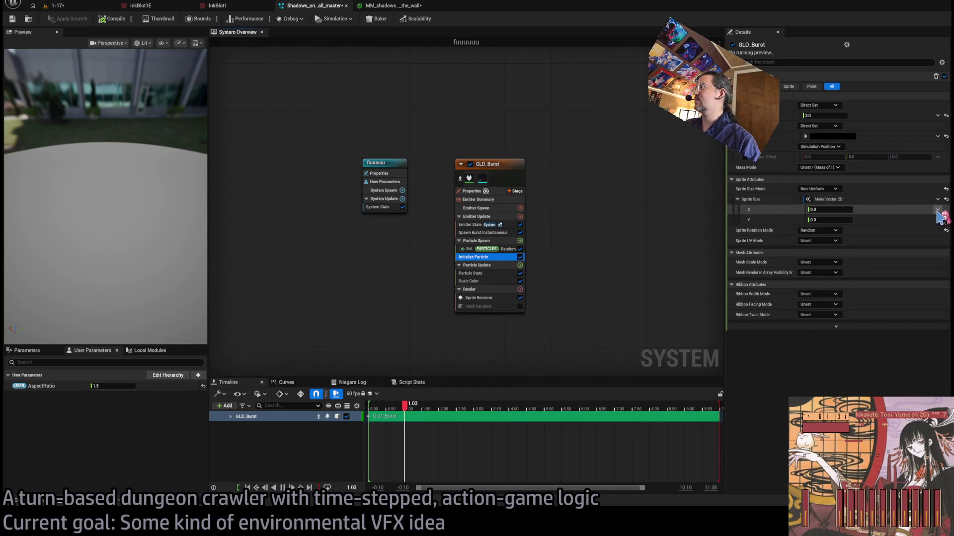